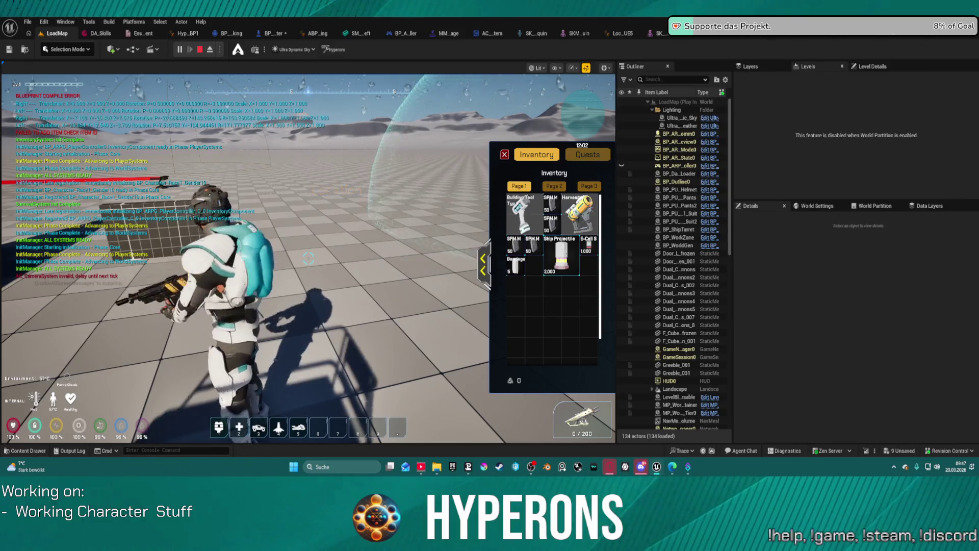
- In the running game, turn the camera toward the character and turret, then close the inventory
left_click_drag(438, 275, 74, 312)
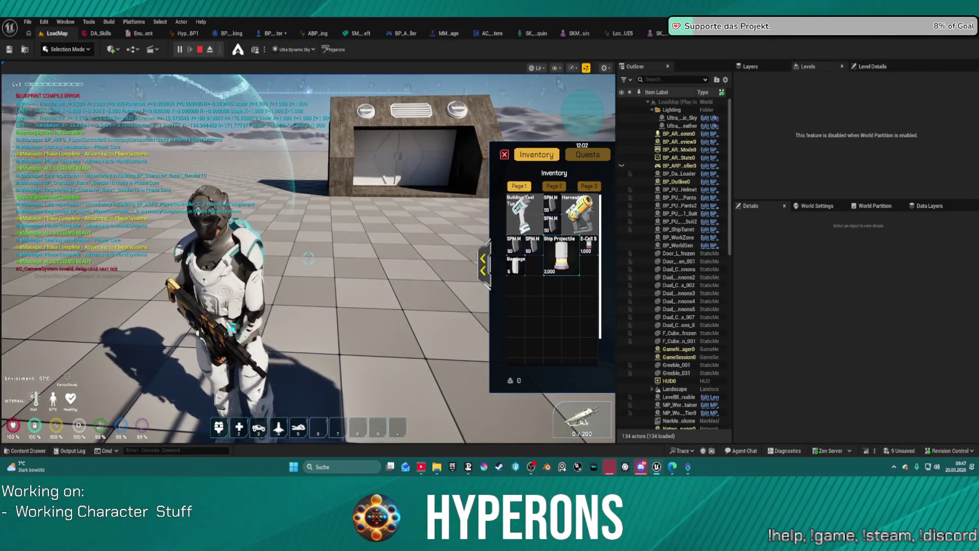
left_click(73, 312)
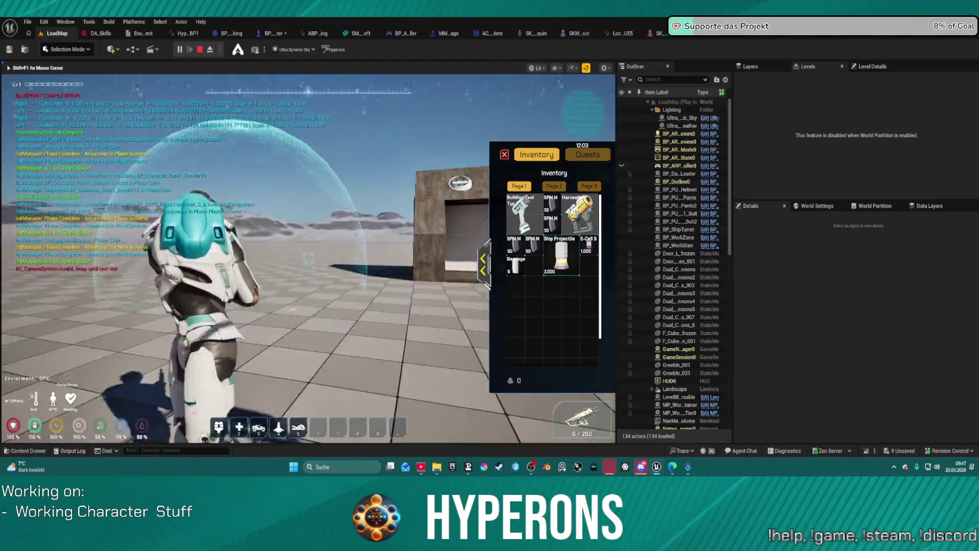
key("shift+F1")
key("w")
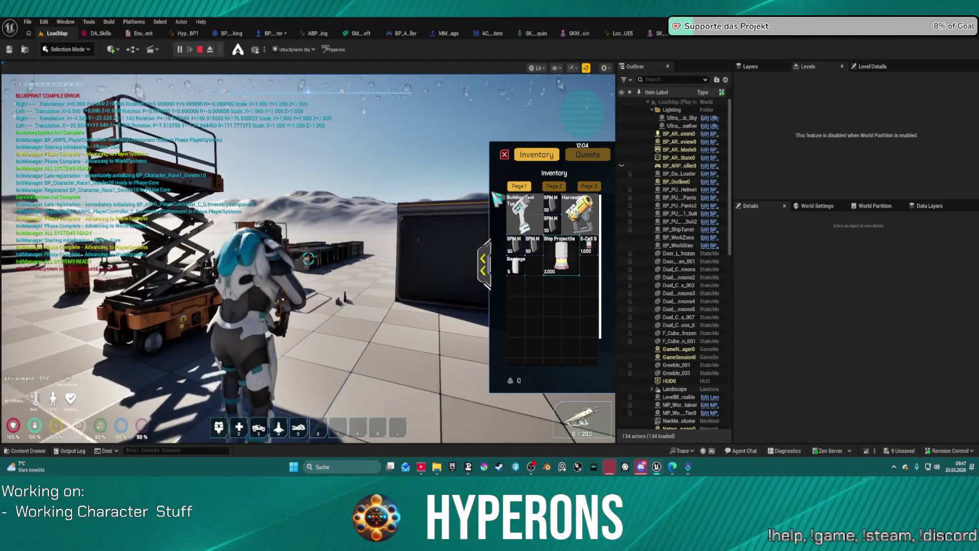
left_click_drag(334, 244, 488, 182)
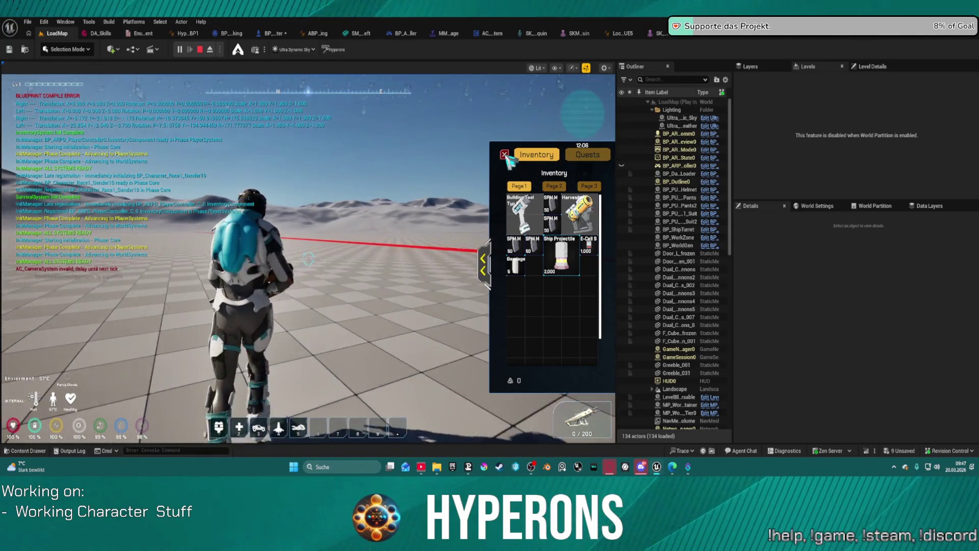
left_click(309, 259)
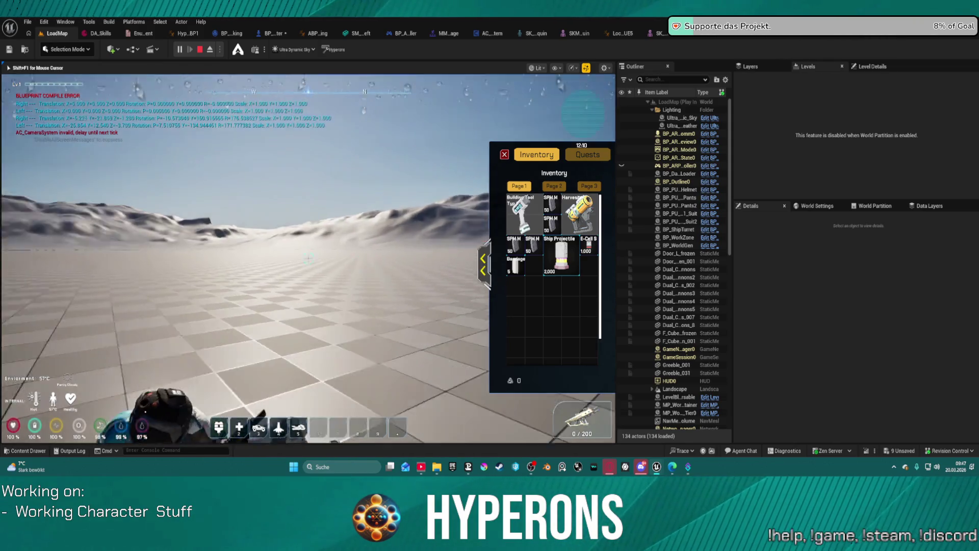
key("i")
- Run the character around the floor, stop play, and close the SKM_UEFN_Mannequin asset
key("w")
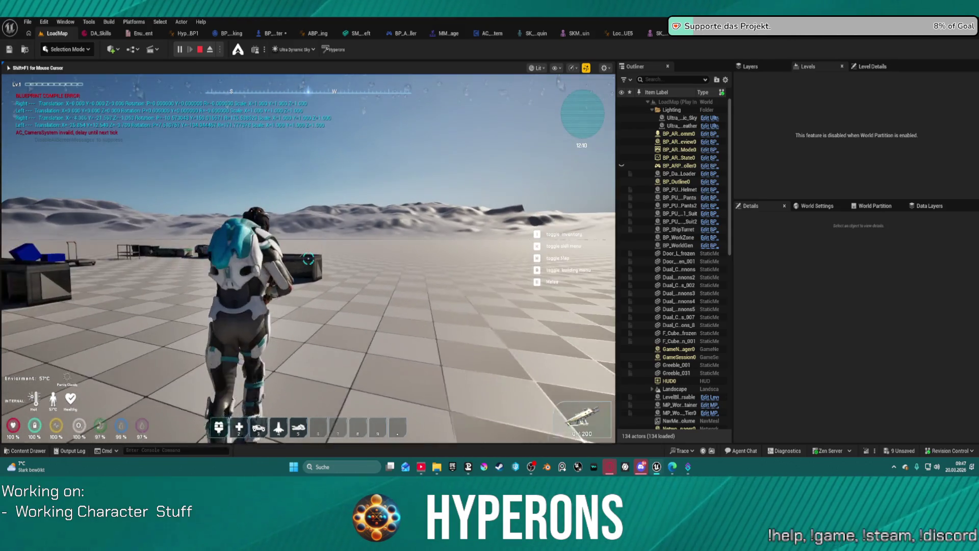
key("s")
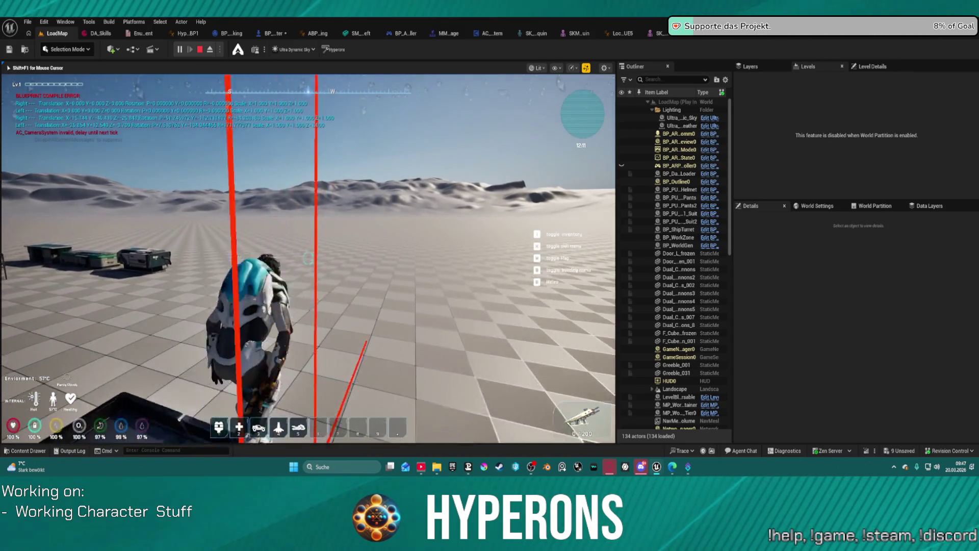
key("w")
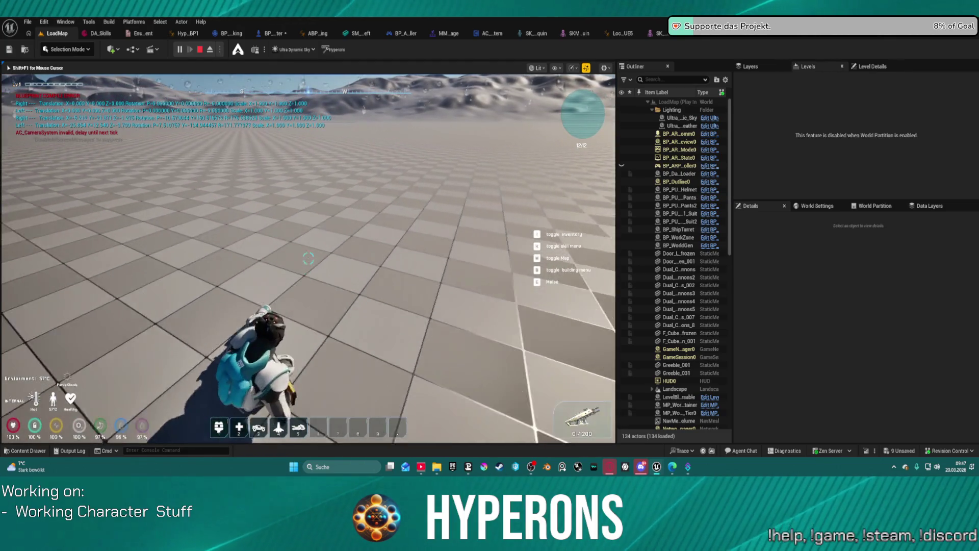
key("w")
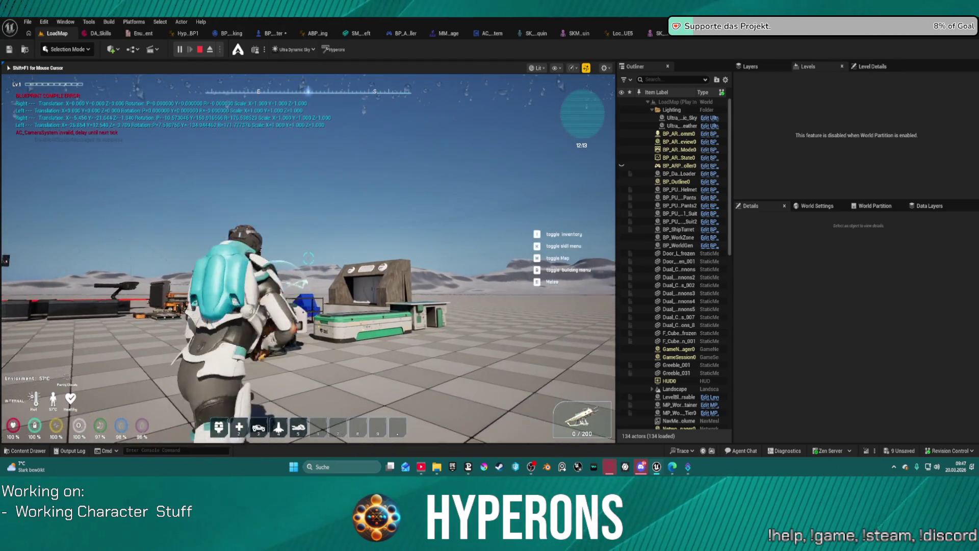
key("w")
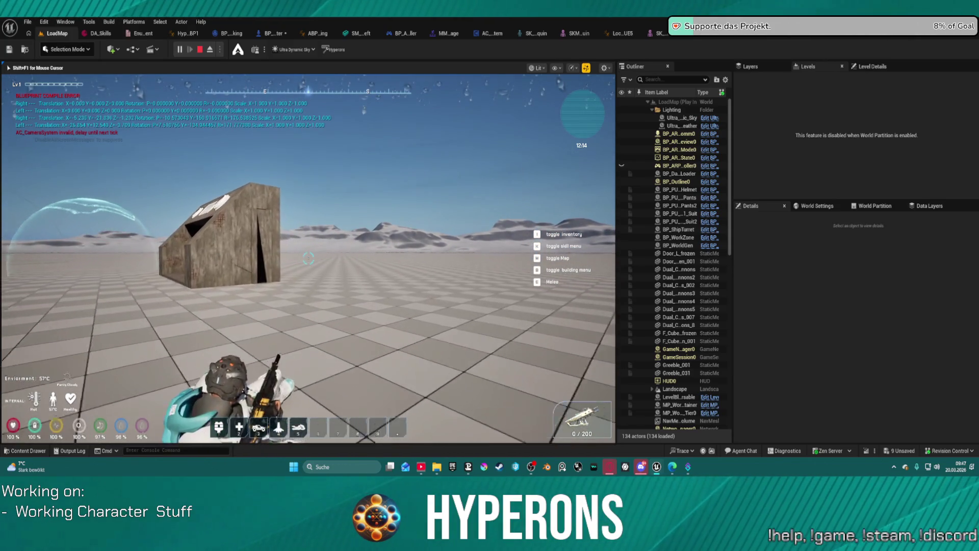
key("Escape")
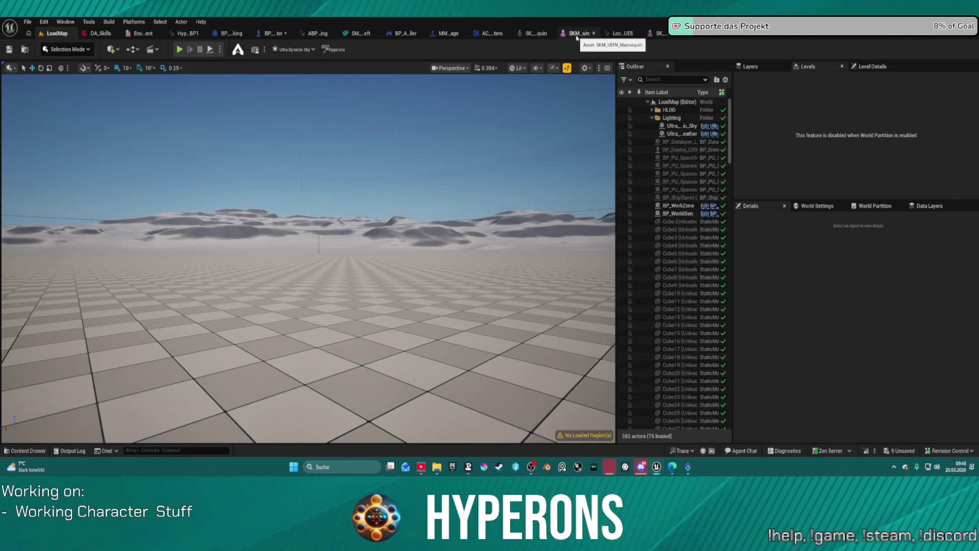
left_click(593, 33)
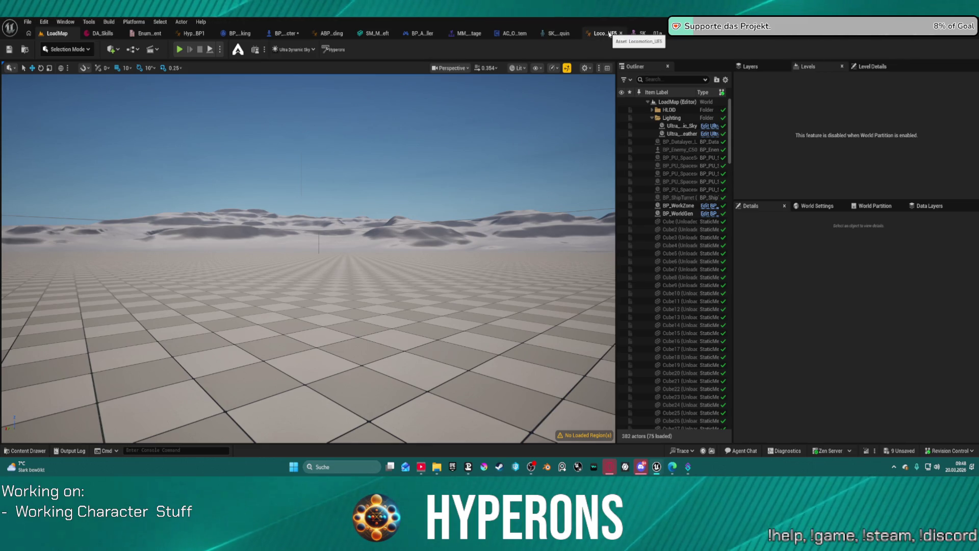
- In Locomotion_UE5, break the Update Animation event's link to SET and recompile
left_click(604, 34)
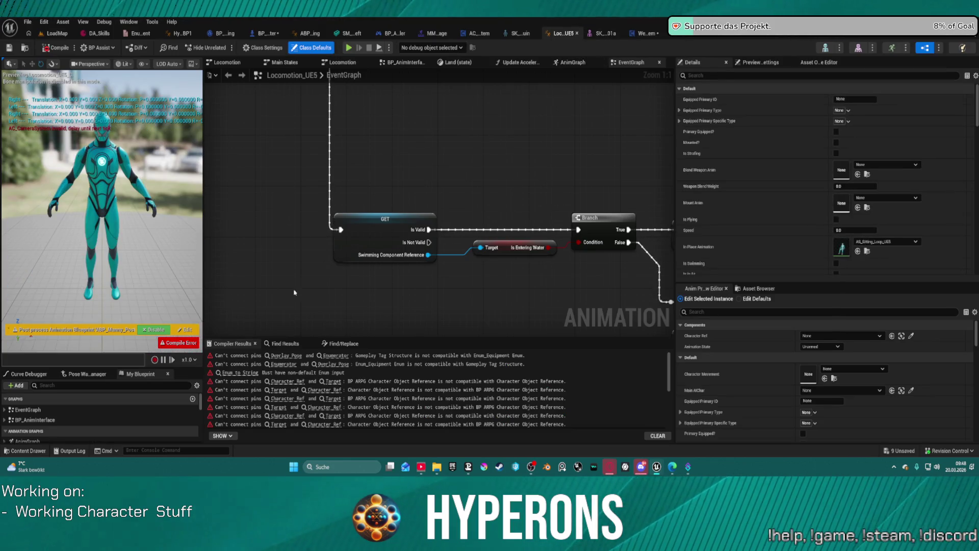
scroll(280, 280, "down", 7)
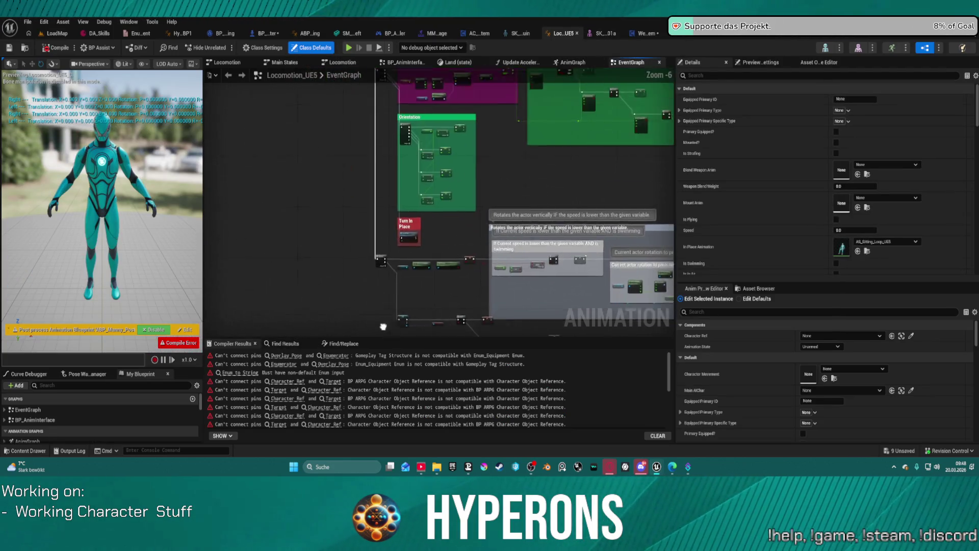
left_click_drag(424, 153, 408, 253)
scroll(404, 215, "up", 7)
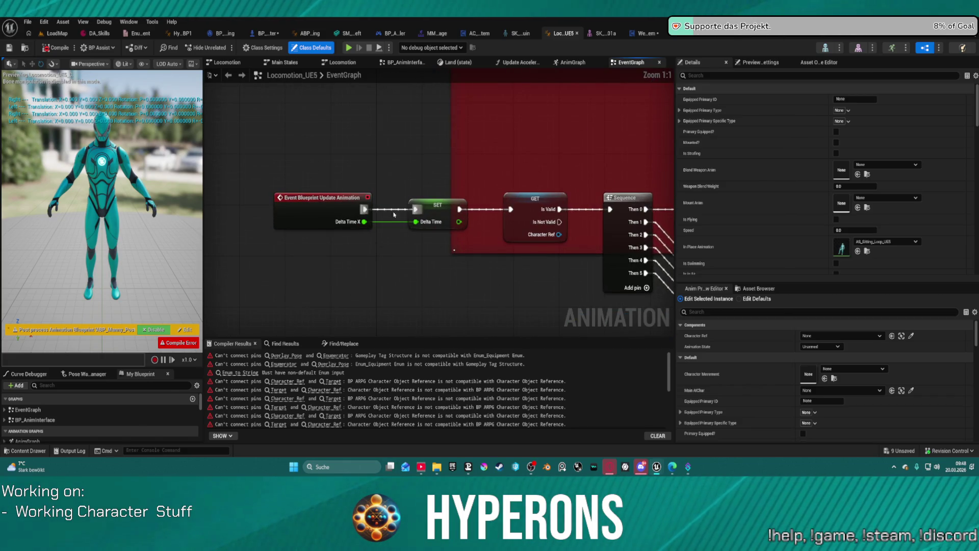
left_click(388, 209, "alt")
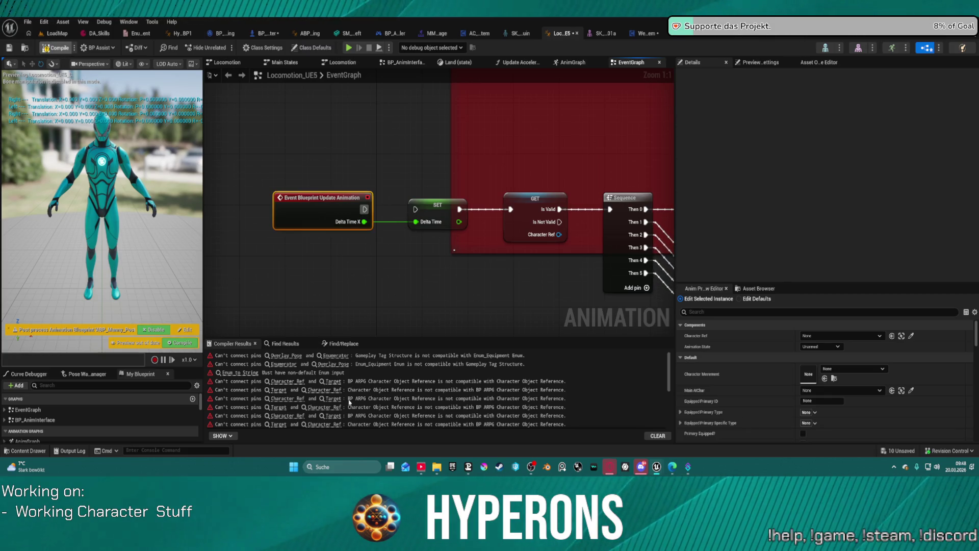
key("F7")
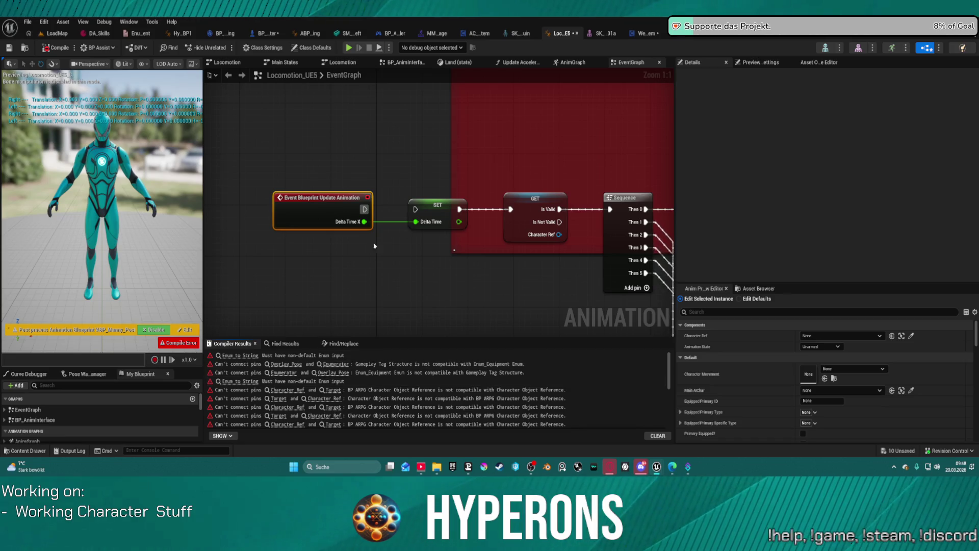
- Reconnect the Update Animation event to SET, disconnect it again, and recompile
mouse_move(365, 209)
left_mouse_down()
mouse_move(434, 214)
mouse_move(415, 209)
left_mouse_up()
scroll(329, 201, "down", 2)
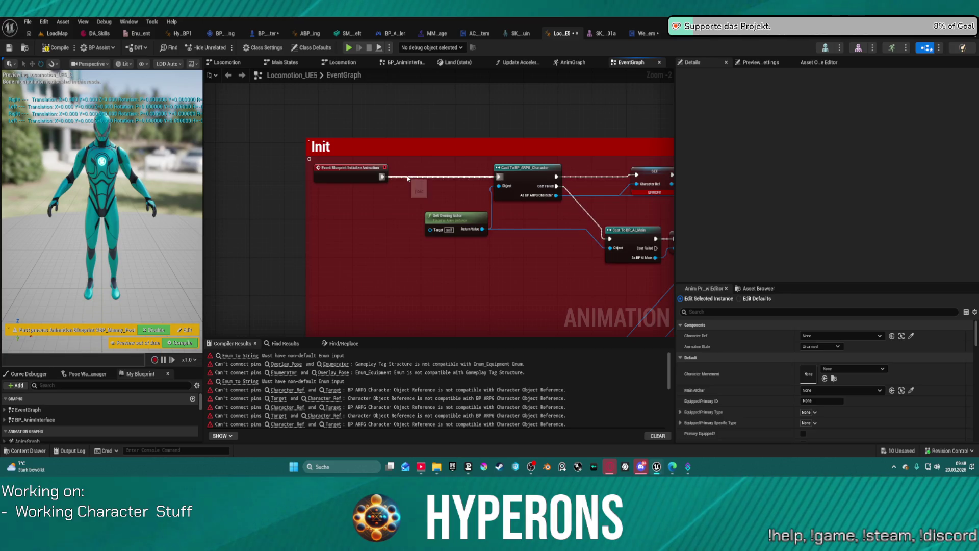
left_click_drag(407, 178, 317, 310)
left_click(299, 303, "alt")
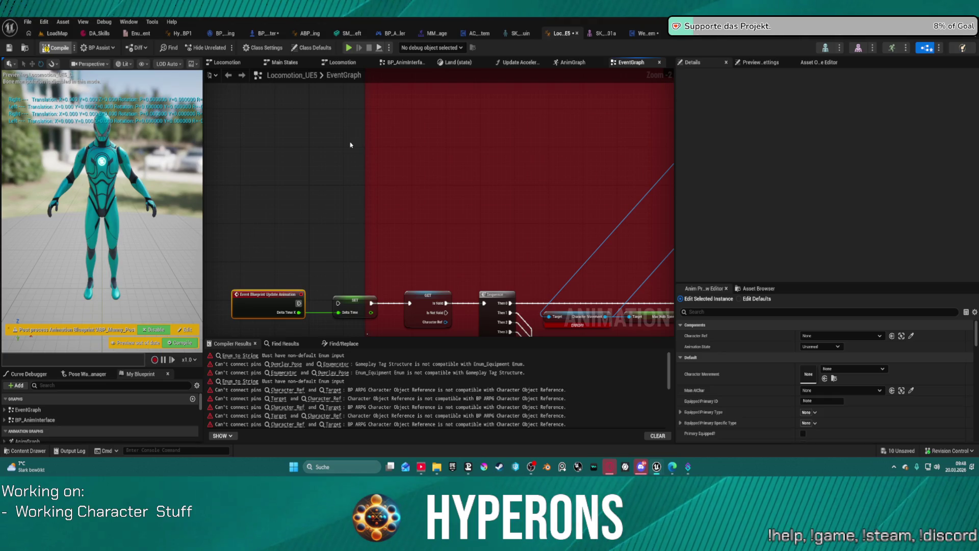
key("F7")
scroll(326, 223, "down", 3)
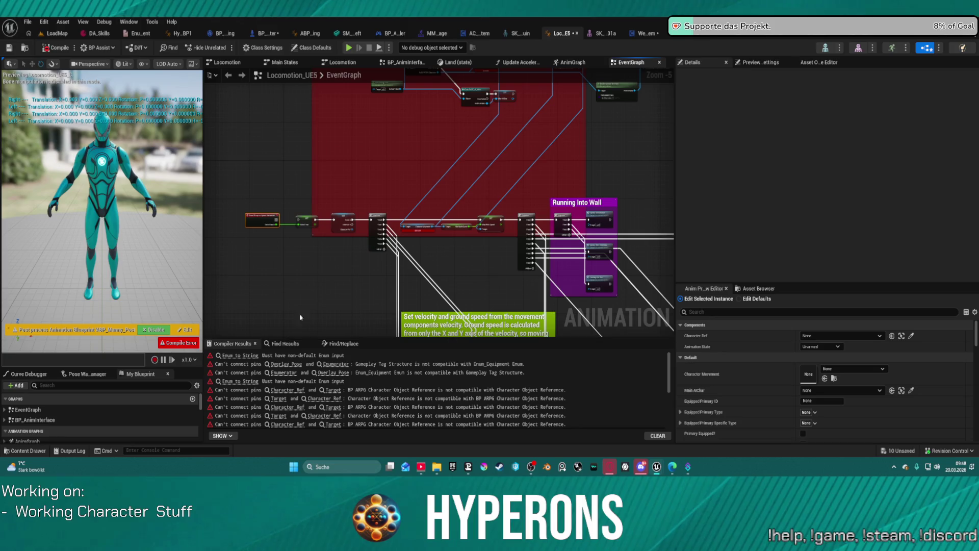
mouse_move(555, 186)
left_mouse_down()
mouse_move(395, 243)
mouse_move(540, 201)
left_mouse_up()
scroll(551, 181, "up", 3)
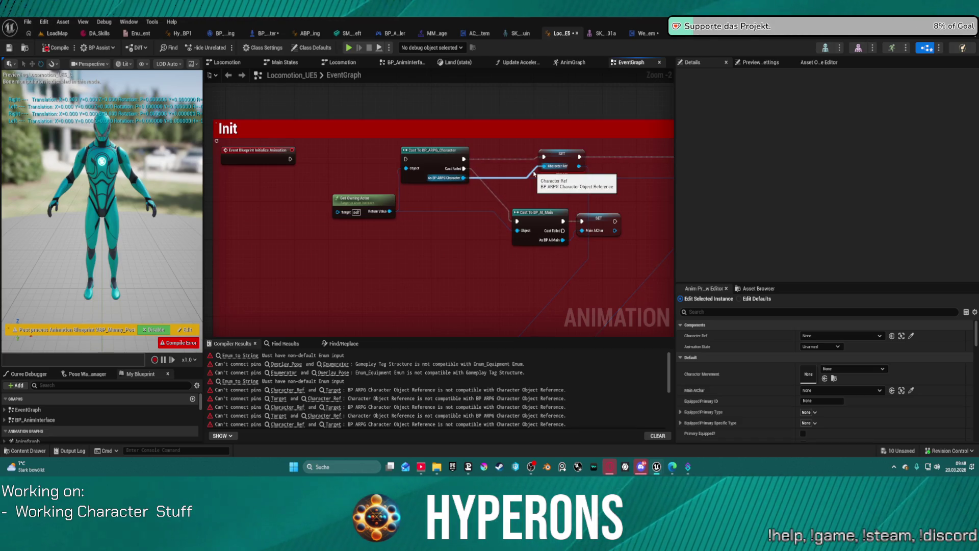
- Inspect the Character Ref variable type and the Update Animation and Init node chains, changing nothing
left_click(559, 159)
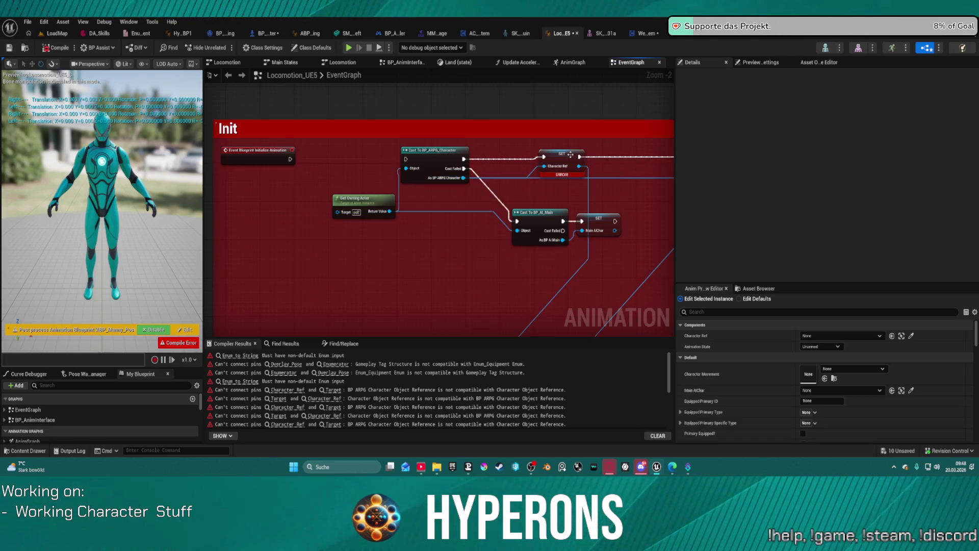
left_click(853, 110)
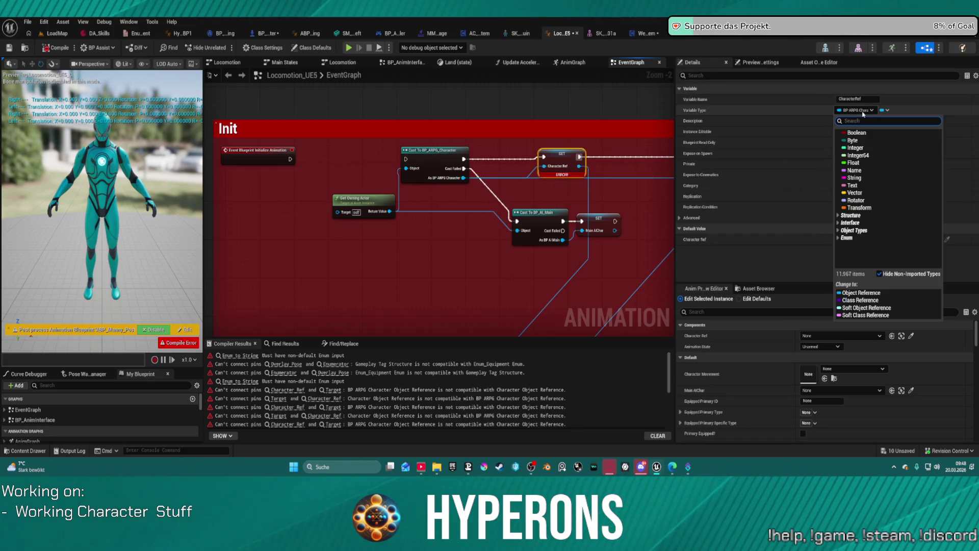
left_click(854, 111)
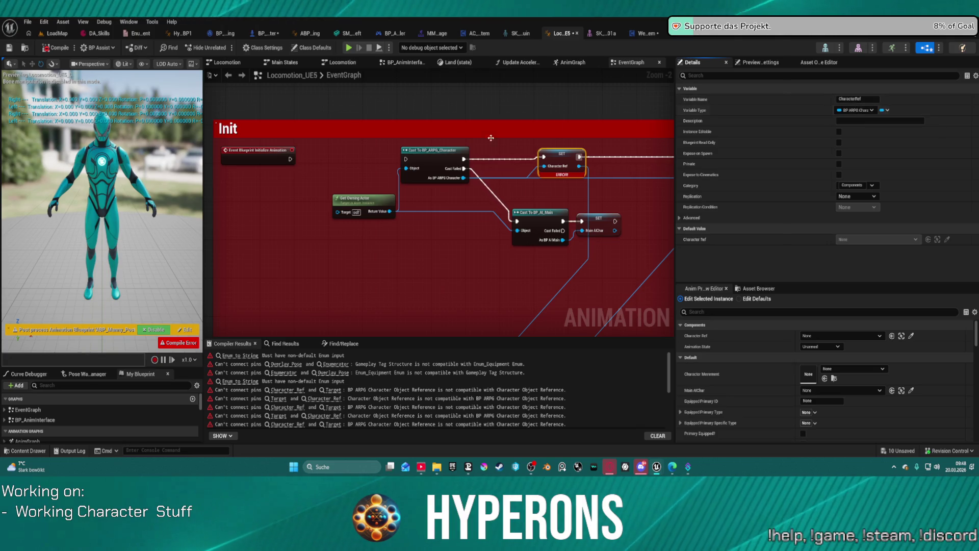
mouse_move(521, 183)
left_mouse_down()
mouse_move(527, 191)
mouse_move(504, 148)
left_mouse_up()
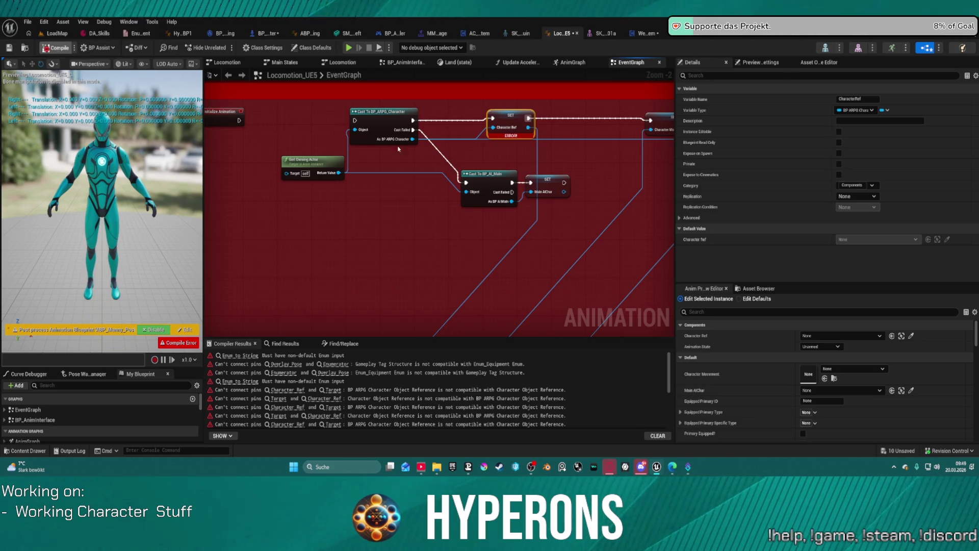
right_click(518, 117)
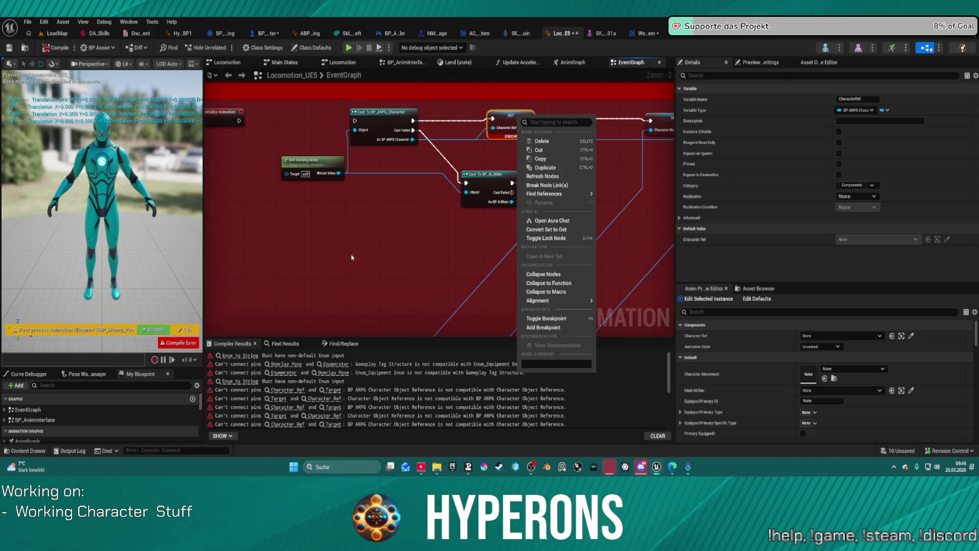
left_click_drag(352, 257, 448, 181)
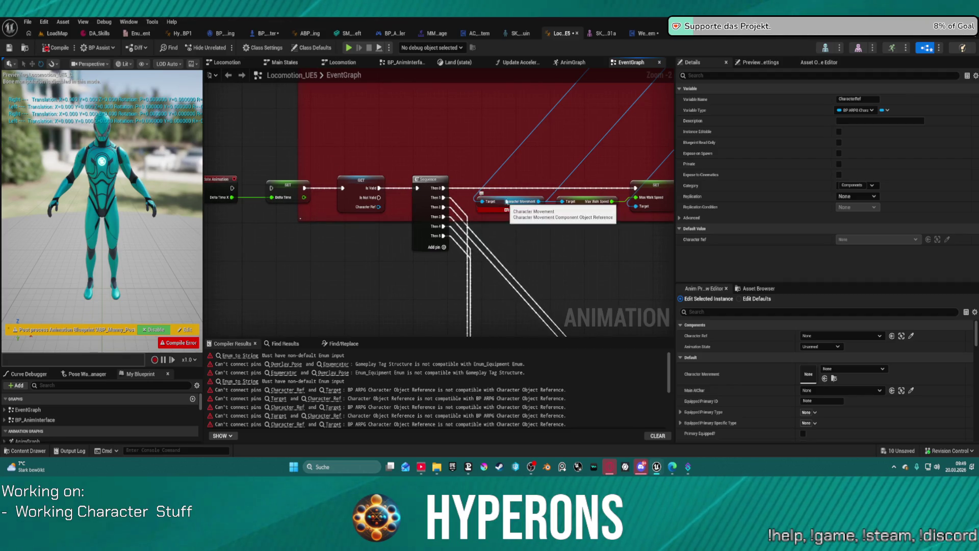
mouse_move(509, 205)
left_mouse_down()
mouse_move(352, 209)
mouse_move(364, 240)
mouse_move(349, 181)
left_mouse_up()
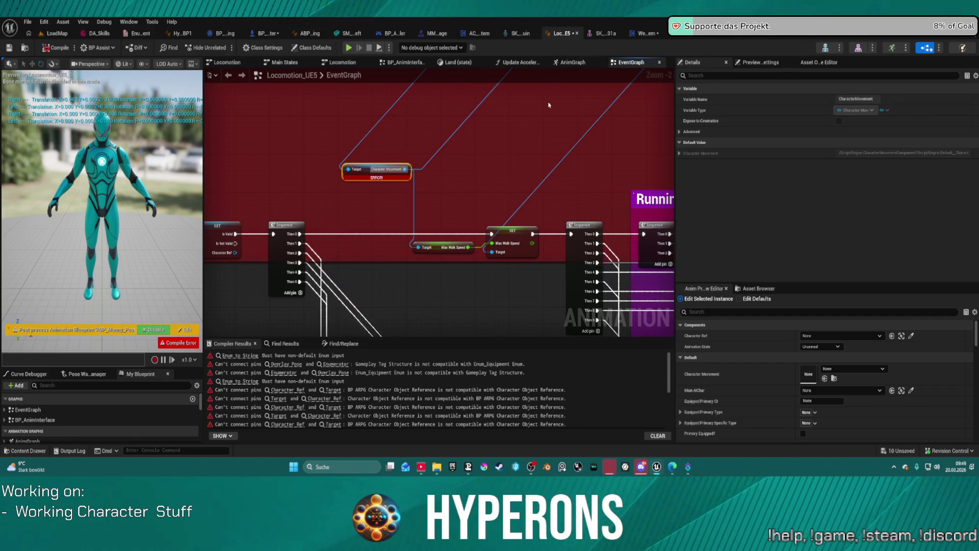
mouse_move(393, 112)
left_mouse_down()
mouse_move(466, 264)
mouse_move(435, 157)
mouse_move(562, 203)
left_mouse_up()
left_click(441, 244)
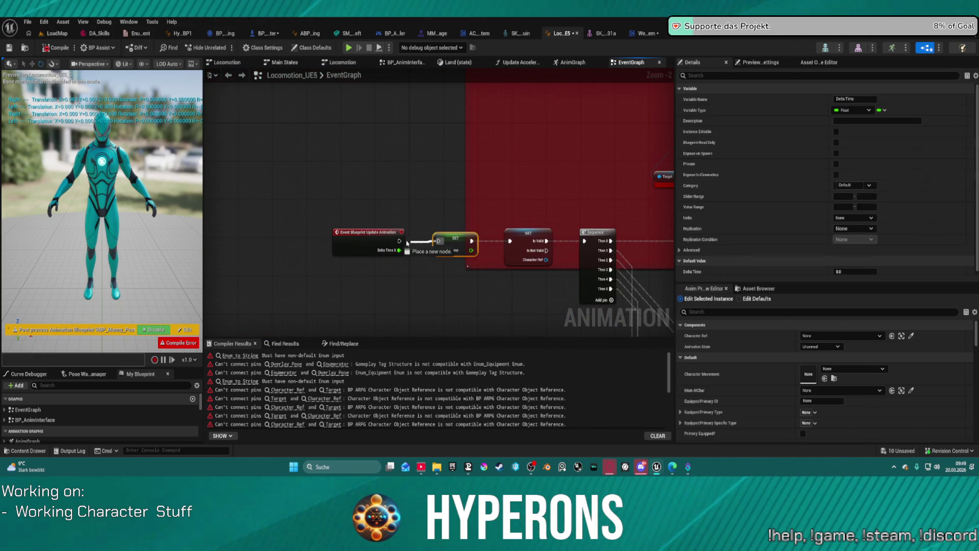
mouse_move(441, 244)
left_mouse_down()
mouse_move(426, 321)
mouse_move(395, 194)
mouse_move(479, 182)
left_mouse_up()
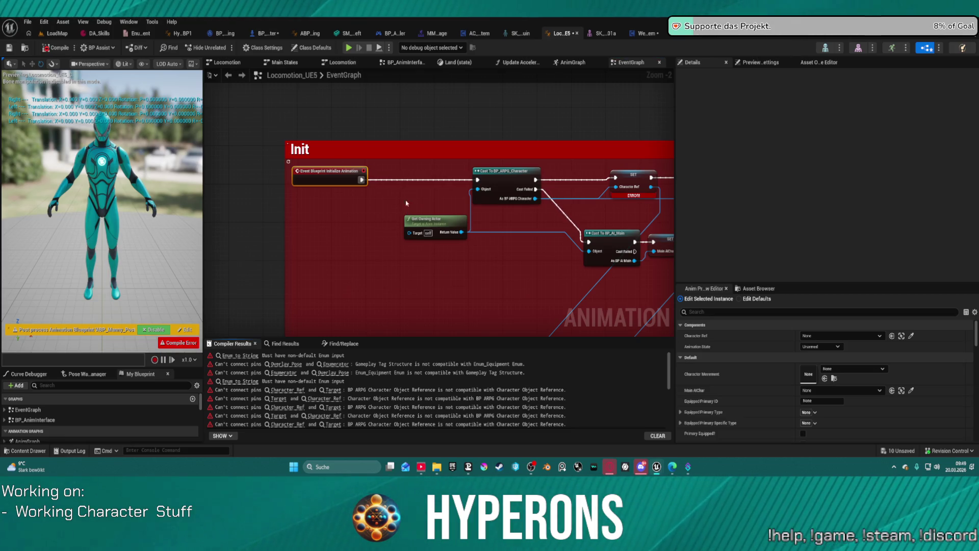
- Return to LoadMap and play in editor despite the compile errors
left_click(49, 36)
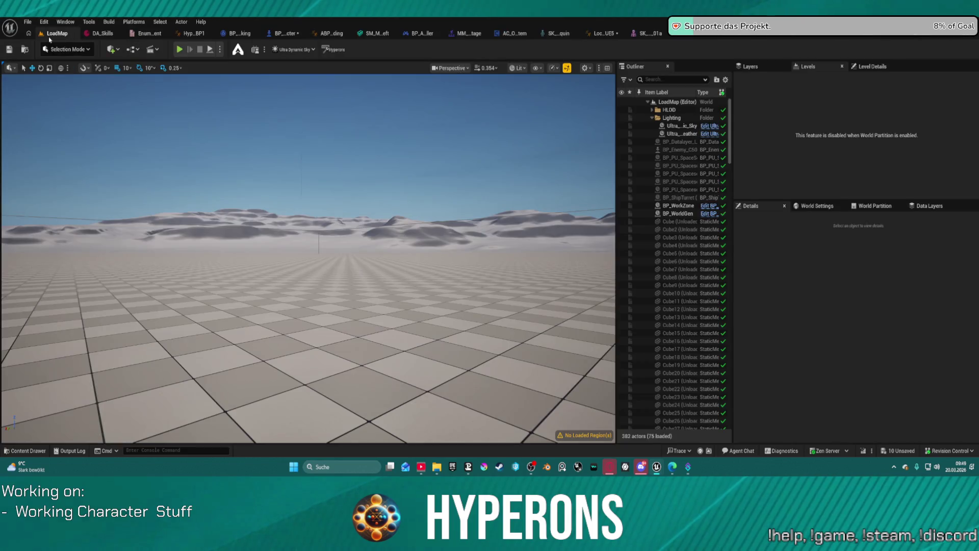
left_click(190, 50)
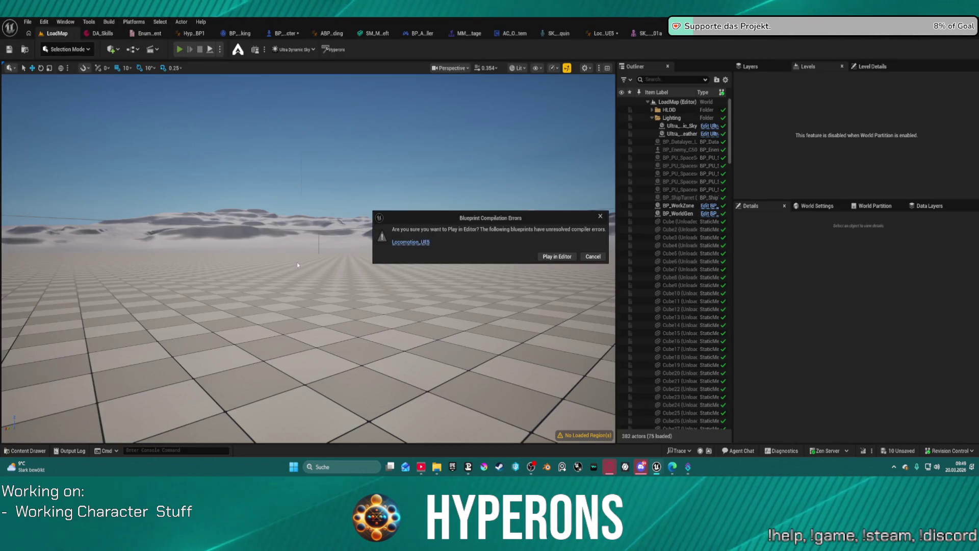
left_click(558, 257)
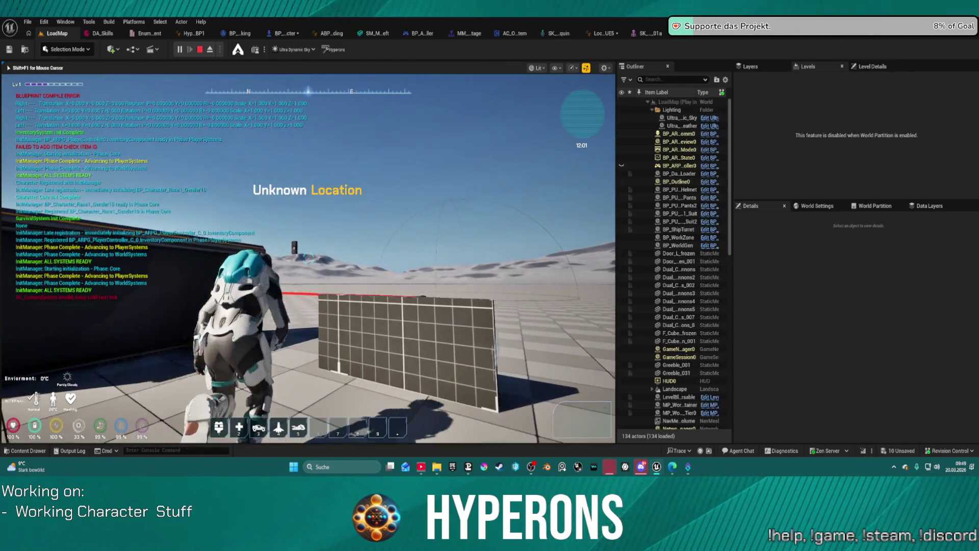
- Run the character toward and away from the turret, open and close the inventory, then stop play
key("w")
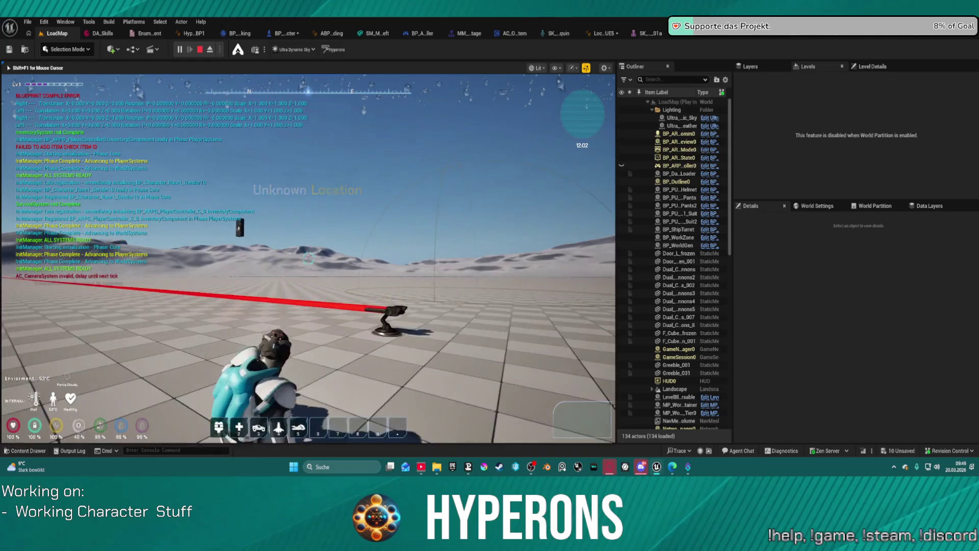
key("w")
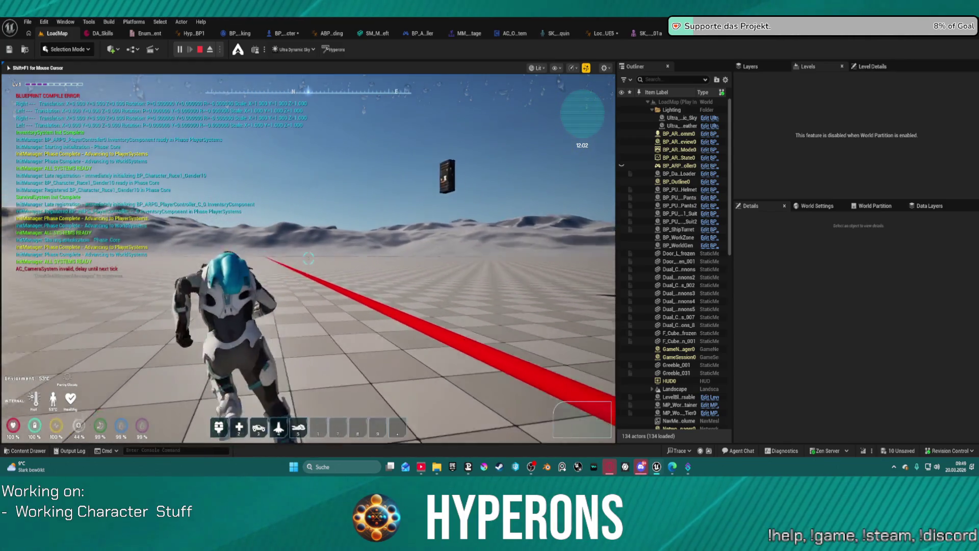
key("i")
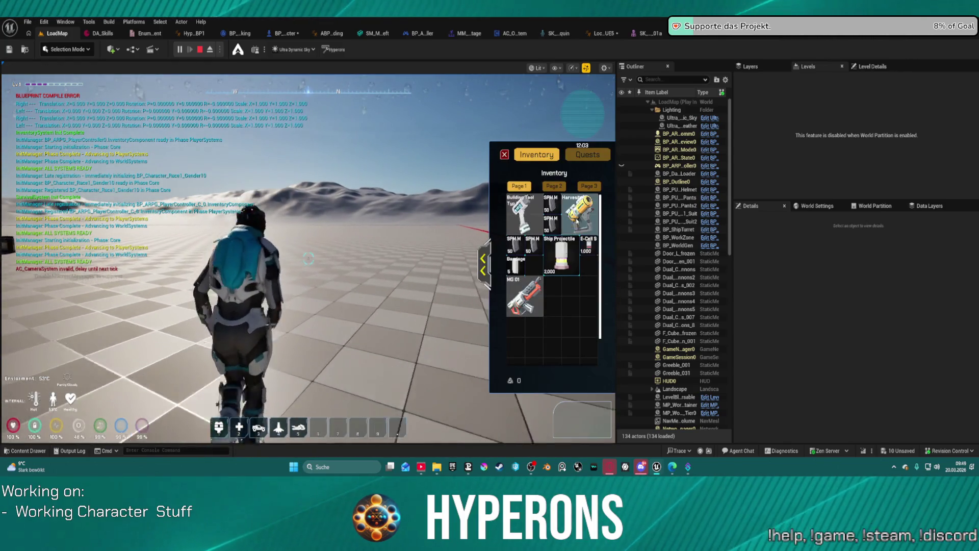
left_click(504, 155)
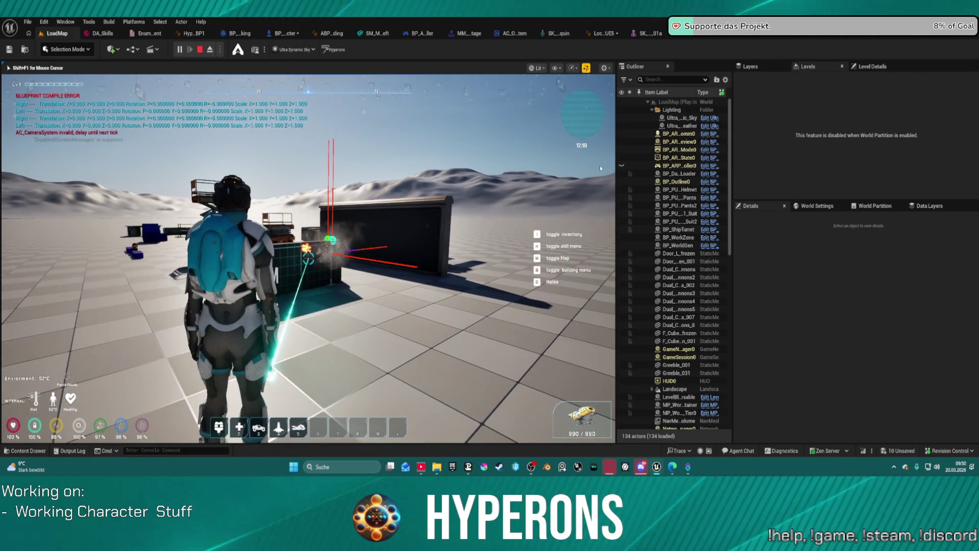
key("Escape")
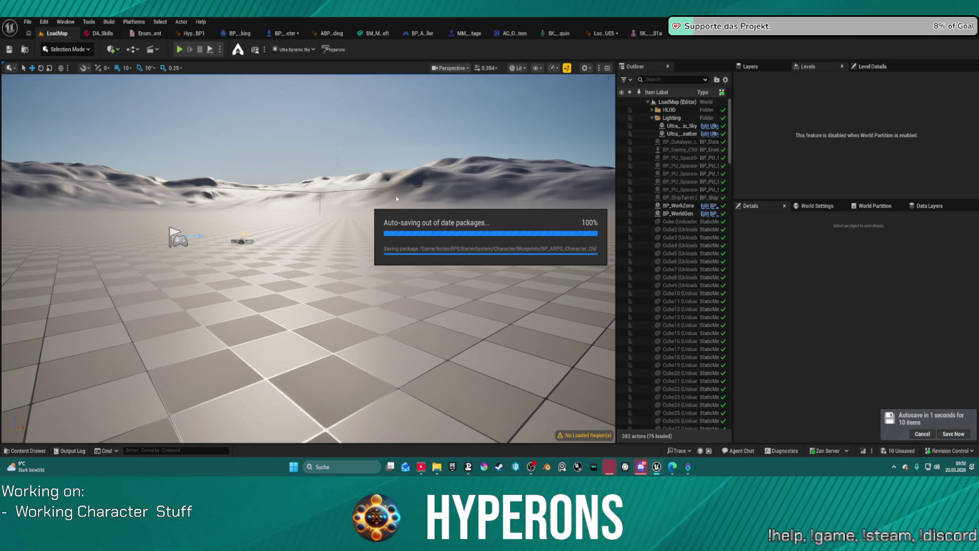
- Tilt the editor view up and across the landscape, then start a new play test with Alt+P
left_click_drag(306, 255, 306, 234)
mouse_move(587, 188)
left_mouse_down()
mouse_move(556, 191)
mouse_move(587, 188)
left_mouse_up()
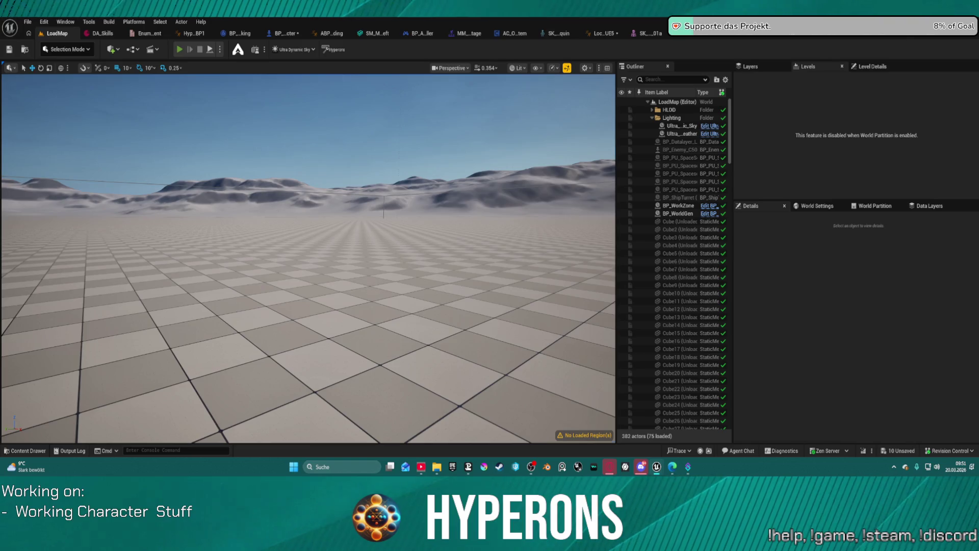
key("alt+p")
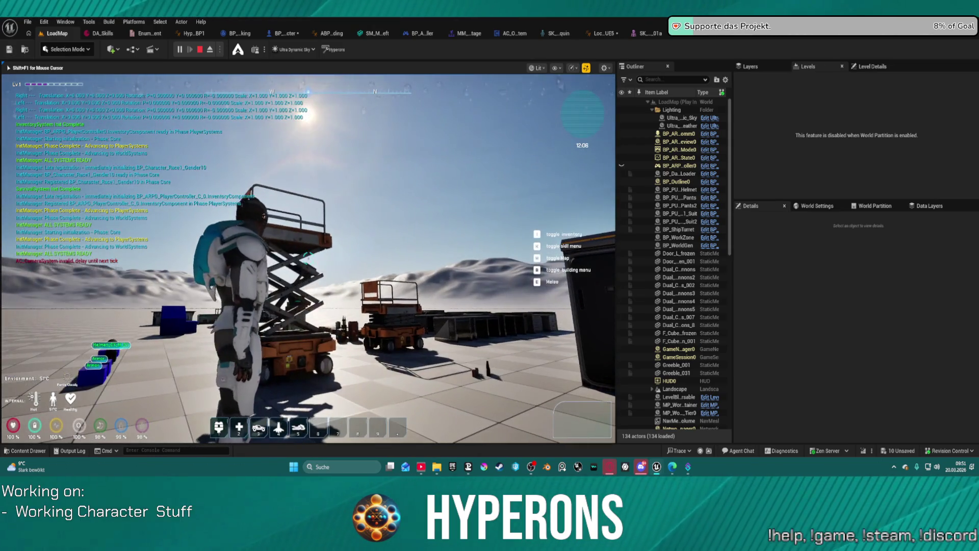
- Stop play and show BP_ARPG_Character's Get_CharacterPropertiesForCamera graph, zoomed out
key("Escape")
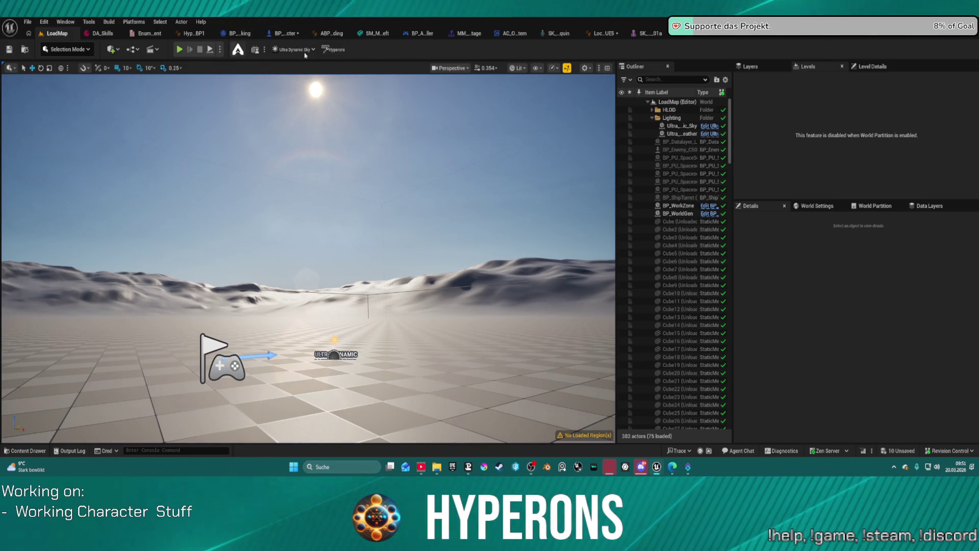
left_click(289, 34)
scroll(441, 171, "down", 5)
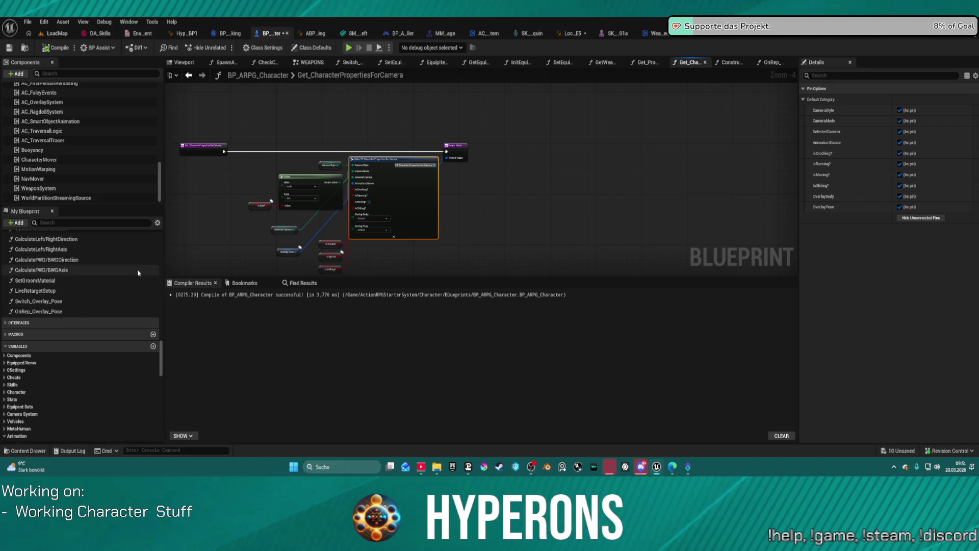
- Scroll up through BP_ARPG_Character's My Blueprint member list
scroll(76, 283, "up", 3)
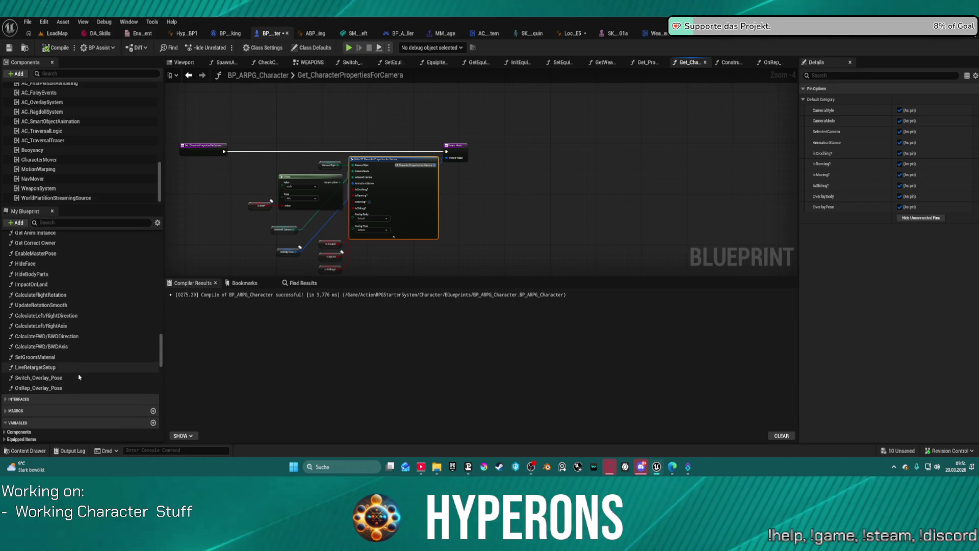
scroll(73, 383, "up", 2)
scroll(75, 380, "up", 1)
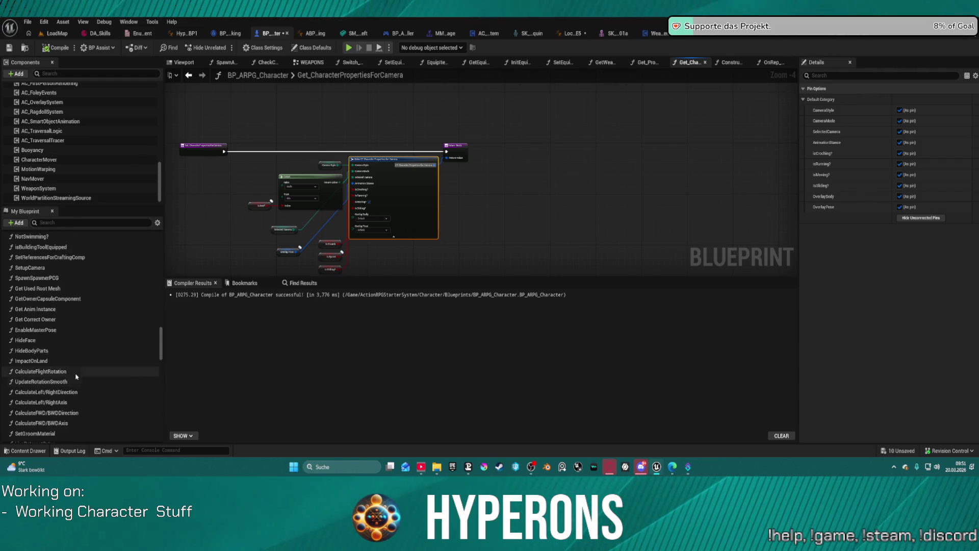
scroll(76, 377, "up", 15)
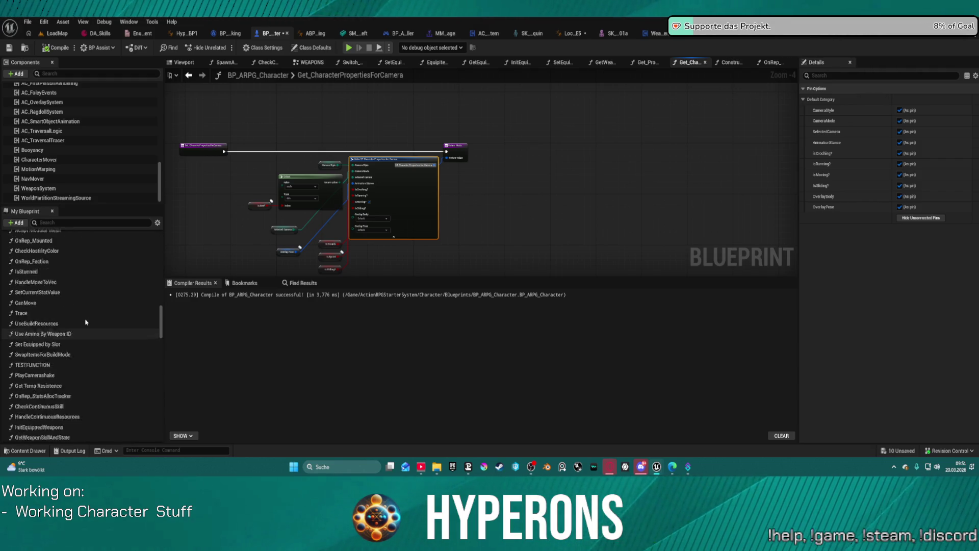
scroll(107, 261, "up", 6)
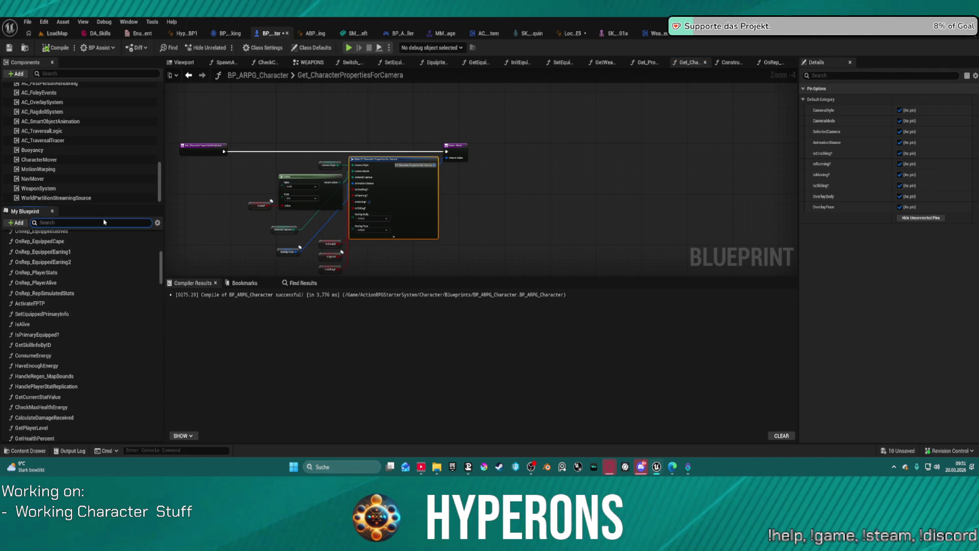
- Filter members by 'hand', open GetHandIK, and move its Return Node further right
type("hand")
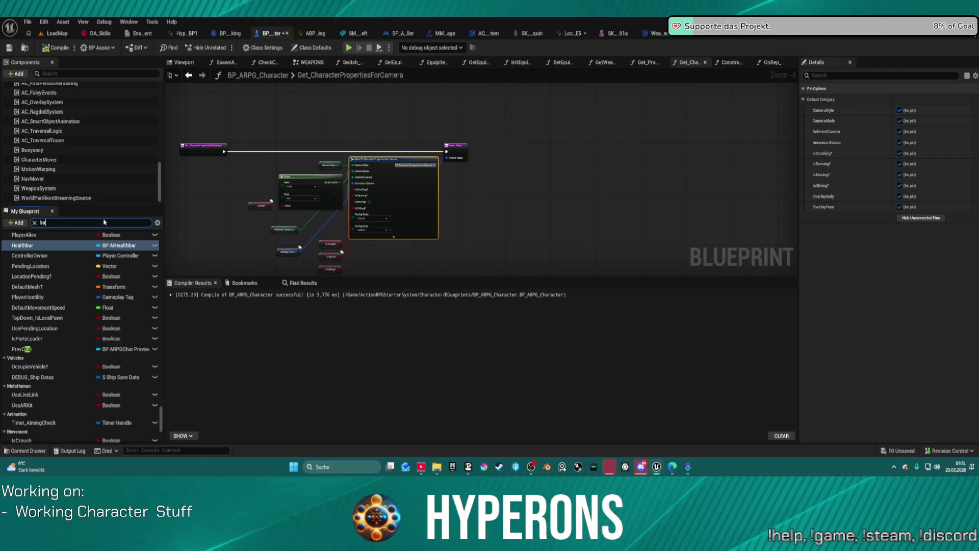
double_click(31, 303)
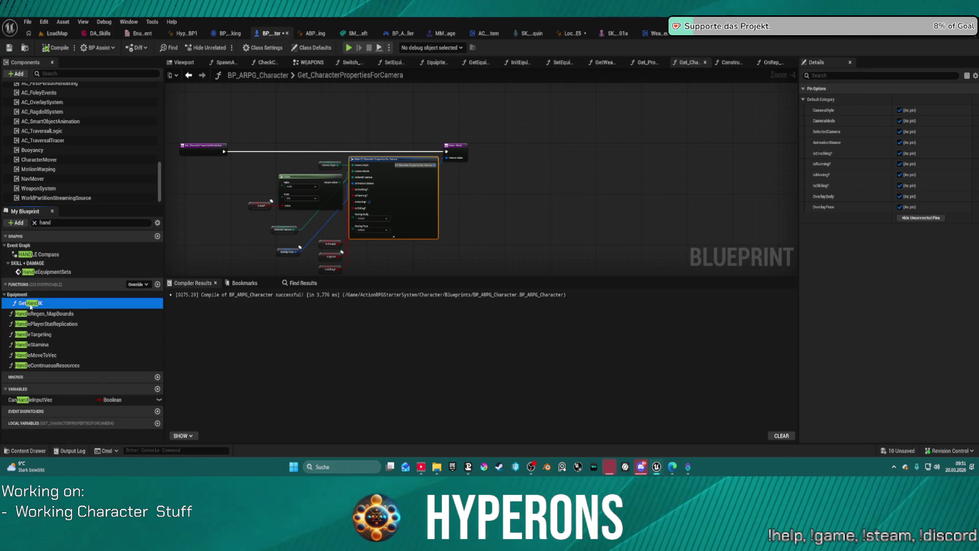
scroll(623, 196, "up", 4)
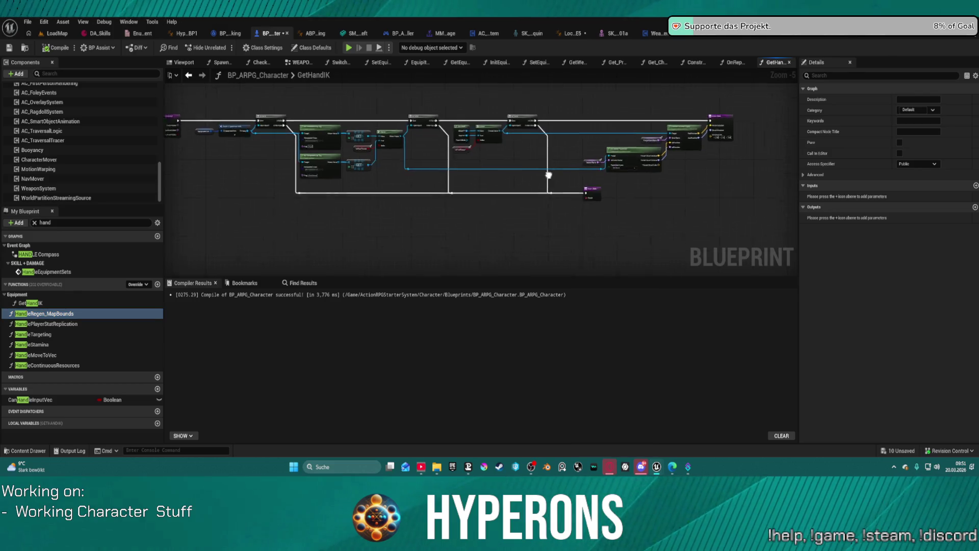
left_click(622, 186)
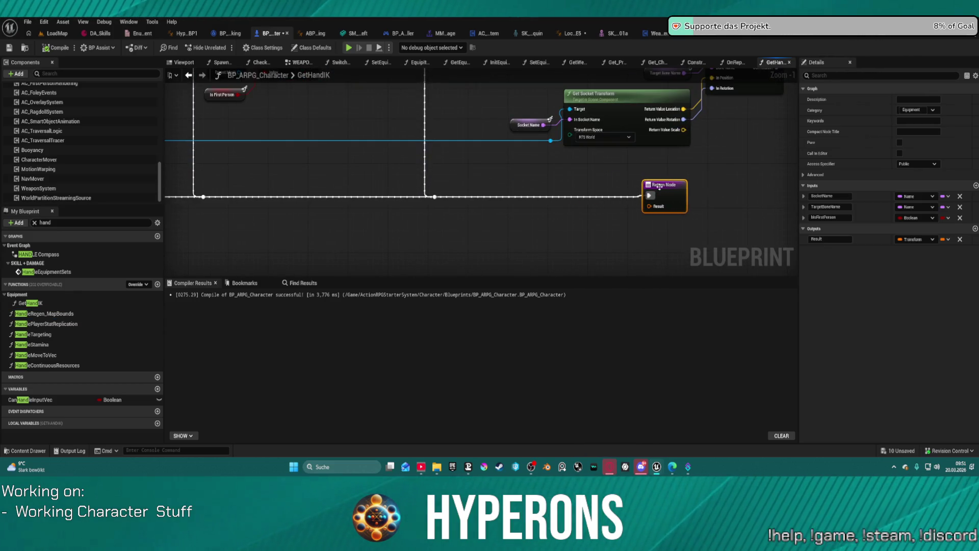
left_click_drag(622, 185, 455, 229)
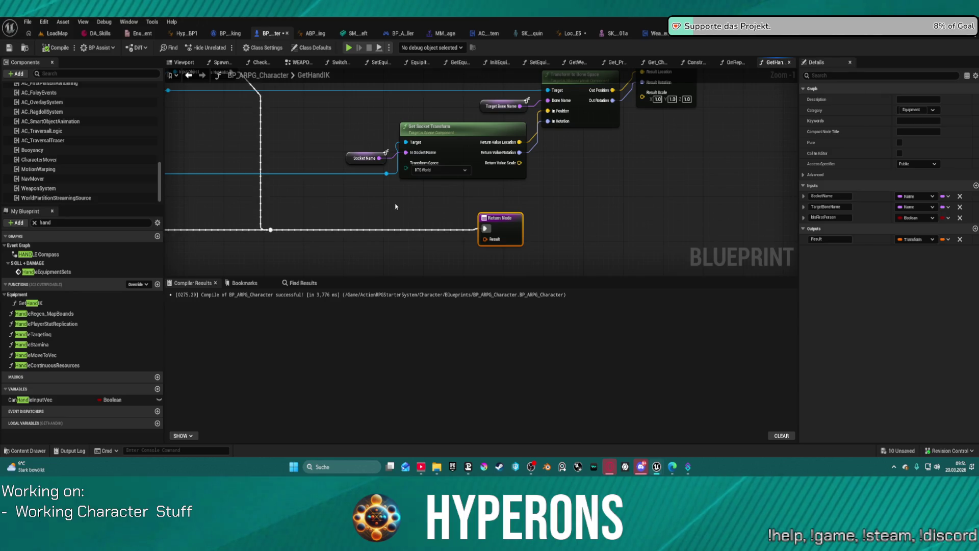
mouse_move(386, 175)
left_mouse_down()
mouse_move(376, 206)
mouse_move(355, 210)
left_mouse_up()
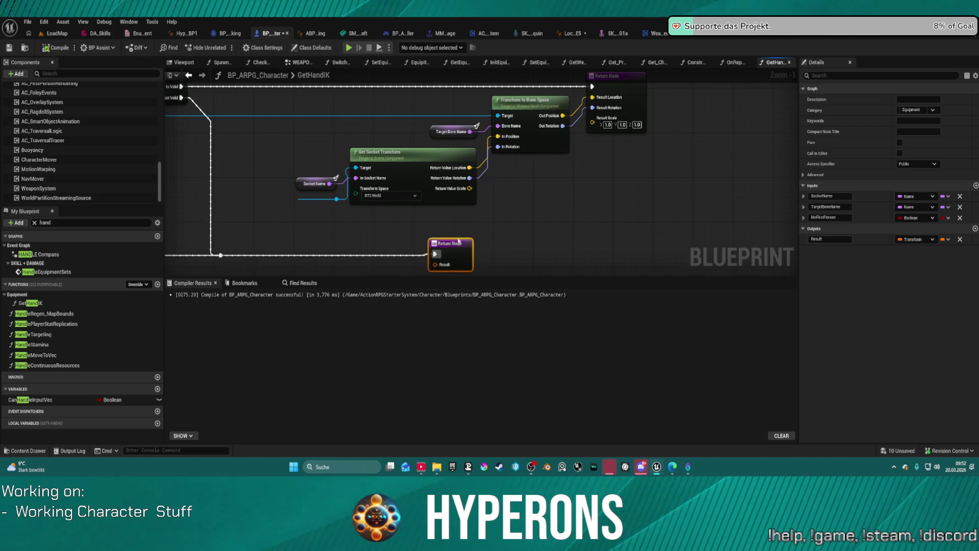
mouse_move(459, 241)
left_mouse_down()
mouse_move(661, 234)
mouse_move(650, 201)
left_mouse_up()
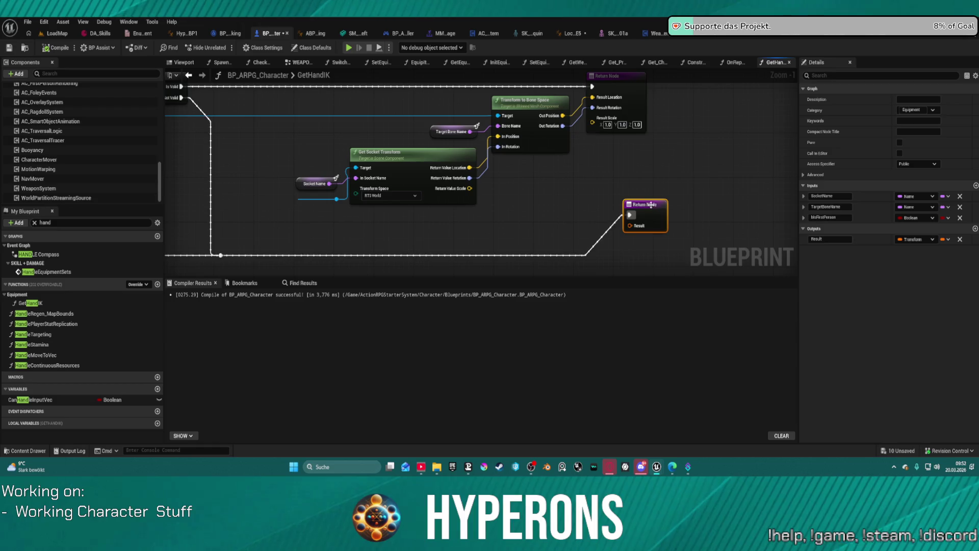
mouse_move(517, 252)
left_mouse_down()
mouse_move(612, 219)
mouse_move(636, 196)
mouse_move(488, 222)
left_mouse_up()
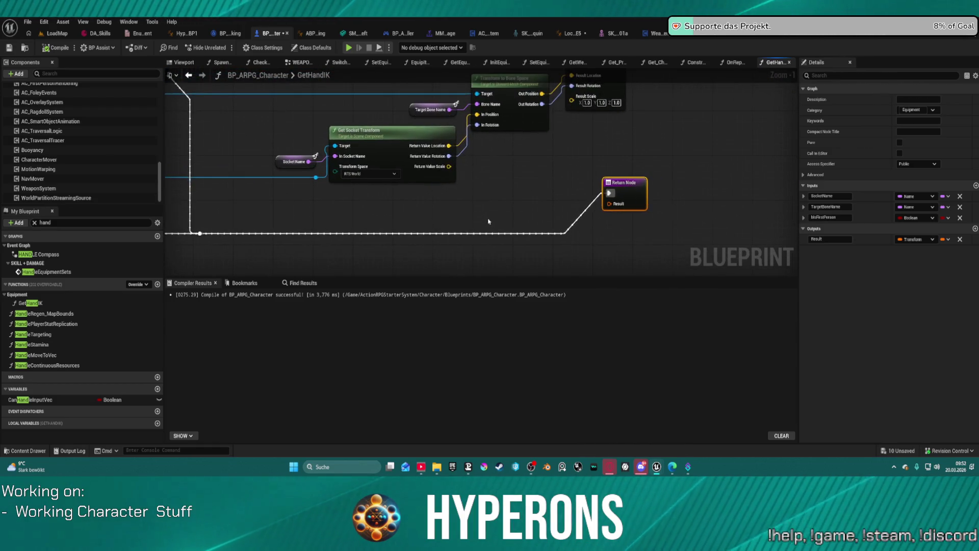
- Split the Return Node's Result into Location, Rotation and Scale, compile, and start a test play
right_click(607, 205)
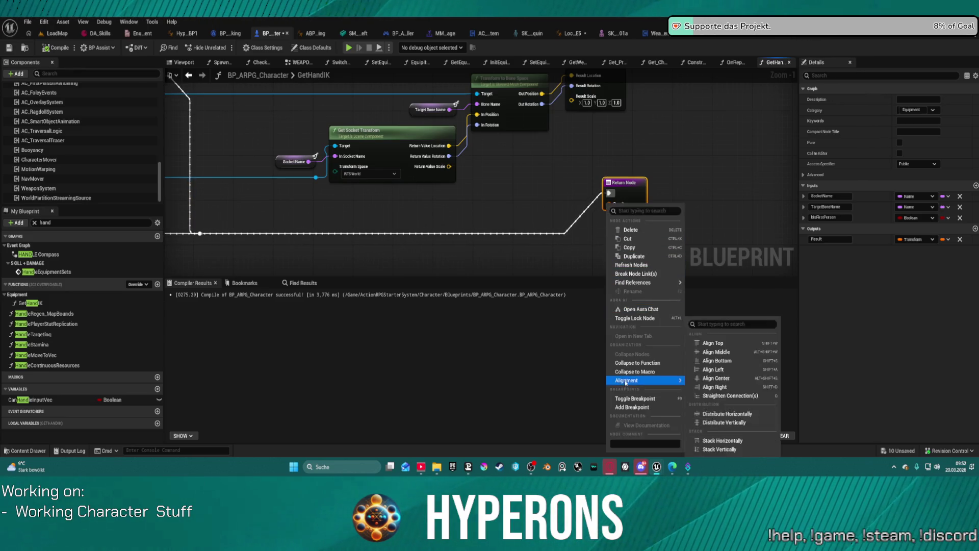
key("Escape")
right_click(609, 205)
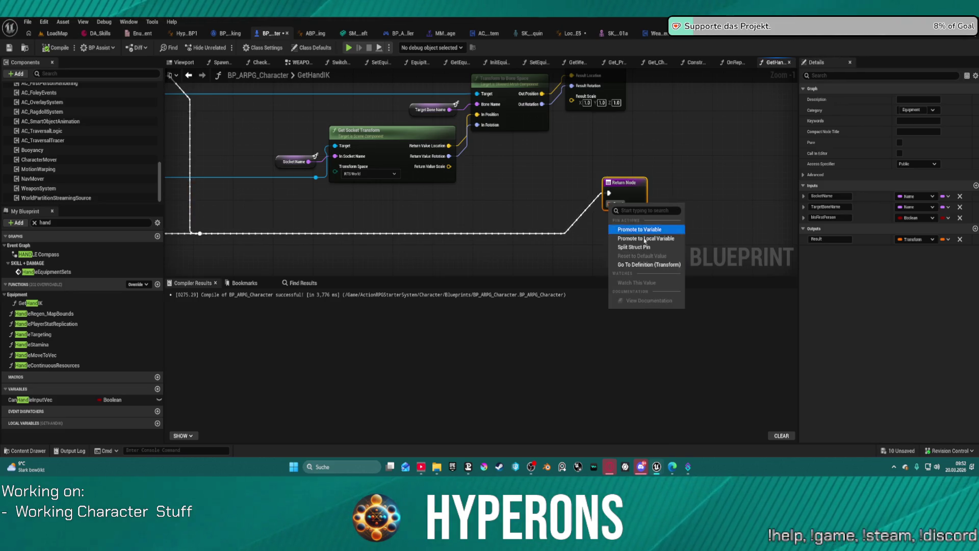
left_click(634, 248)
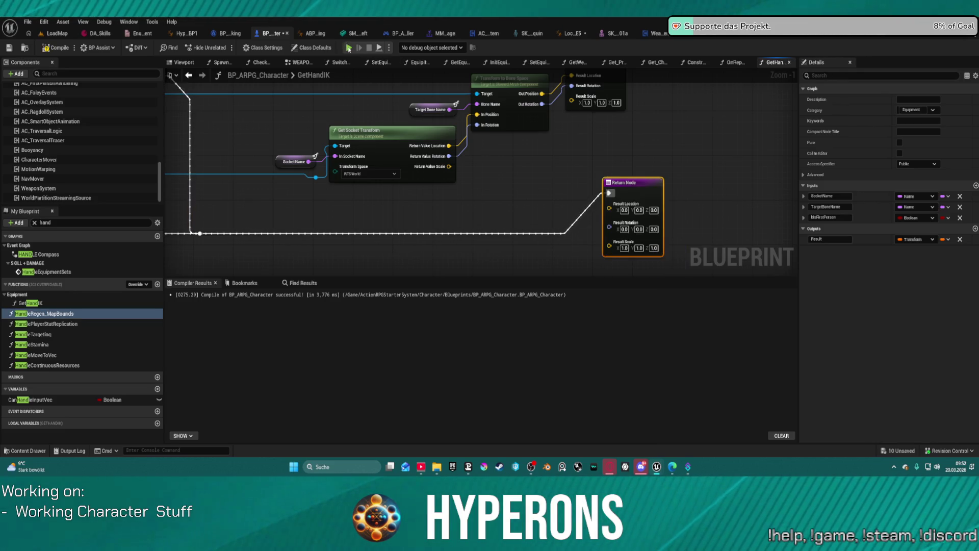
key("F7")
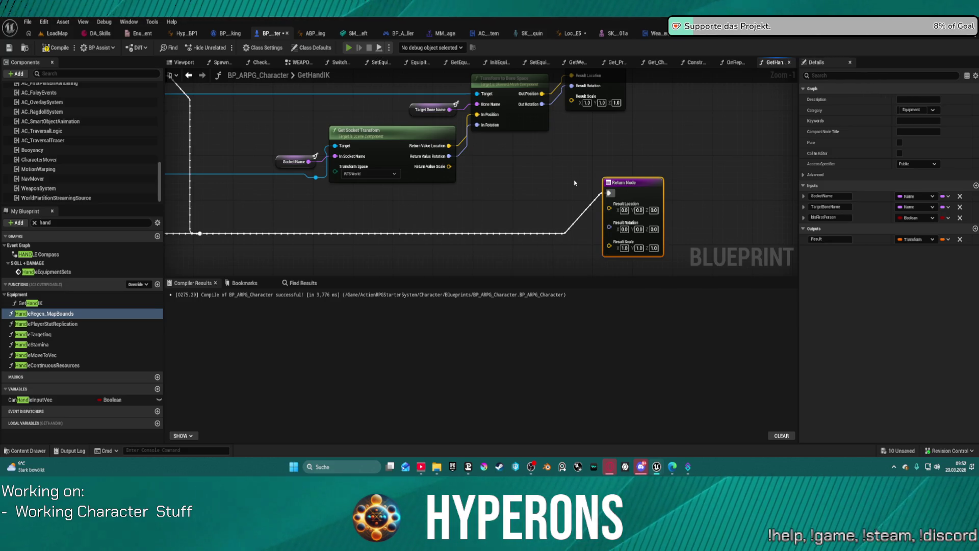
key("alt+p")
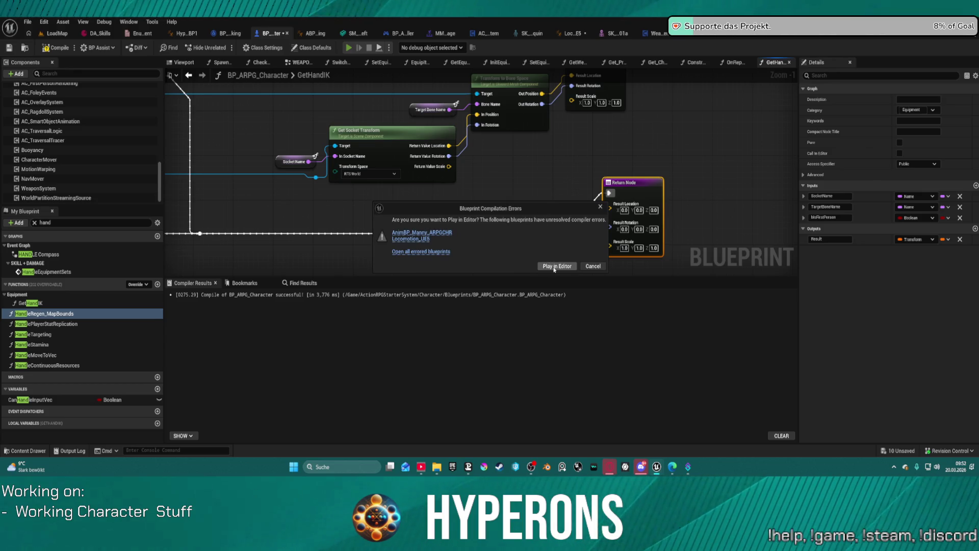
- Play despite compile errors, equip the MG 01 weapon, and run onto the low wall
left_click(554, 267)
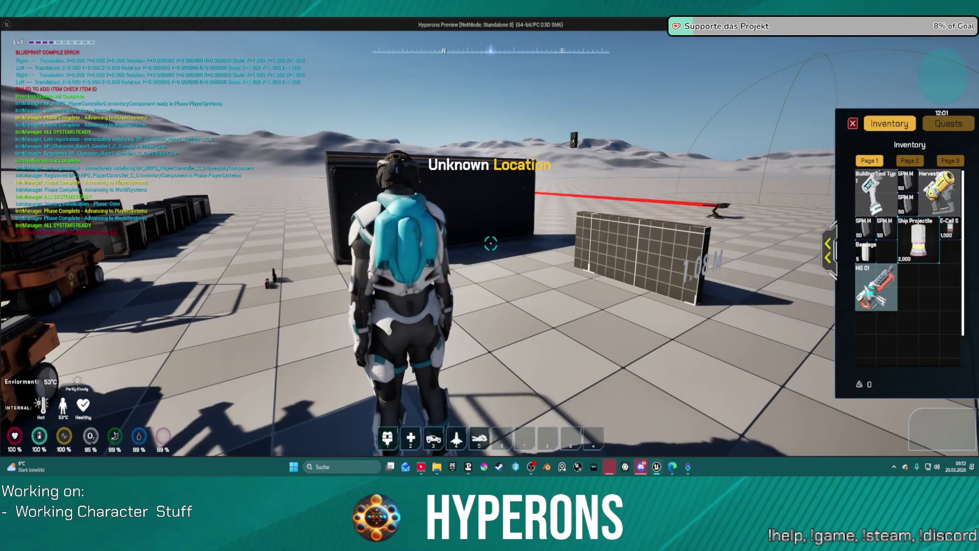
double_click(875, 288)
key("Tab")
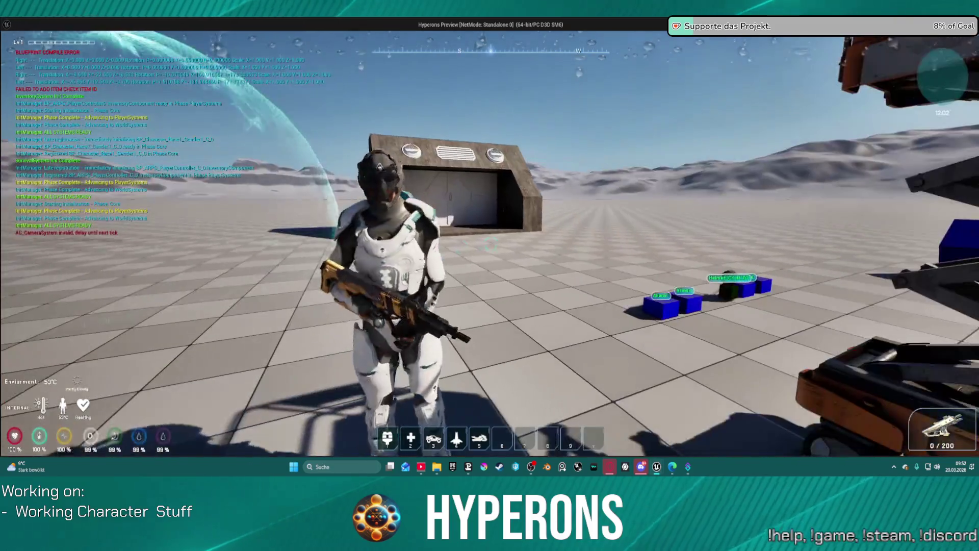
key("w")
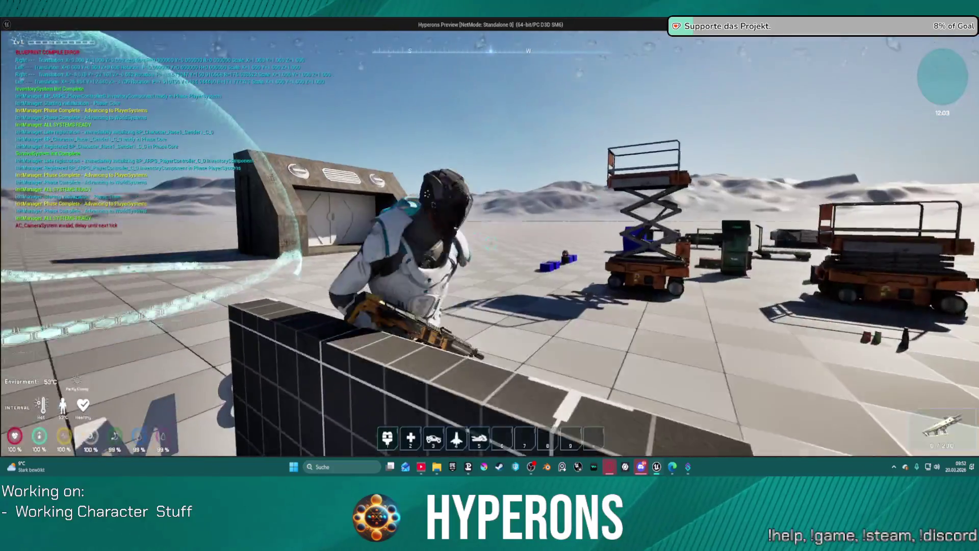
- Unequip the MG 01 back into the inventory, walk forward, and stop the preview
key("Tab")
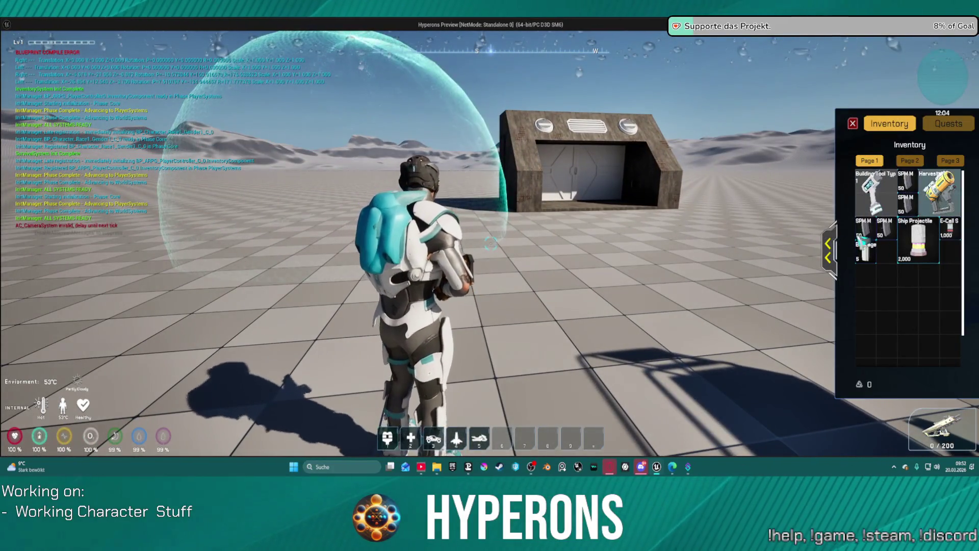
left_click(828, 249)
mouse_move(779, 186)
left_mouse_down()
mouse_move(655, 301)
mouse_move(780, 188)
left_mouse_up()
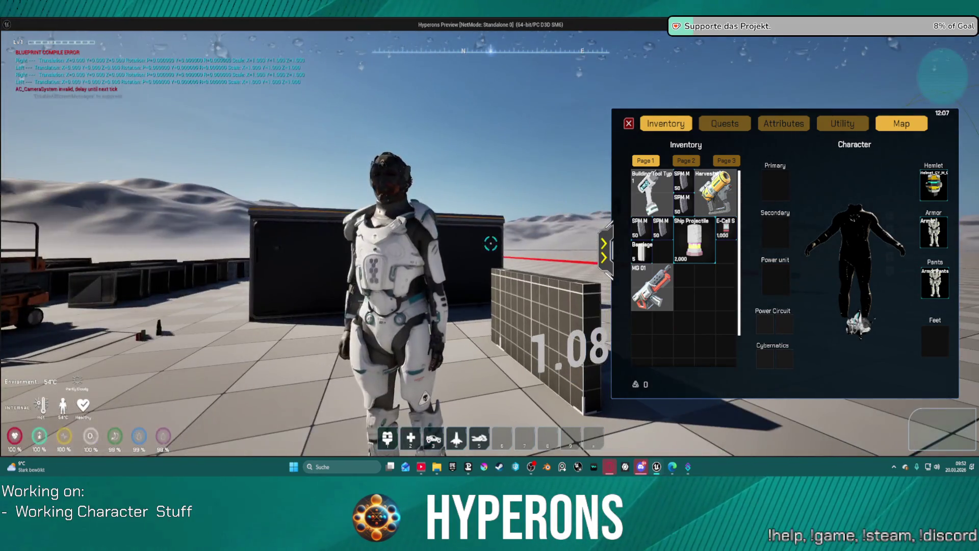
key("w")
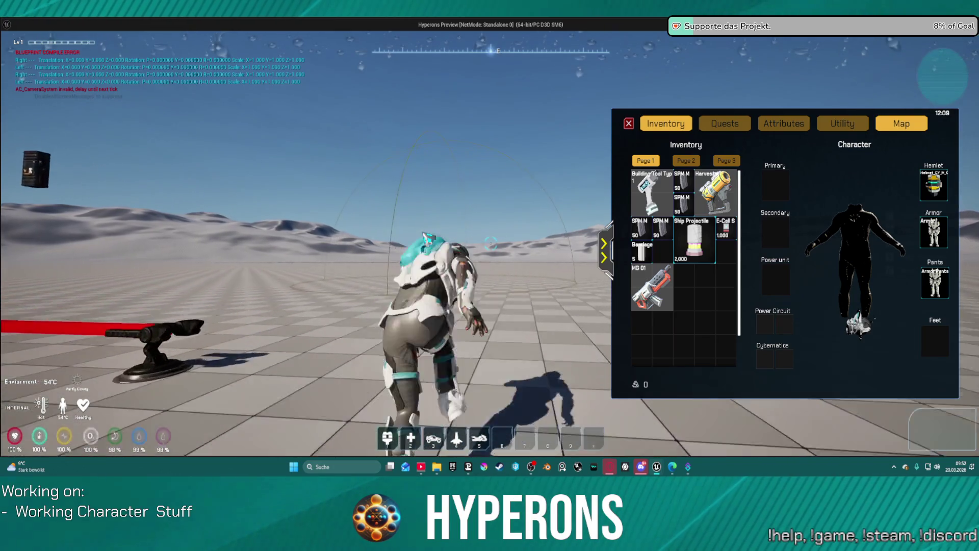
key("Escape")
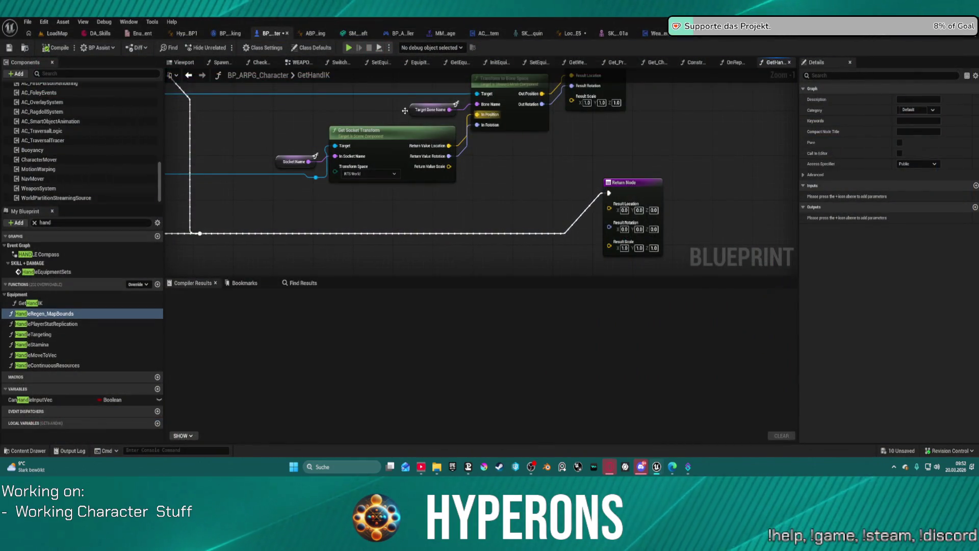
- Open the WeaponSystem EventGraph and select the Switch on Gameplay Tag node
left_click(655, 33)
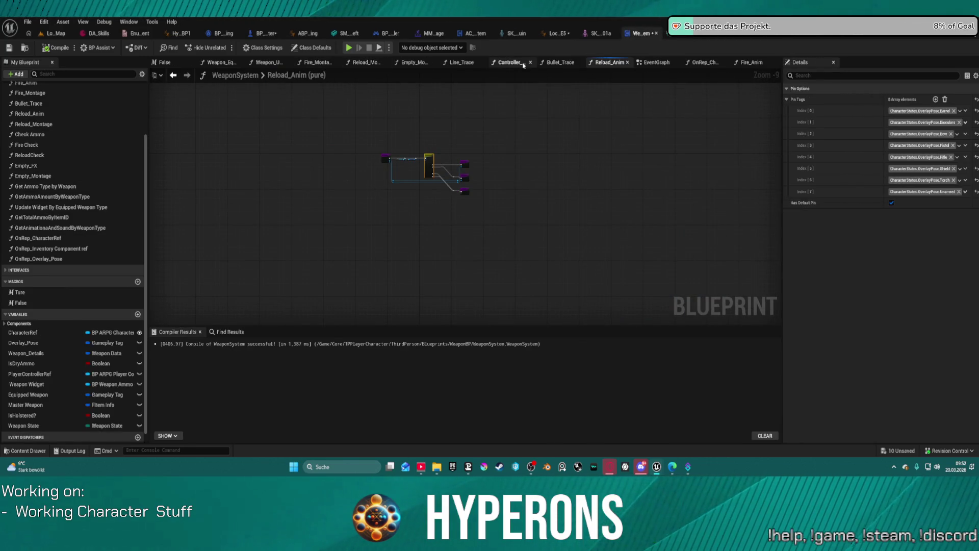
left_click(653, 63)
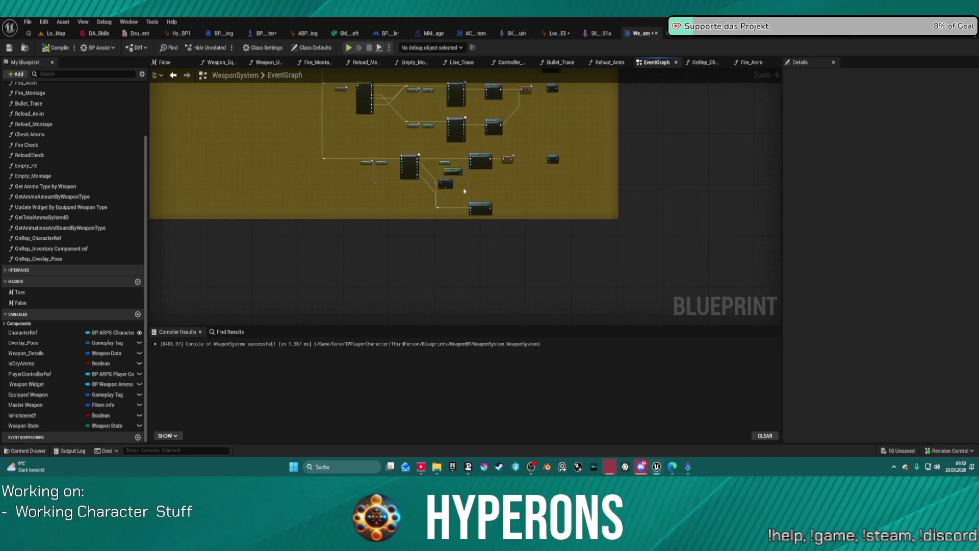
scroll(464, 190, "up", 7)
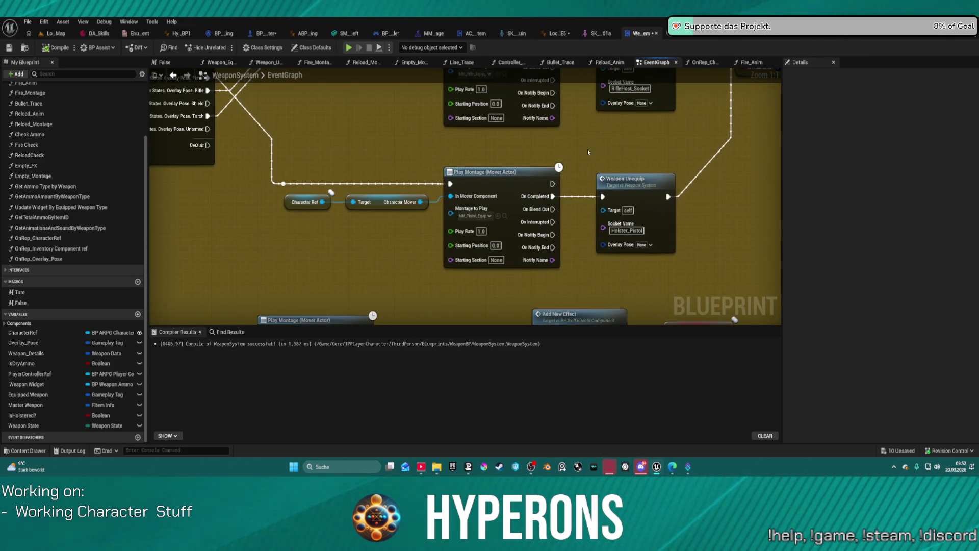
scroll(523, 277, "down", 1)
mouse_move(523, 278)
left_mouse_down()
mouse_move(566, 321)
mouse_move(801, 282)
mouse_move(801, 232)
mouse_move(508, 195)
left_mouse_up()
scroll(577, 315, "up", 1)
scroll(508, 195, "down", 3)
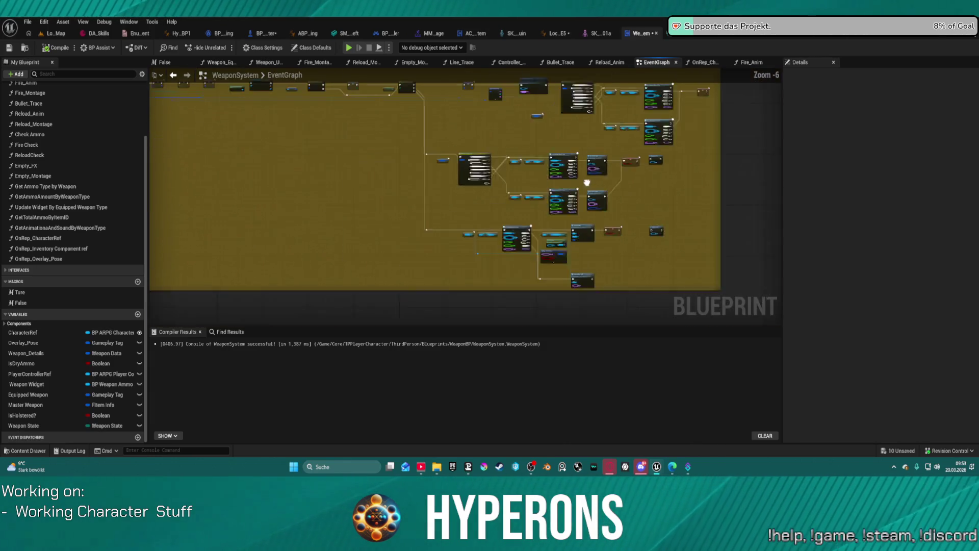
scroll(505, 164, "up", 1)
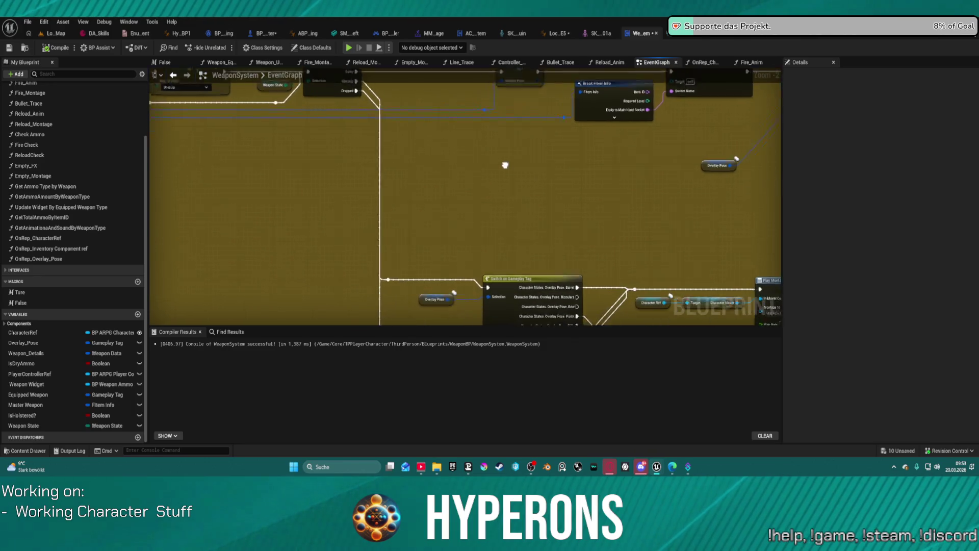
mouse_move(505, 164)
left_mouse_down()
mouse_move(474, 136)
mouse_move(471, 115)
left_mouse_up()
left_click(478, 234)
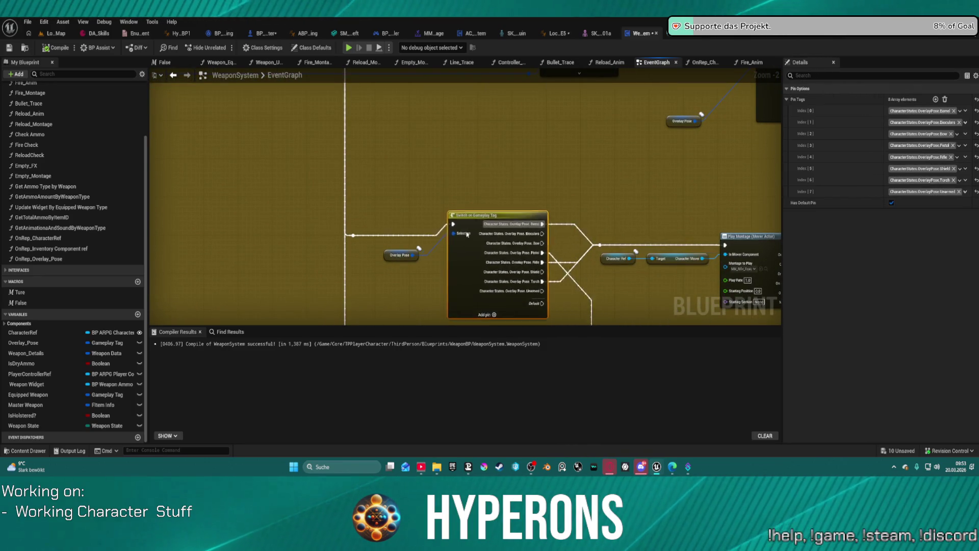
- Bring the Play Montage and Weapon Unequip branches into view and select the upper Weapon Unequip node
mouse_move(732, 266)
left_mouse_down()
mouse_move(584, 200)
mouse_move(331, 183)
left_mouse_up()
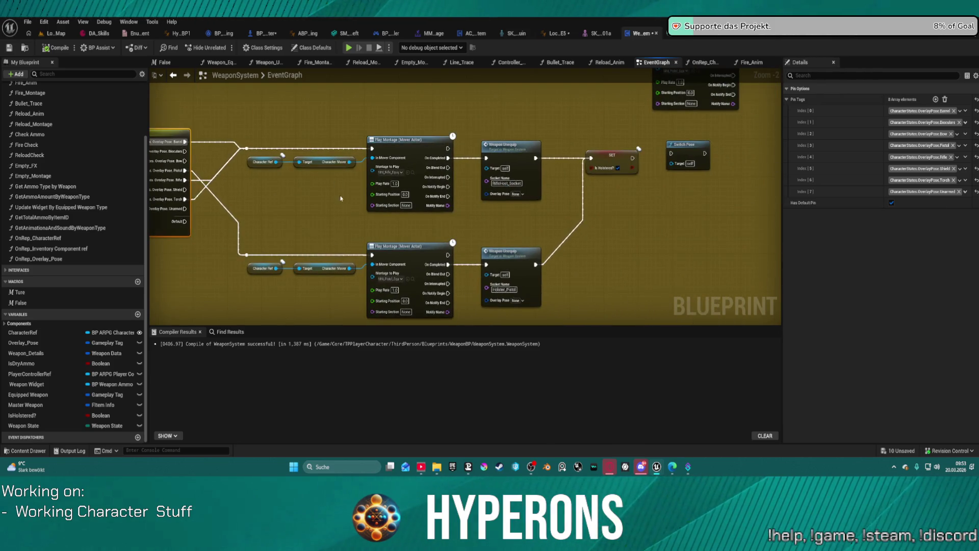
scroll(485, 219, "up", 1)
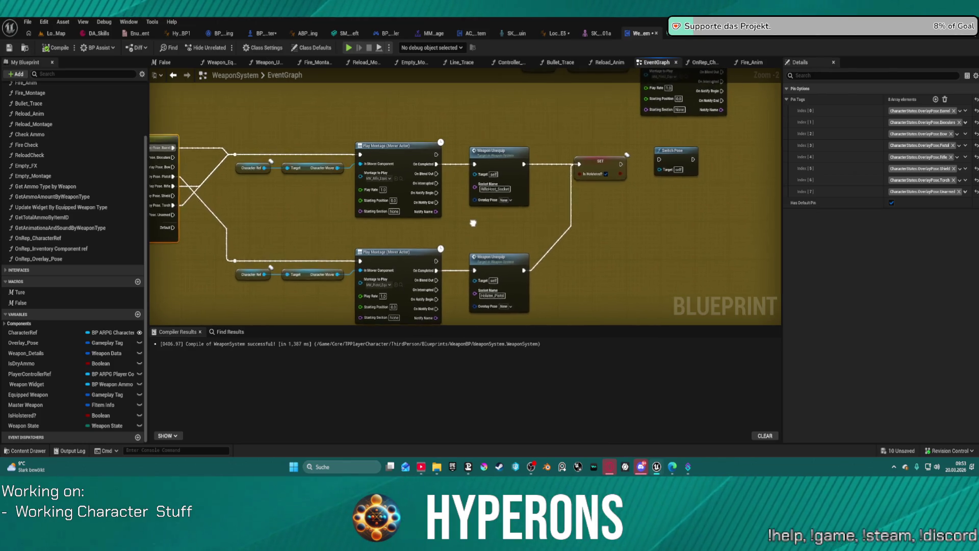
scroll(524, 188, "up", 1)
mouse_move(481, 190)
left_mouse_down()
mouse_move(586, 168)
mouse_move(580, 299)
mouse_move(377, 321)
left_mouse_up()
mouse_move(560, 306)
left_mouse_down()
mouse_move(484, 194)
mouse_move(196, 156)
mouse_move(249, 153)
left_mouse_up()
left_click_drag(357, 69, 526, 130)
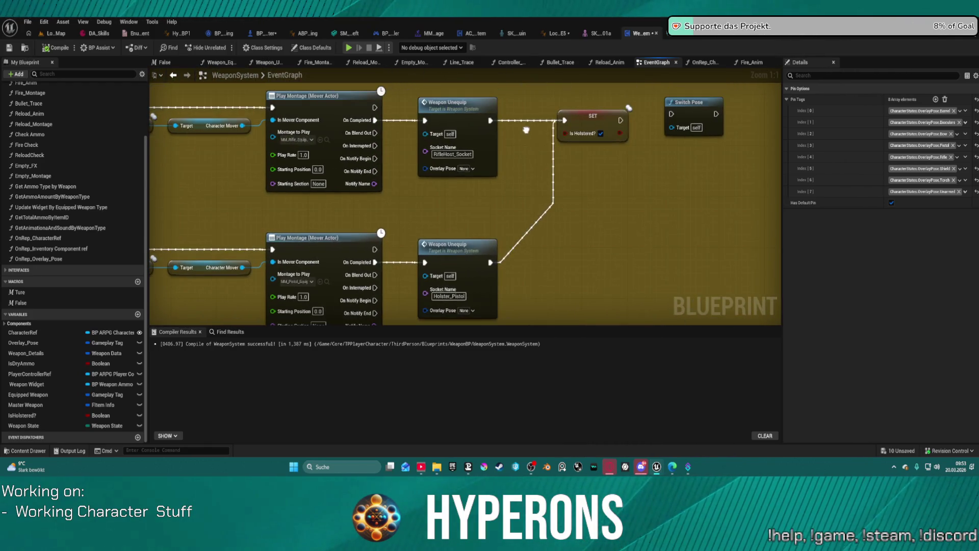
left_click(448, 169)
- Set the upper Weapon Unequip node's Overlay Pose to CharacterStates.OverlayPose.Unarmed
left_click(475, 169)
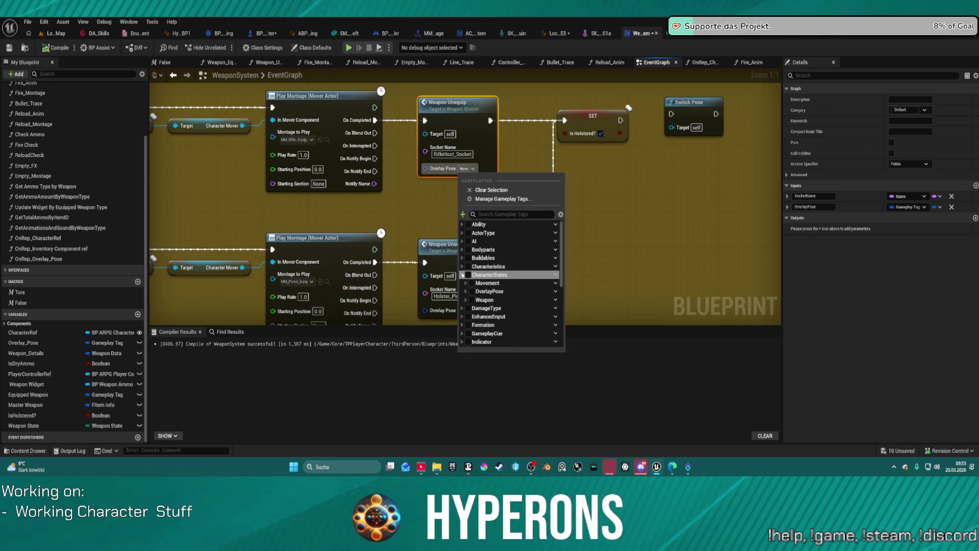
left_click(462, 275)
left_click(465, 291)
scroll(476, 311, "down", 3)
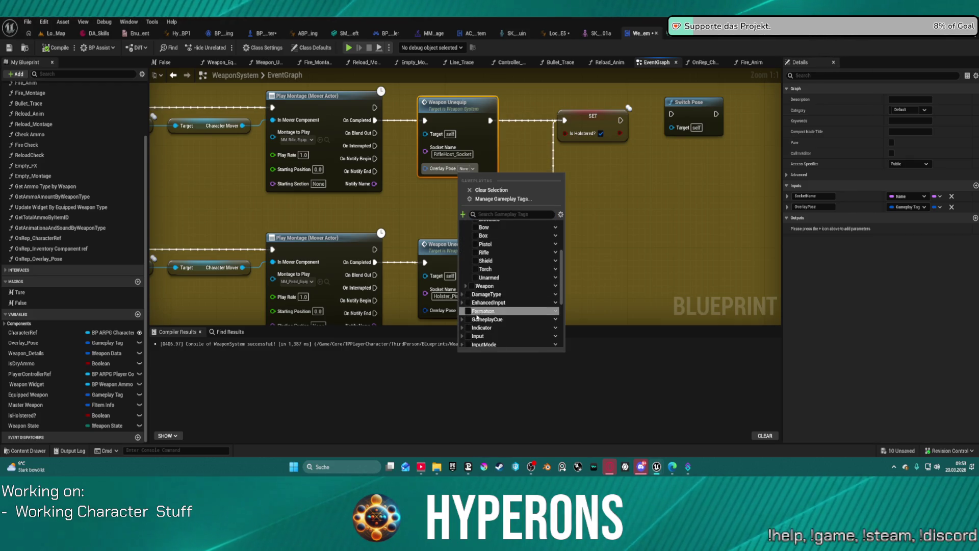
left_click(475, 278)
key("Escape")
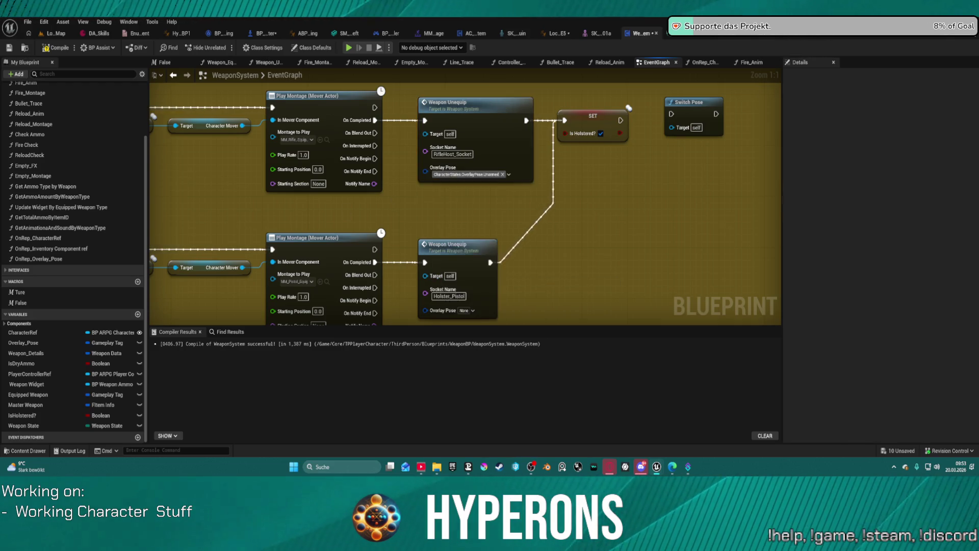
- Copy the Unarmed Overlay Pose value into the lower Weapon Unequip node
mouse_move(451, 201)
left_mouse_down()
mouse_move(459, 102)
mouse_move(408, 178)
mouse_move(467, 216)
mouse_move(459, 317)
mouse_move(434, 153)
mouse_move(421, 205)
left_mouse_up()
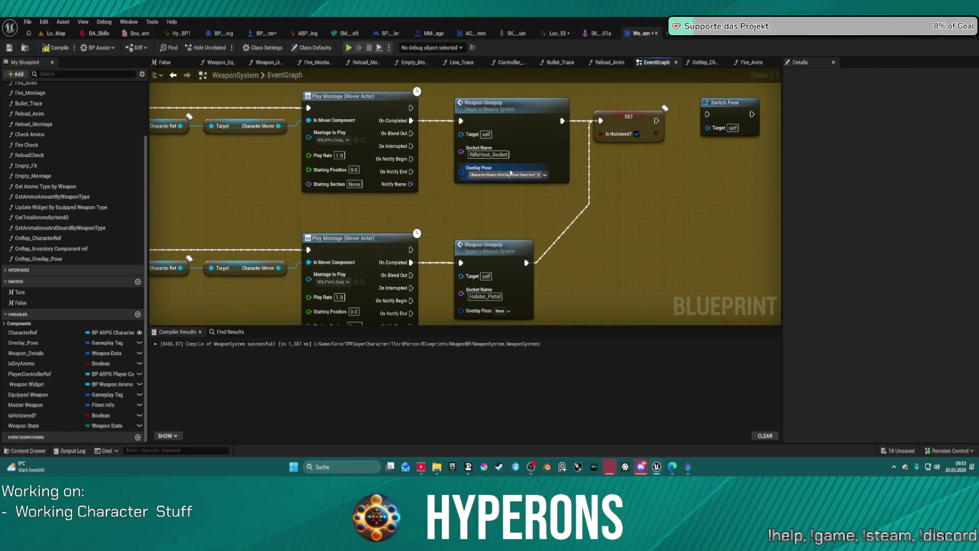
left_click(530, 172)
key("ctrl+c")
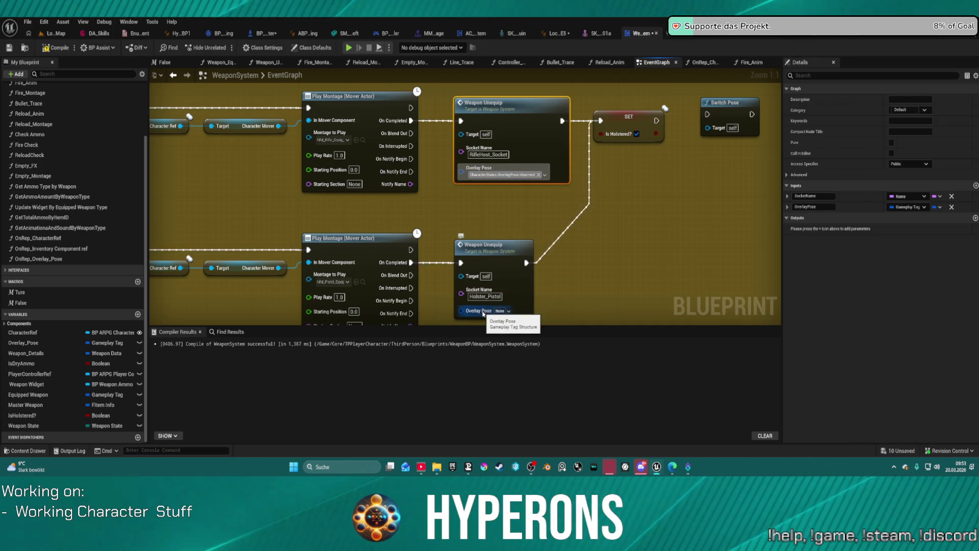
key("ctrl+v")
left_click_drag(408, 210, 495, 82)
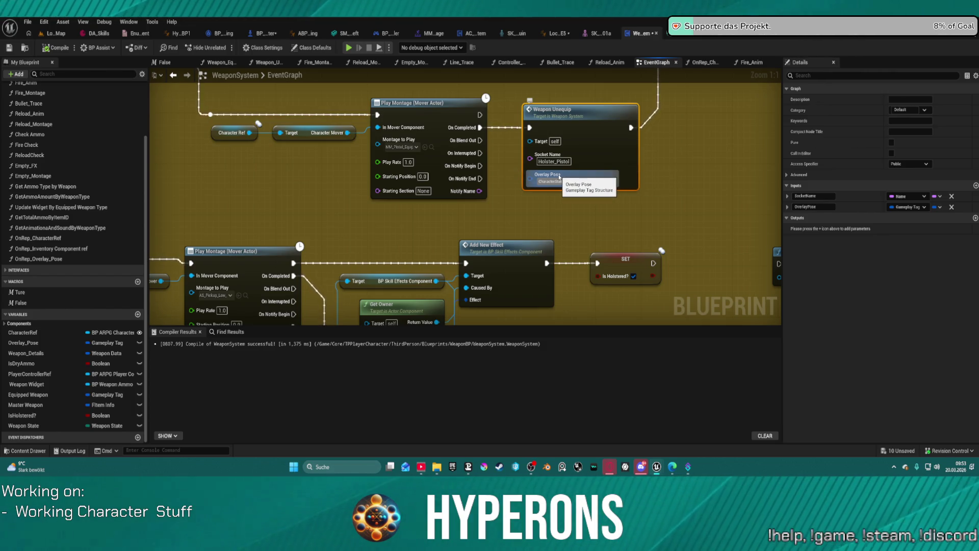
- Open the Weapon_Unequip function graph and view its Attach Component To Component and SET Overlay Pose nodes
double_click(559, 176)
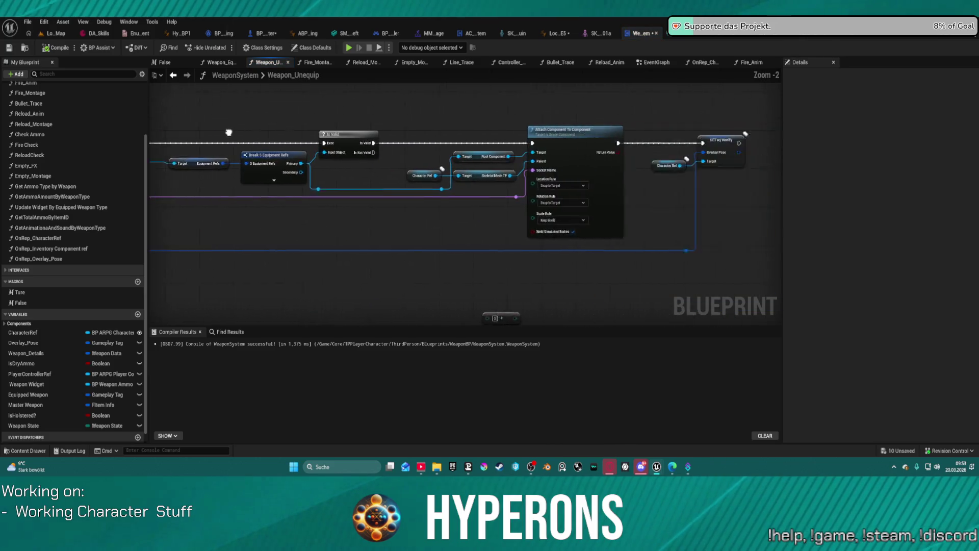
mouse_move(228, 133)
left_mouse_down()
mouse_move(81, 133)
mouse_move(391, 132)
mouse_move(274, 155)
left_mouse_up()
left_click_drag(523, 320, 522, 302)
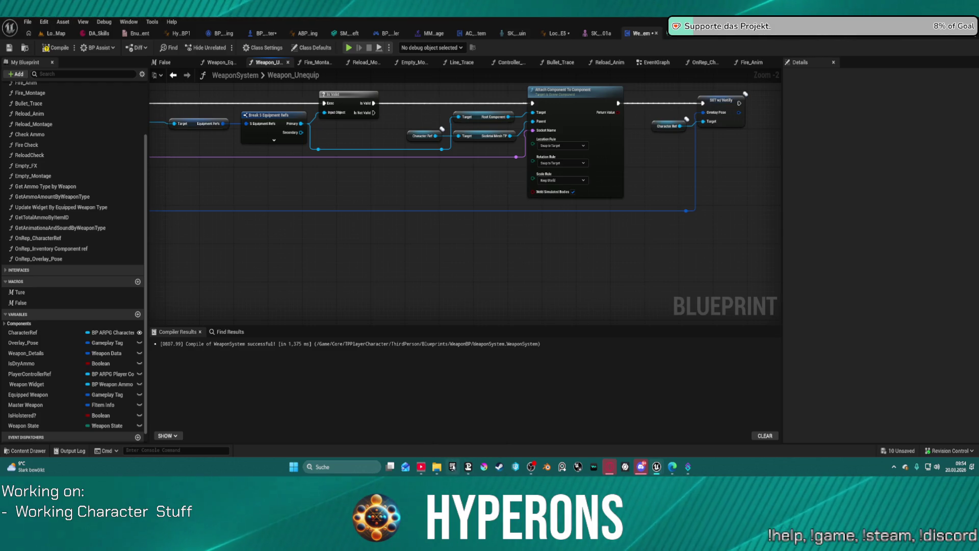
mouse_move(465, 466)
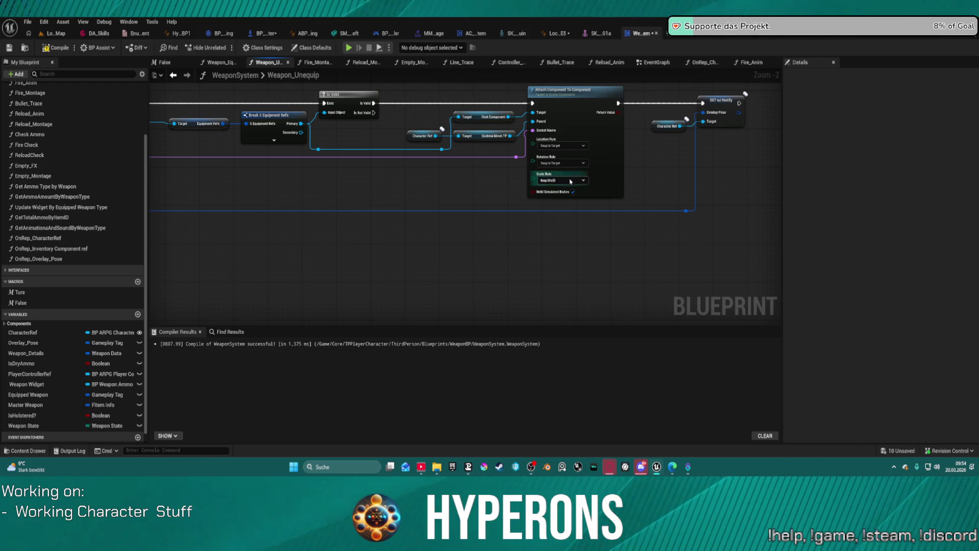
mouse_move(474, 294)
left_mouse_down()
mouse_move(354, 260)
mouse_move(442, 284)
left_mouse_up()
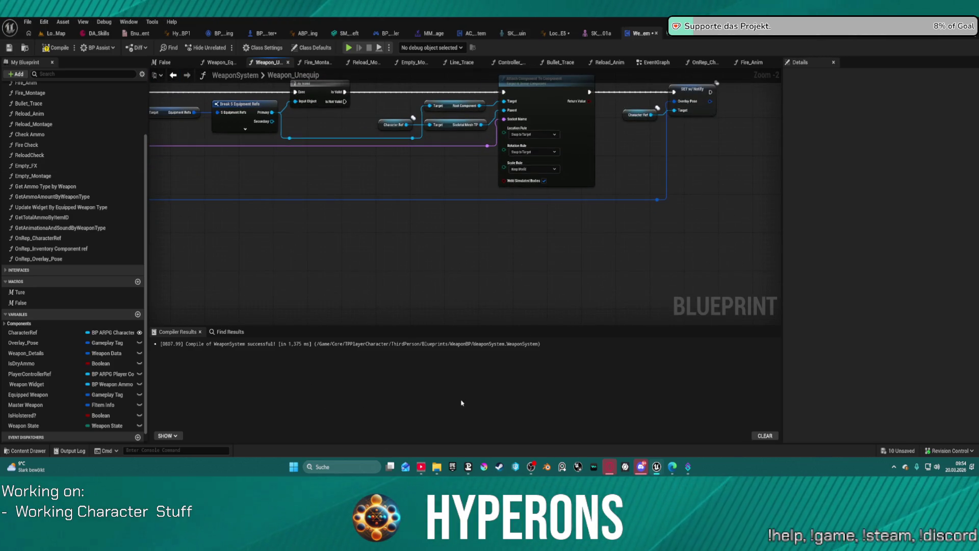
- Quit the Epic Games Launcher using Beenden in its tray icon menu
left_click(453, 466)
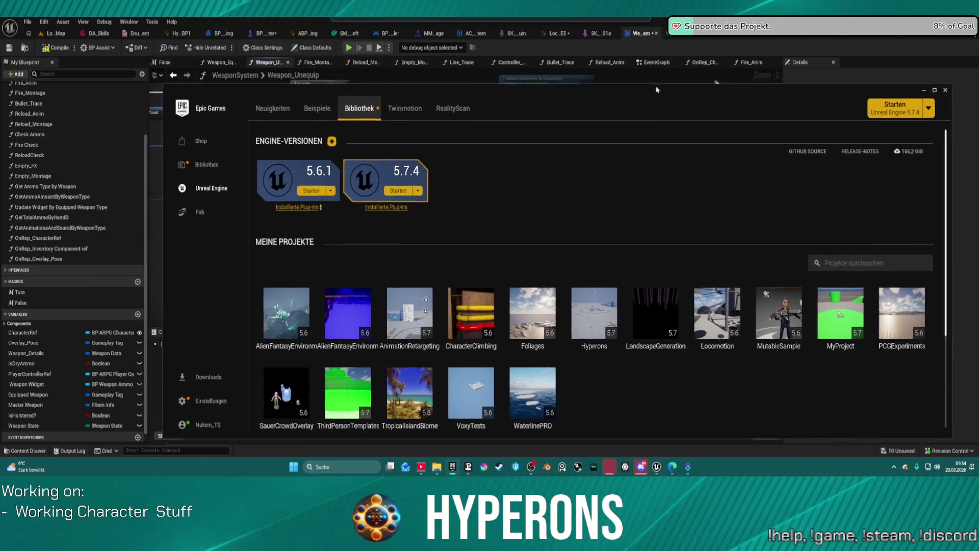
left_click(894, 467)
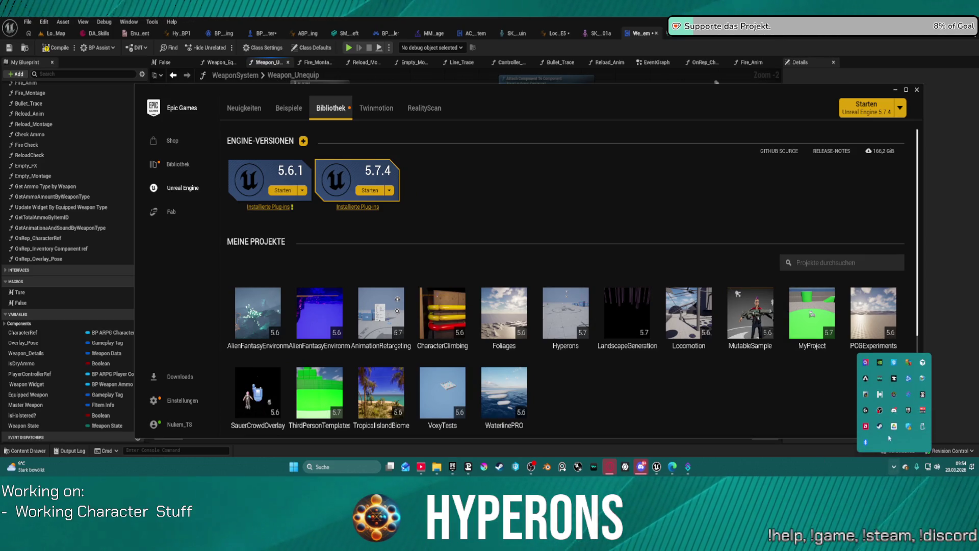
left_click(920, 90)
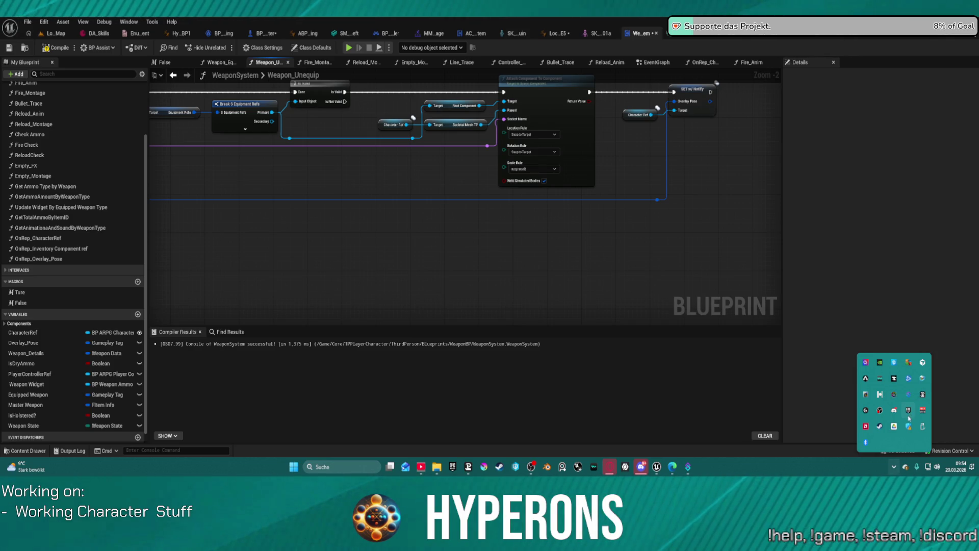
right_click(908, 412)
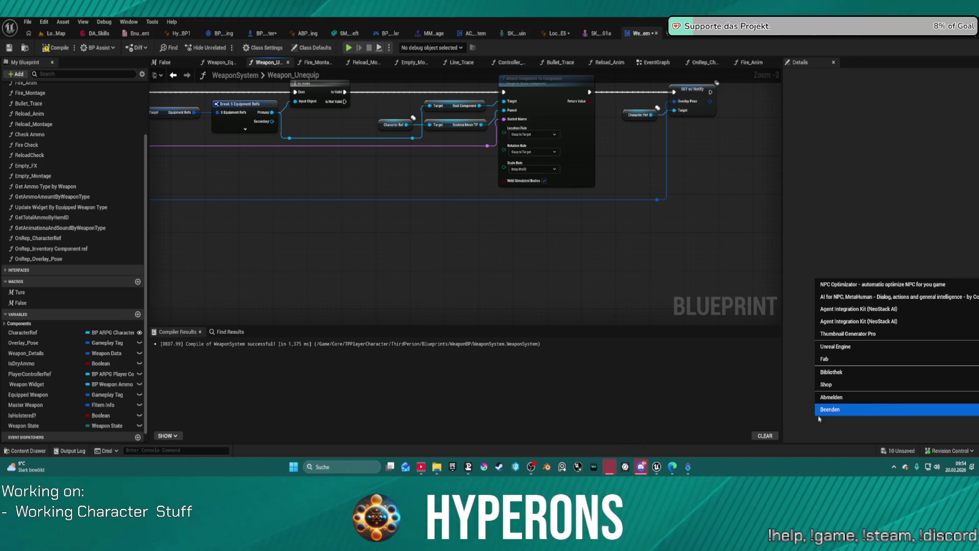
left_click(855, 432)
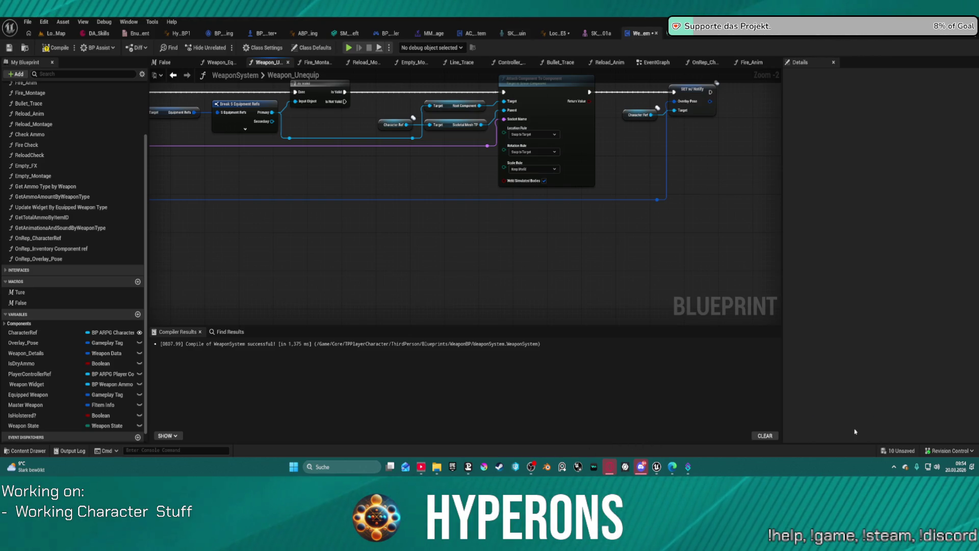
left_click(893, 467)
right_click(922, 426)
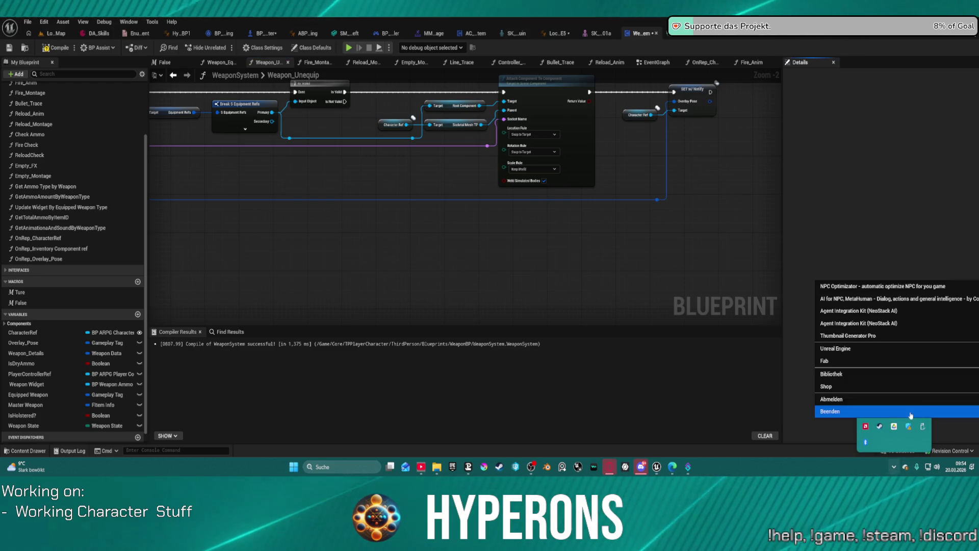
left_click(836, 412)
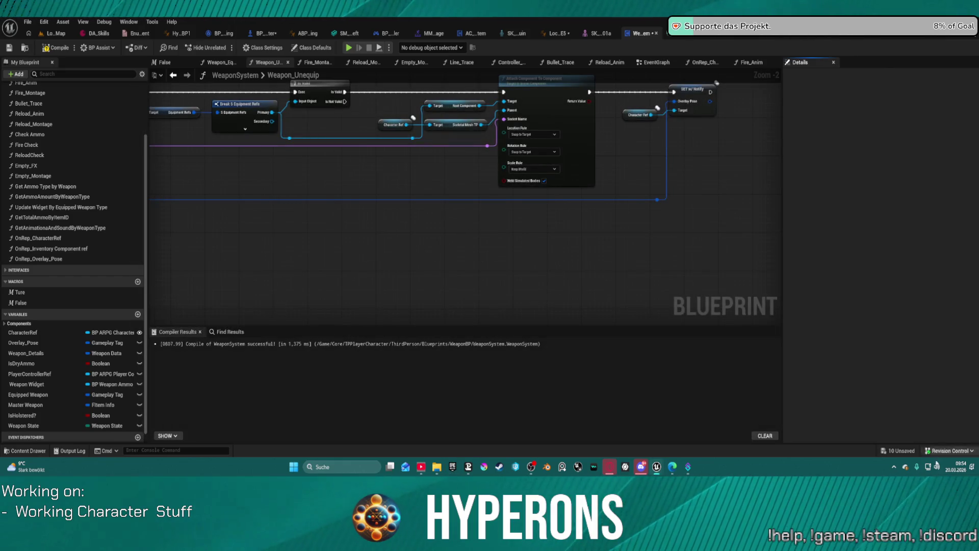
- Relaunch the Epic Games Launcher, check the Library's engine versions and projects, then close it
left_click(893, 467)
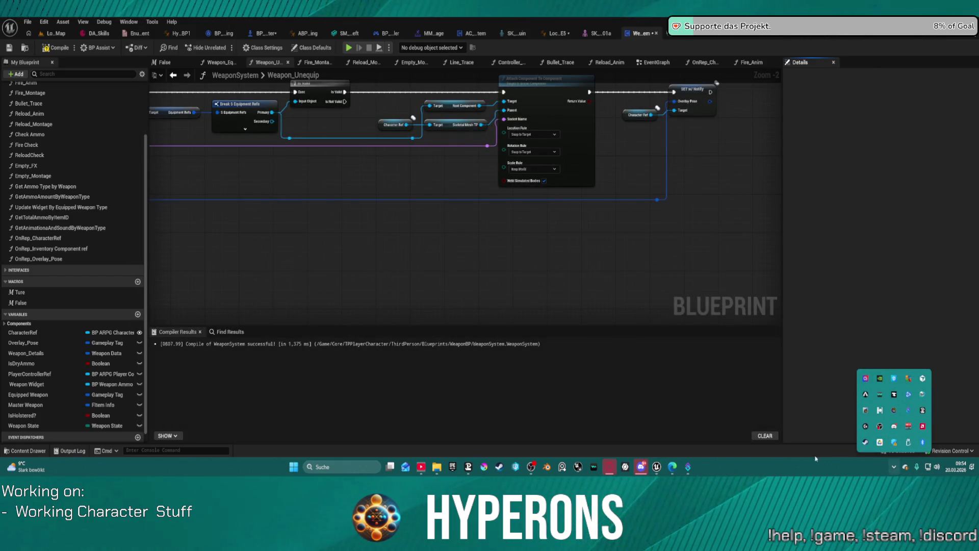
left_click(463, 304)
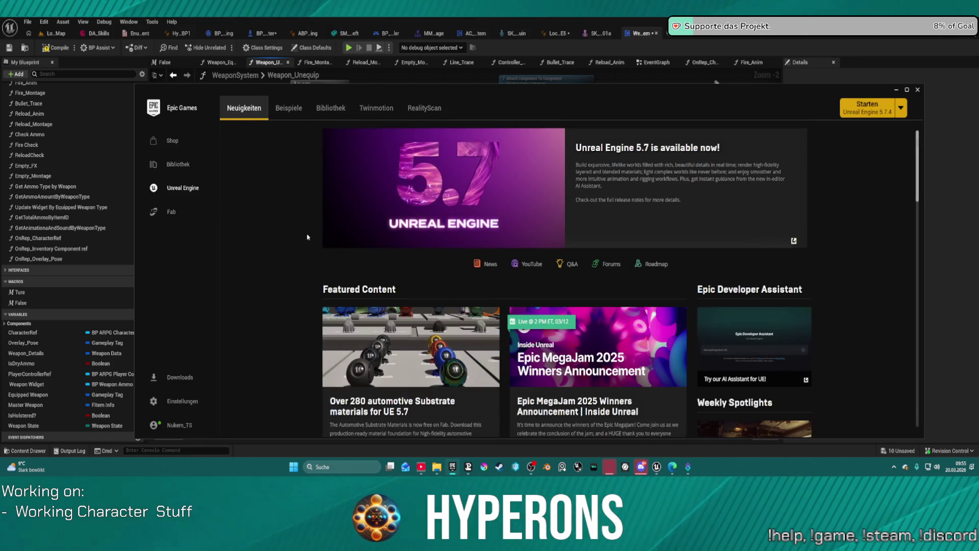
left_click(345, 109)
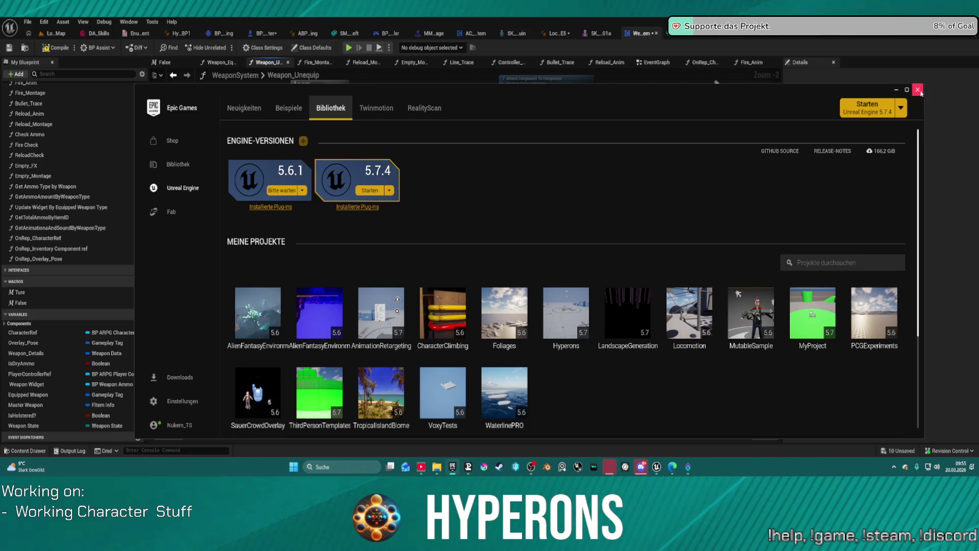
left_click(921, 93)
scroll(616, 159, "down", 5)
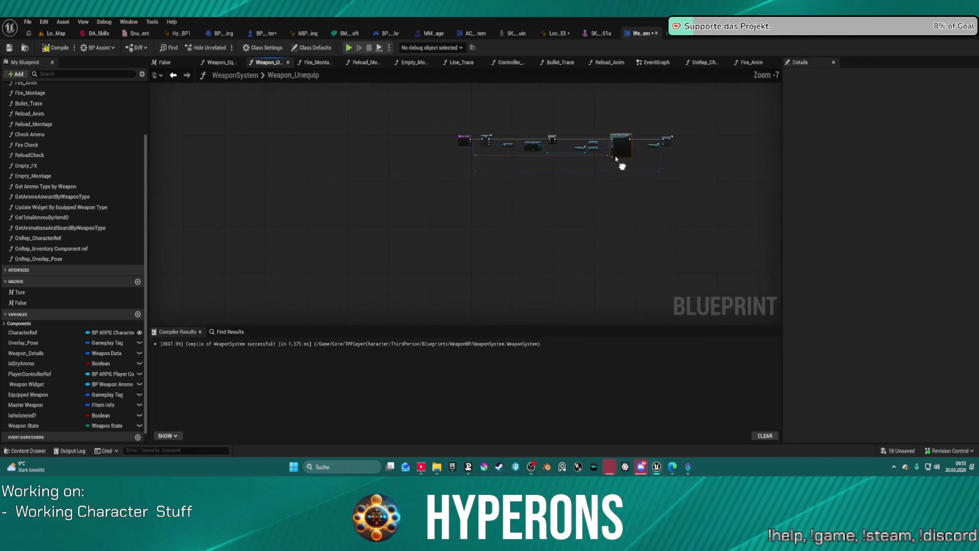
- Pan along the Weapon_Unequip graph to review the Attach Component To Component logic
scroll(616, 159, "up", 6)
mouse_move(516, 192)
left_mouse_down()
mouse_move(567, 192)
mouse_move(369, 171)
left_mouse_up()
left_click_drag(751, 116, 462, 106)
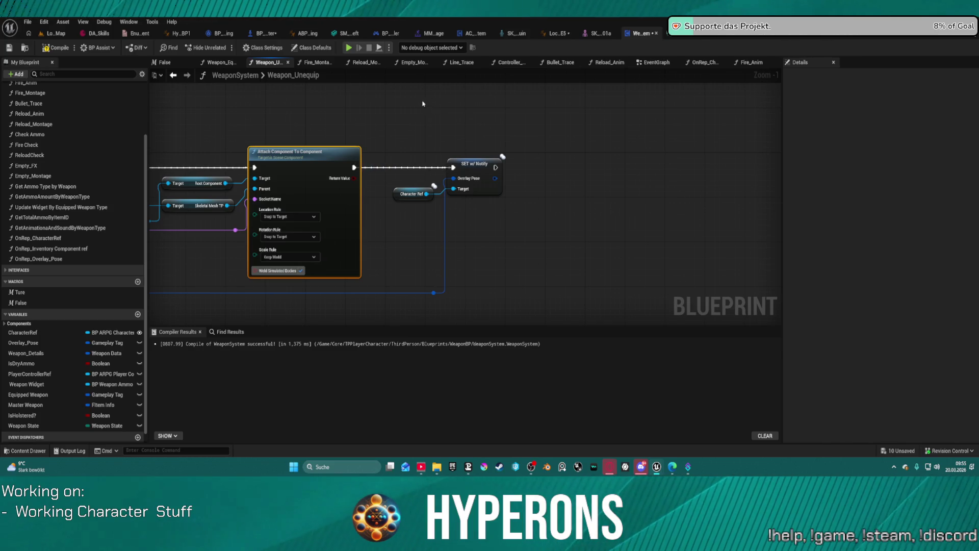
- Move to the WeaponSystem EventGraph and look over its Play Montage and SET nodes
left_click(647, 65)
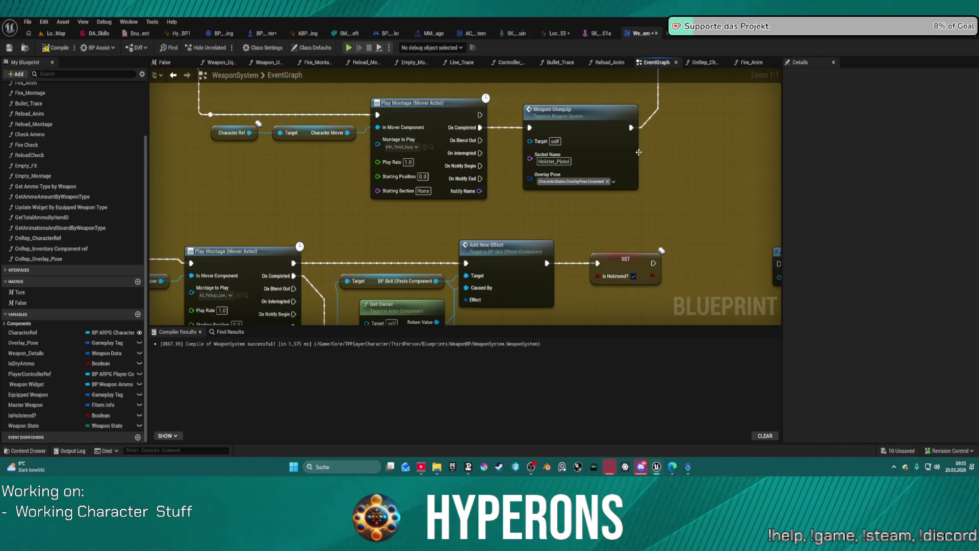
left_click_drag(677, 216, 656, 88)
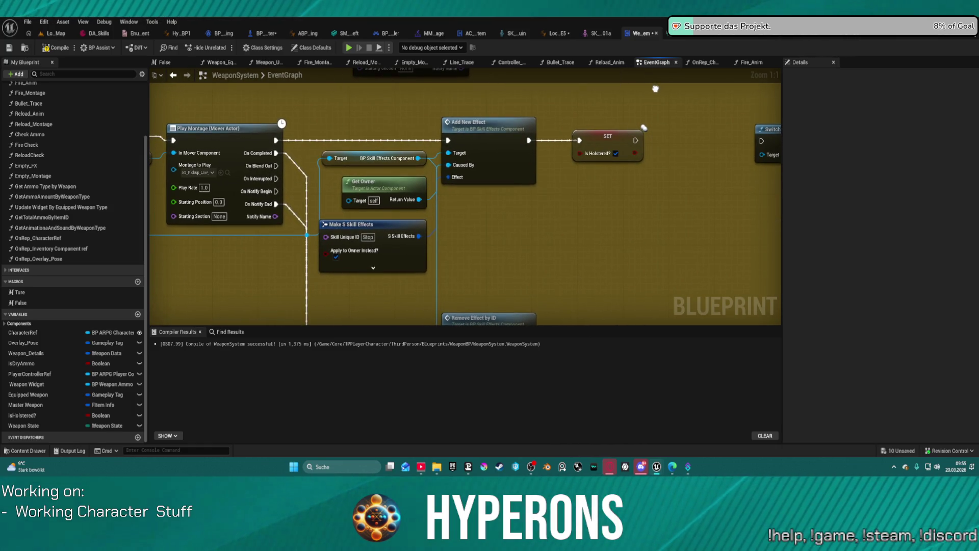
left_click_drag(224, 168, 457, 208)
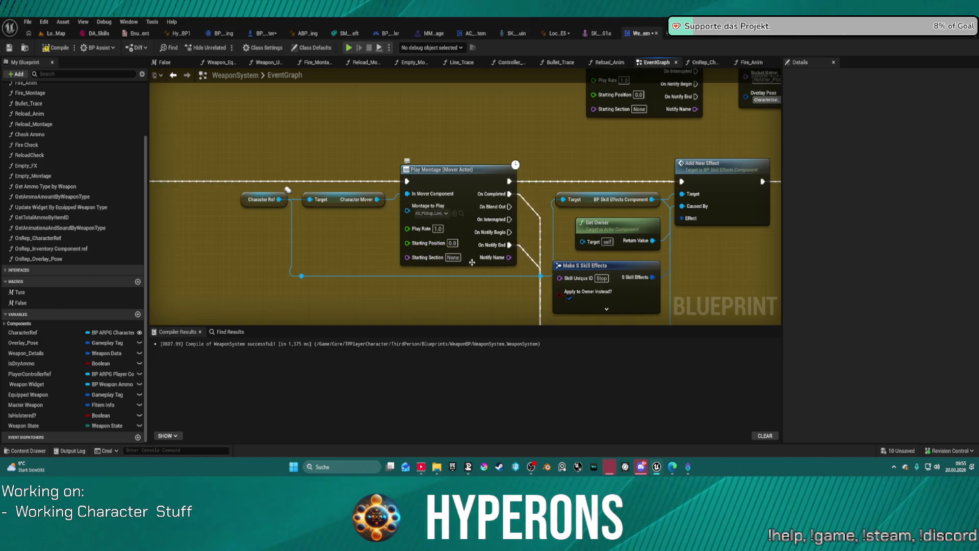
mouse_move(623, 140)
left_mouse_down()
mouse_move(258, 144)
mouse_move(501, 151)
left_mouse_up()
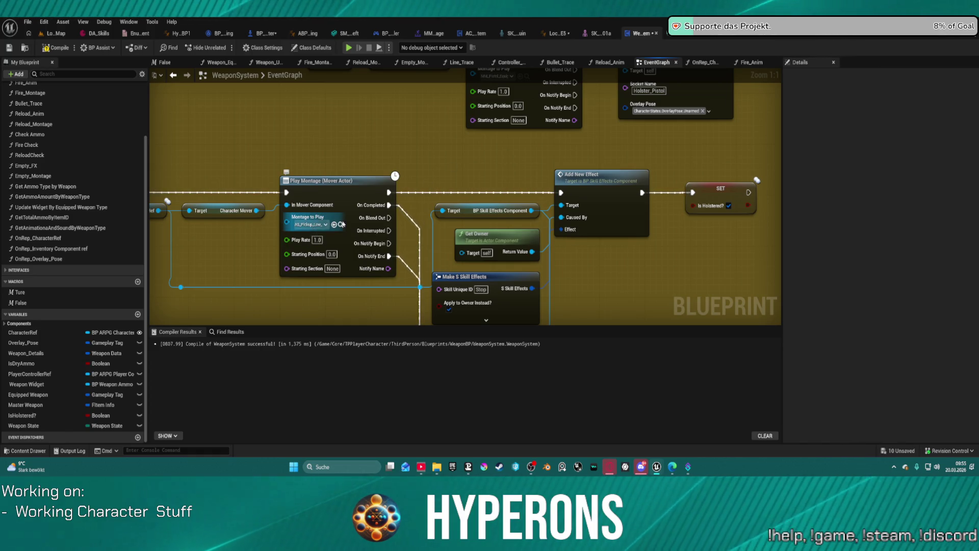
scroll(391, 296, "down", 4)
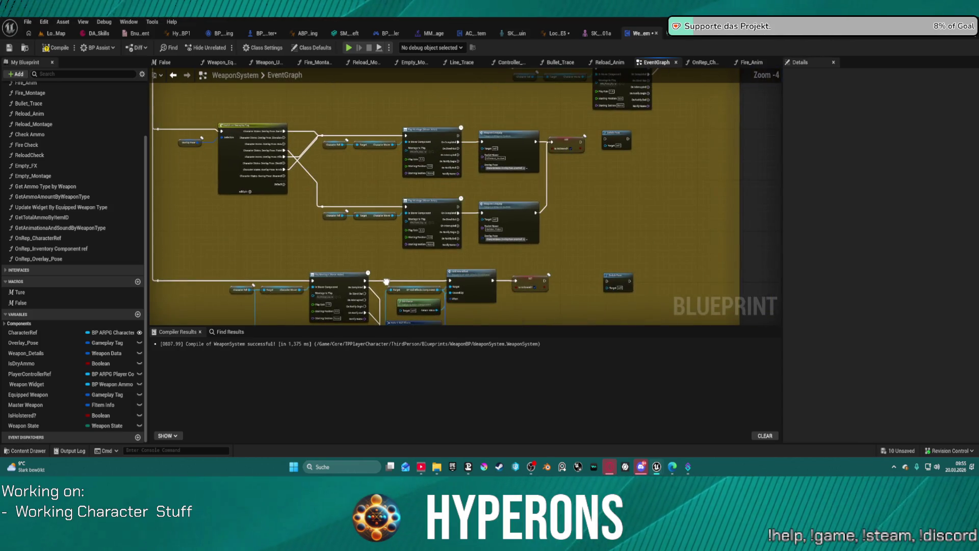
mouse_move(391, 296)
left_mouse_down()
mouse_move(408, 326)
mouse_move(732, 306)
left_mouse_up()
left_click_drag(497, 269, 366, 215)
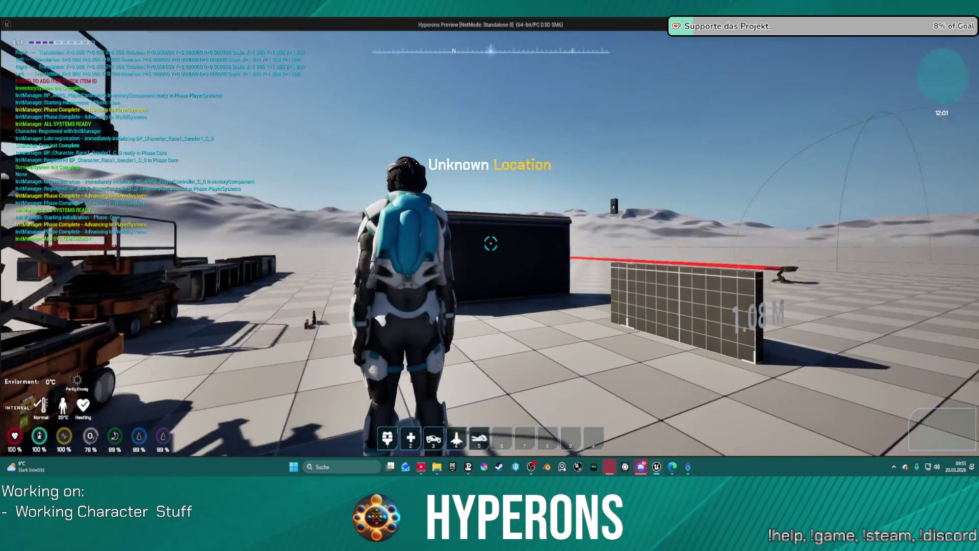
- In the running game, swap repeatedly between MG 01 and Harvester from the inventory, then exit the preview
key("i")
right_click(875, 290)
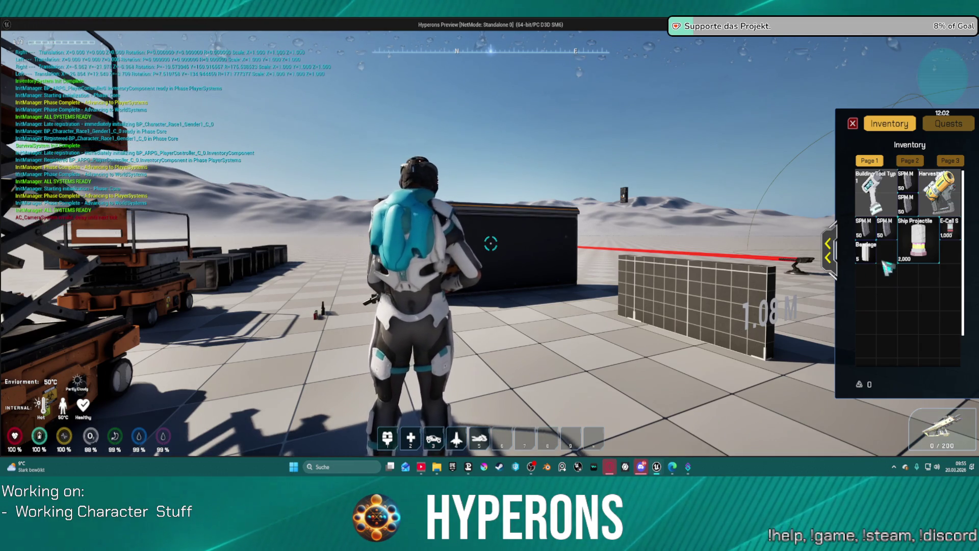
left_click_drag(560, 285, 623, 300)
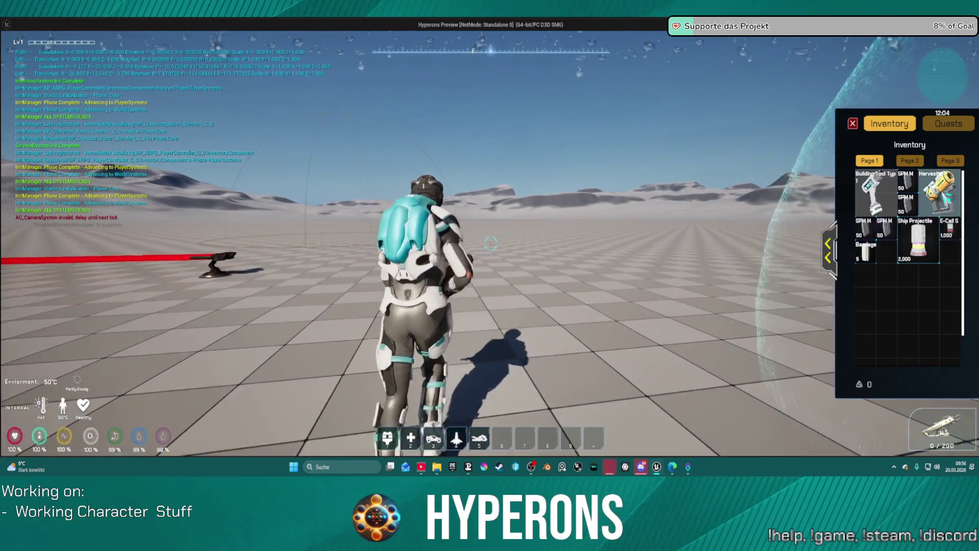
right_click(940, 191)
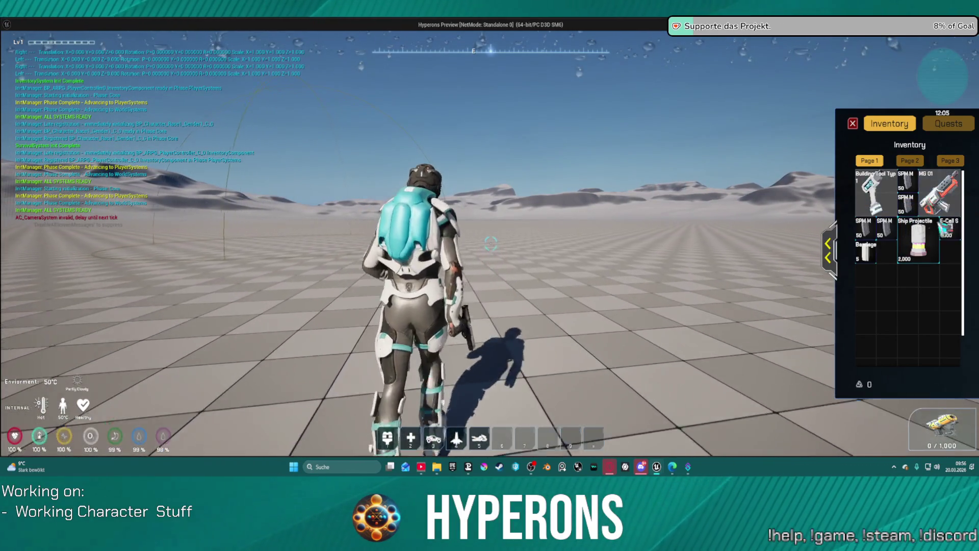
right_click(943, 202)
right_click(940, 203)
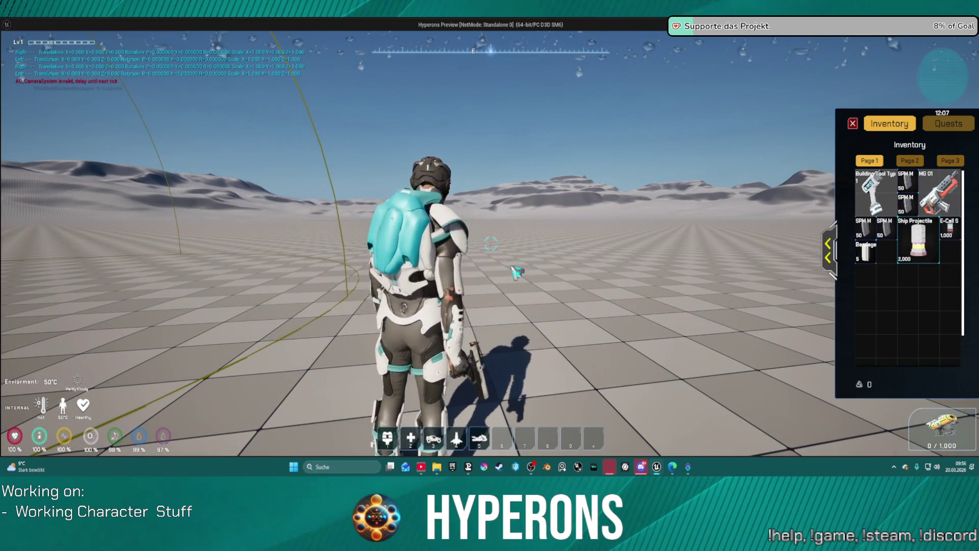
key("w")
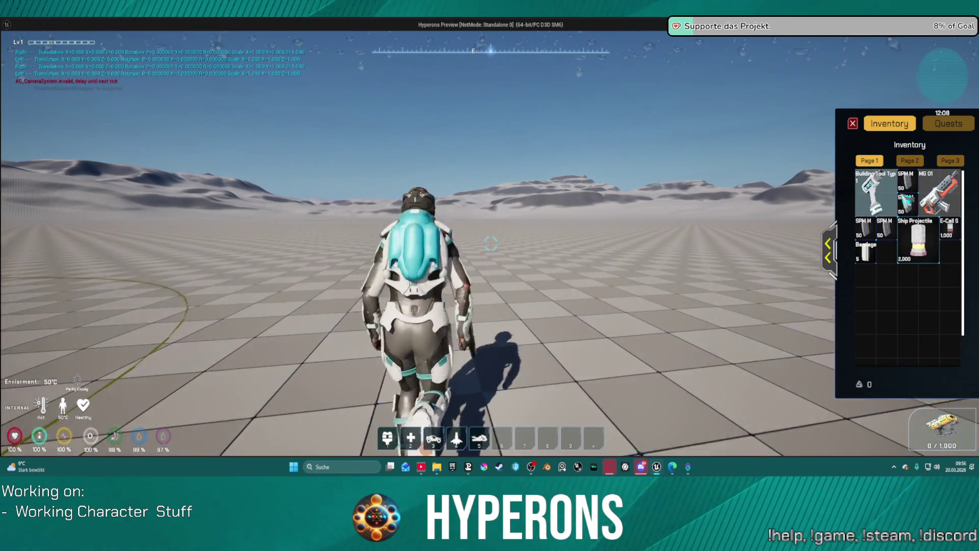
left_click(937, 192)
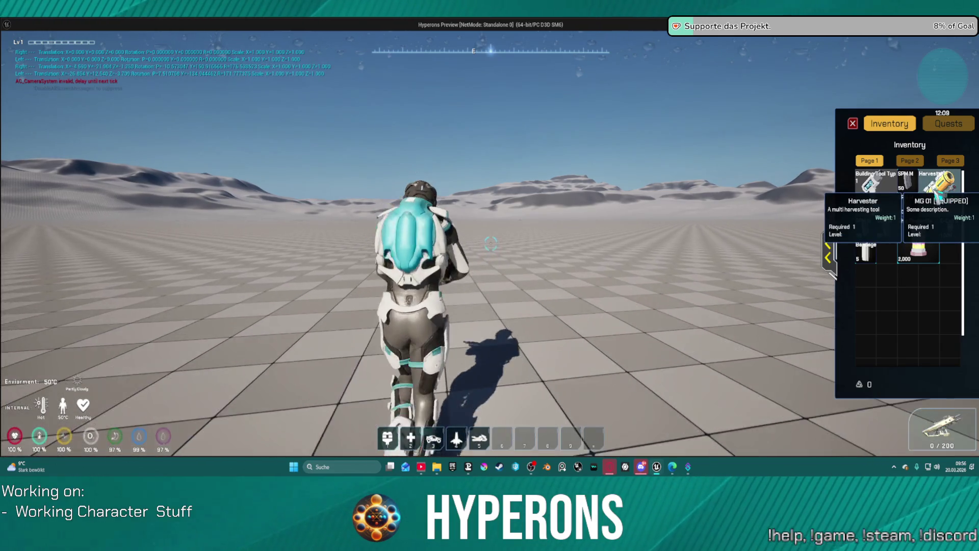
key("Escape")
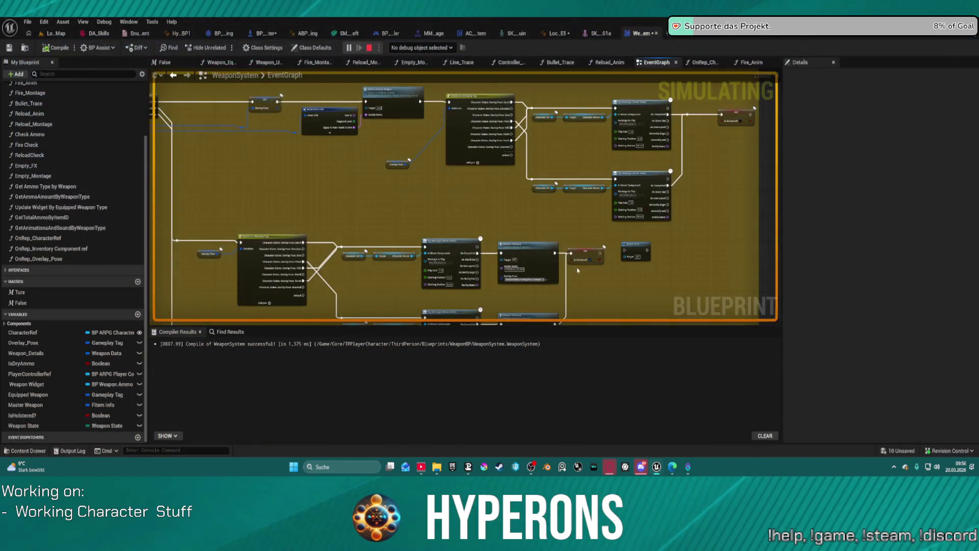
- End the play session, delete the Switch Pose node, and open the Play Montage's MM_Pistol_Equip montage
key("ctrl+shift+s")
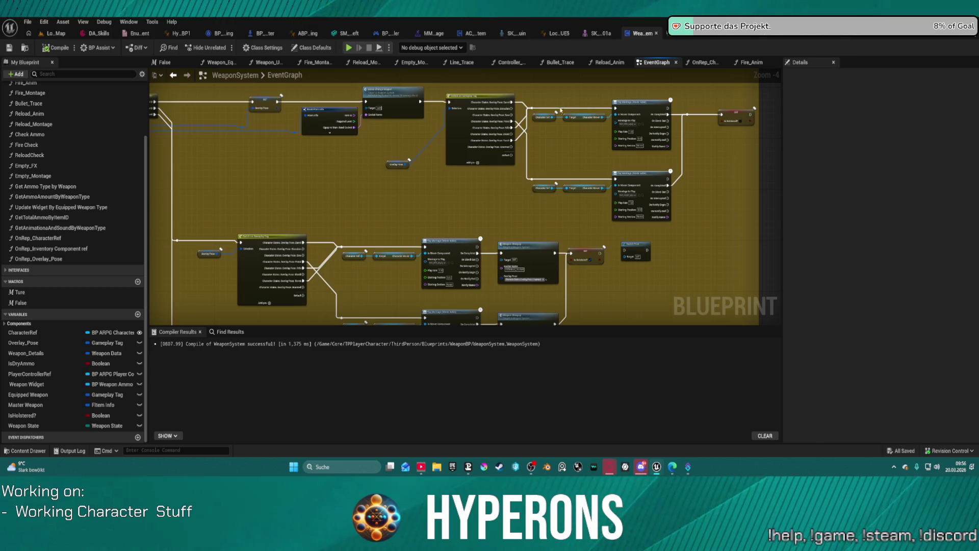
scroll(608, 251, "up", 1)
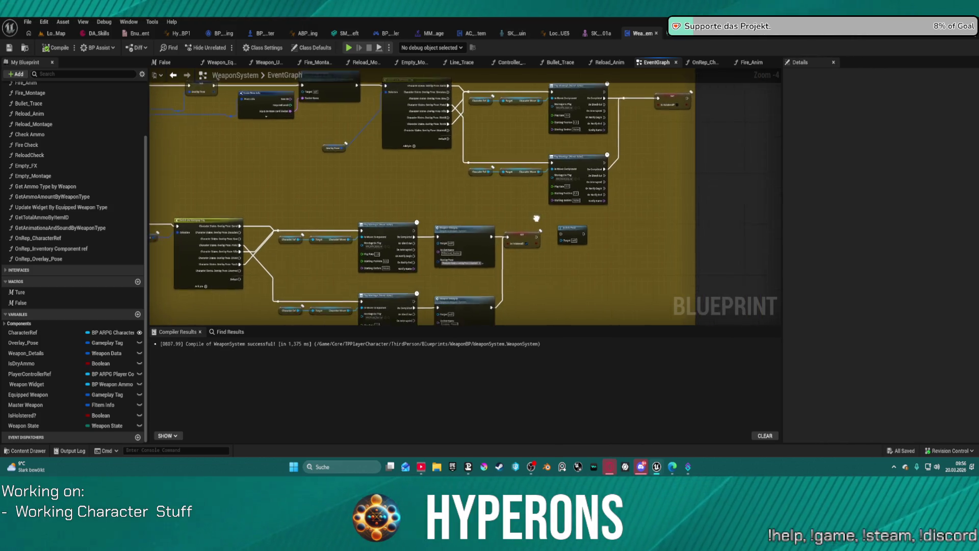
left_click_drag(569, 229, 571, 265)
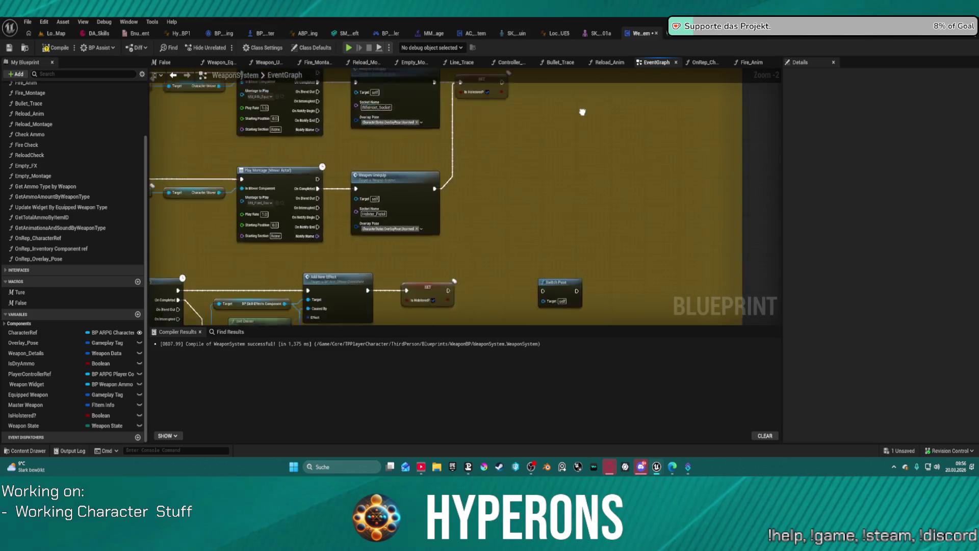
scroll(572, 156, "up", 1)
key("Delete")
mouse_move(544, 192)
left_mouse_down()
mouse_move(734, 225)
mouse_move(246, 238)
left_mouse_up()
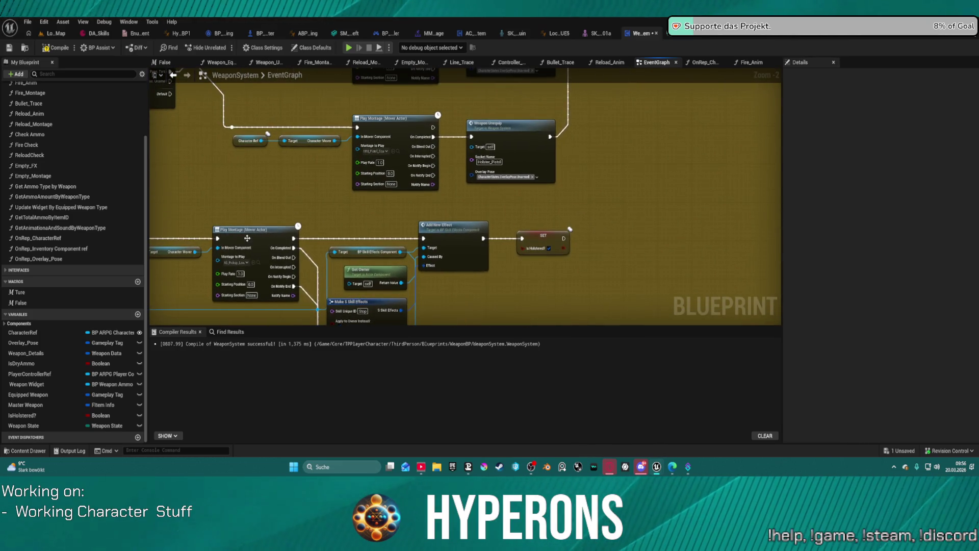
left_click(399, 151)
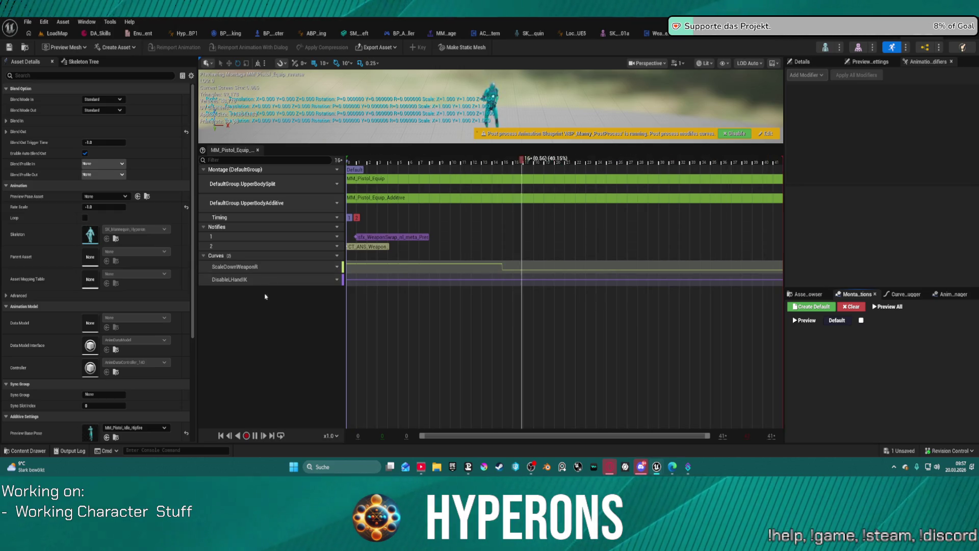
- Reset Rate Scale and re-enter -1.0, then open MM_Pistol_Equip and MM_Pistol_Equip1 from the Asset Browser
left_click(186, 208)
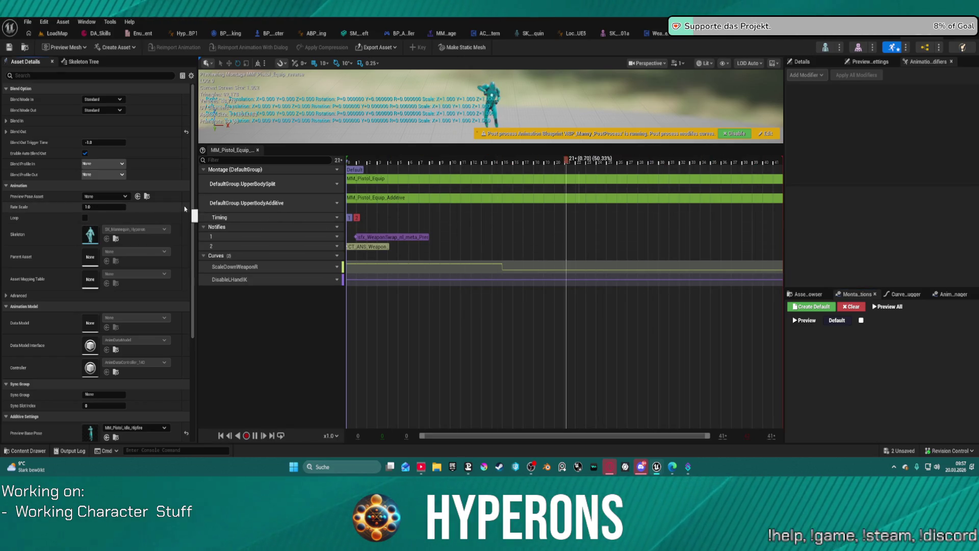
left_click(112, 207)
type("-1")
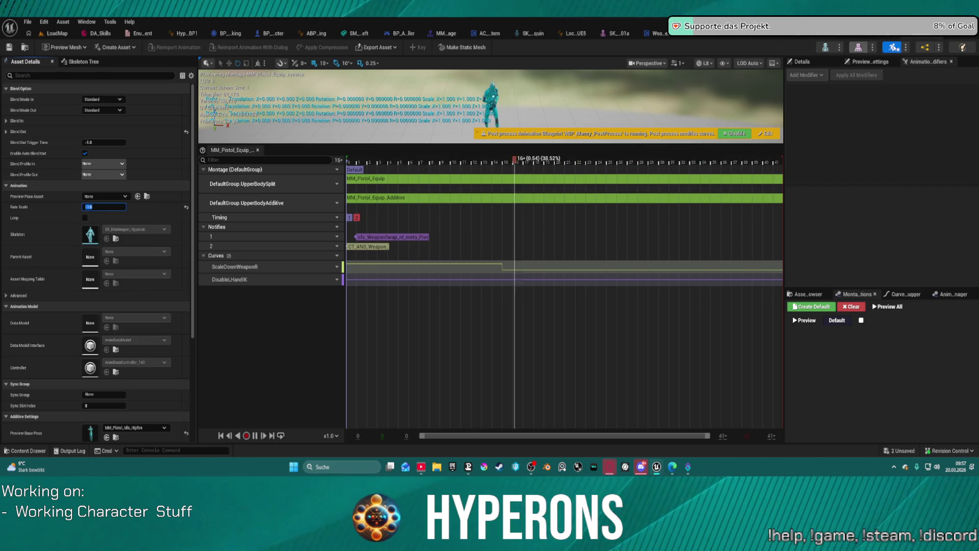
left_click(810, 294)
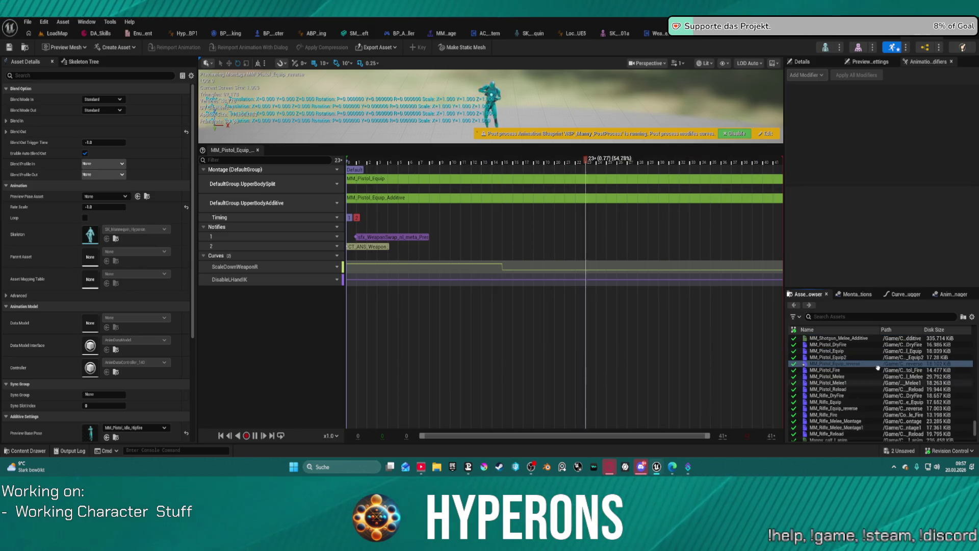
scroll(848, 377, "up", 3)
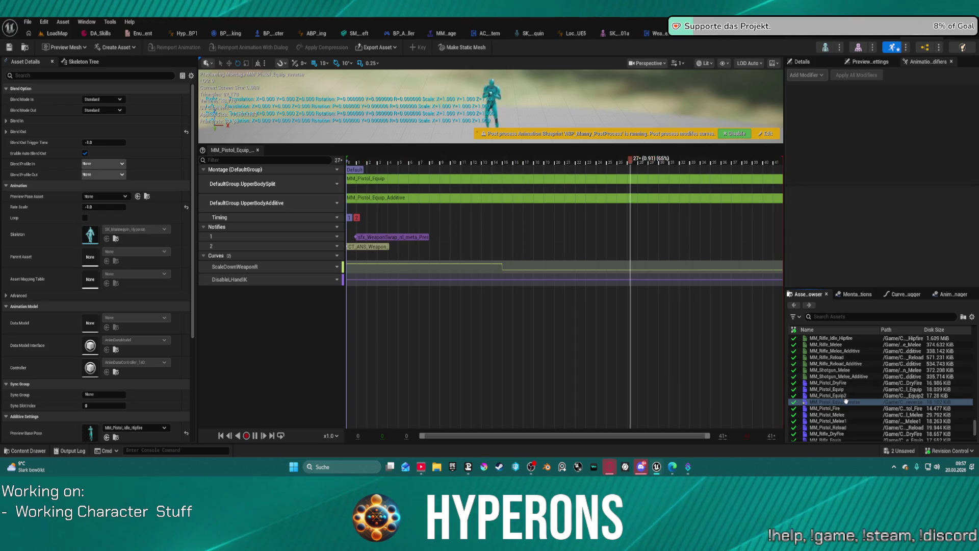
scroll(846, 377, "up", 4)
mouse_move(856, 357)
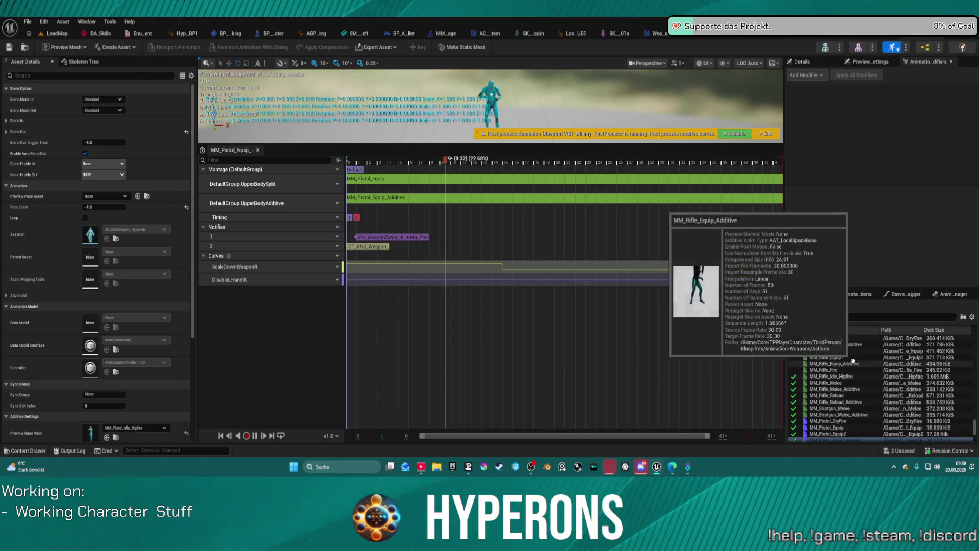
scroll(849, 353, "up", 2)
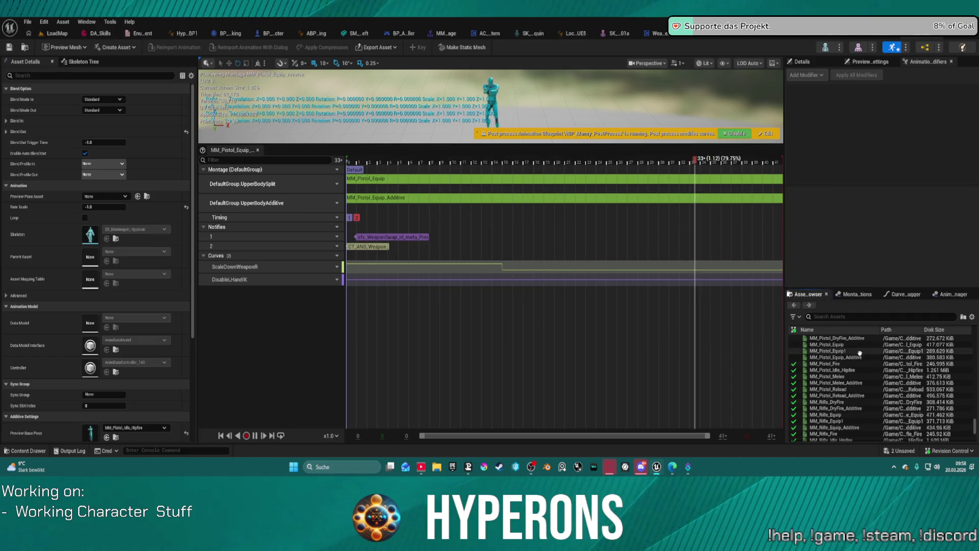
double_click(840, 346)
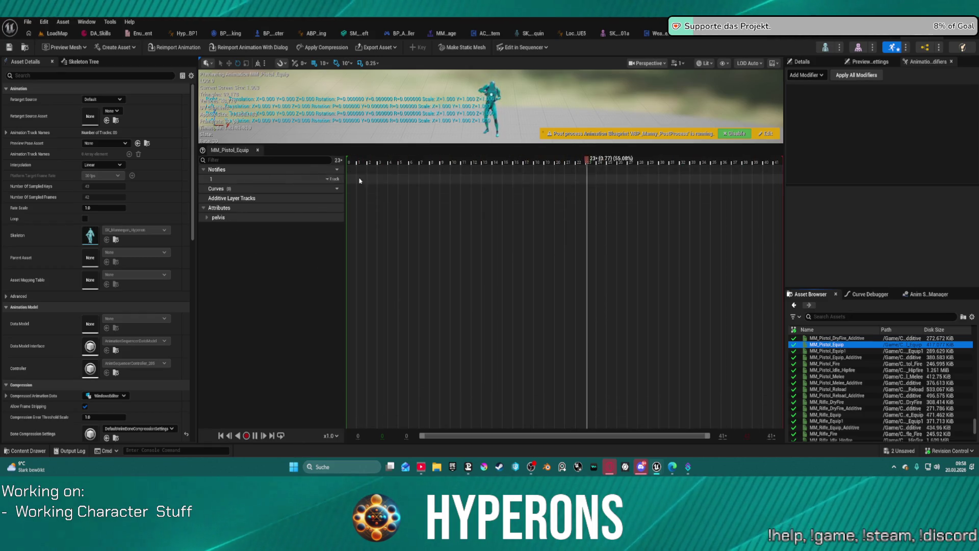
double_click(829, 350)
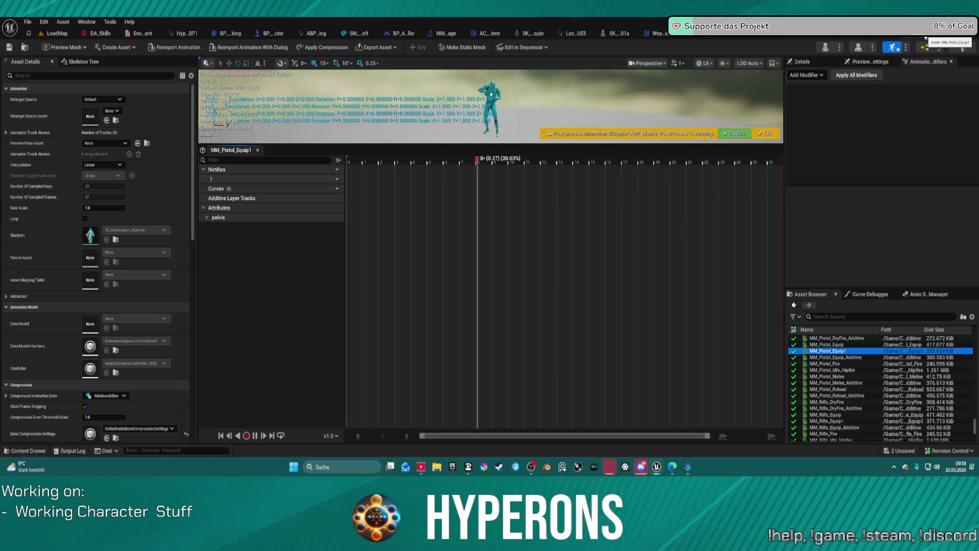
- Close the animation, ABP_LayerBlending and CharacterPropertiesForCamera asset tabs, returning to the LoadMap level editor
left_click(874, 40)
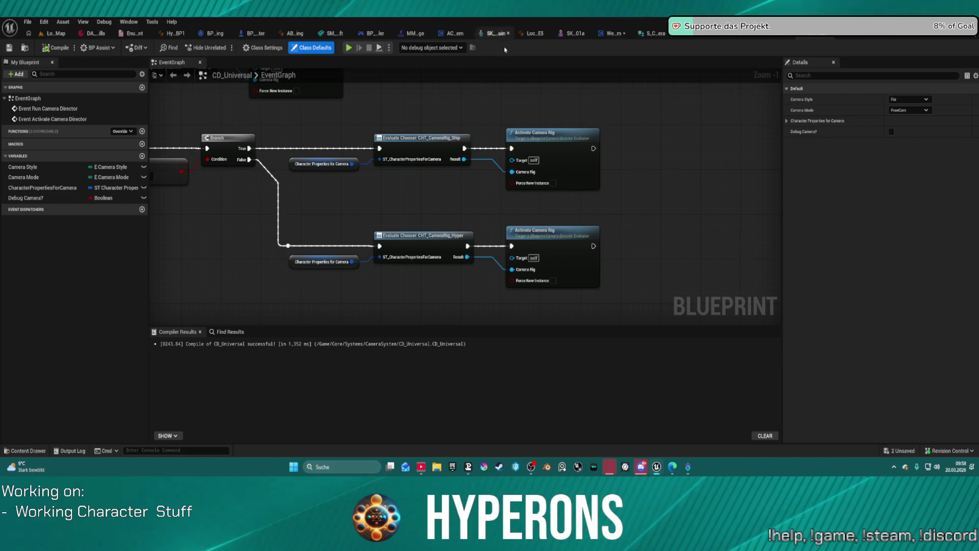
middle_click(417, 33)
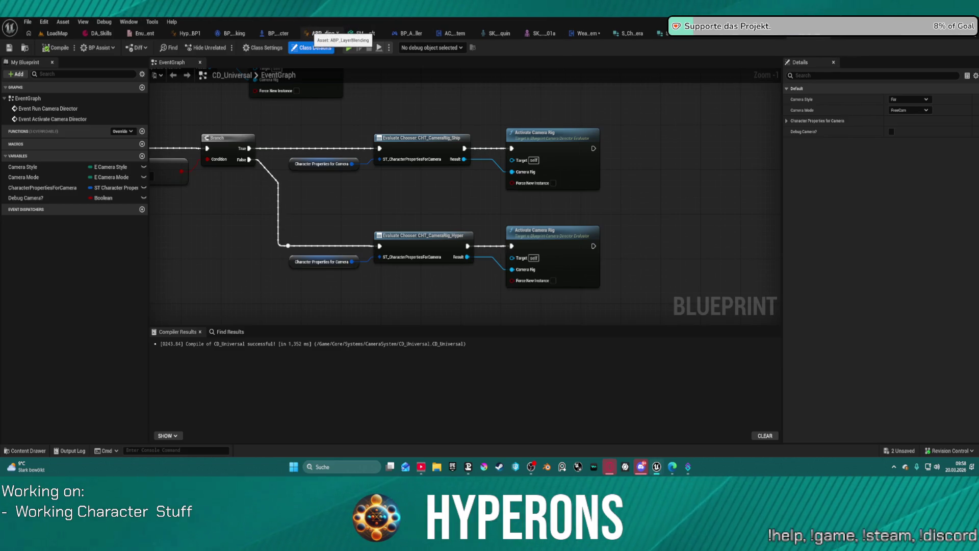
middle_click(327, 33)
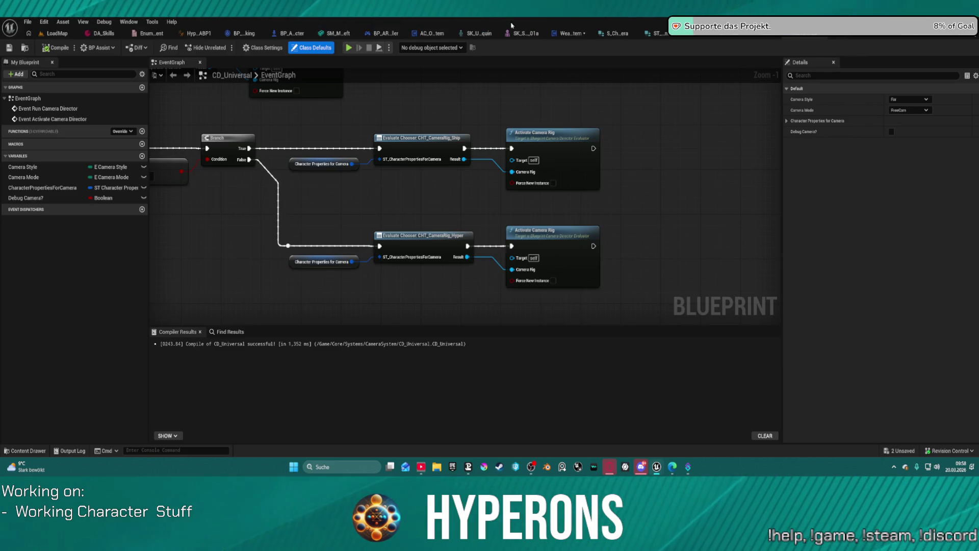
middle_click(605, 33)
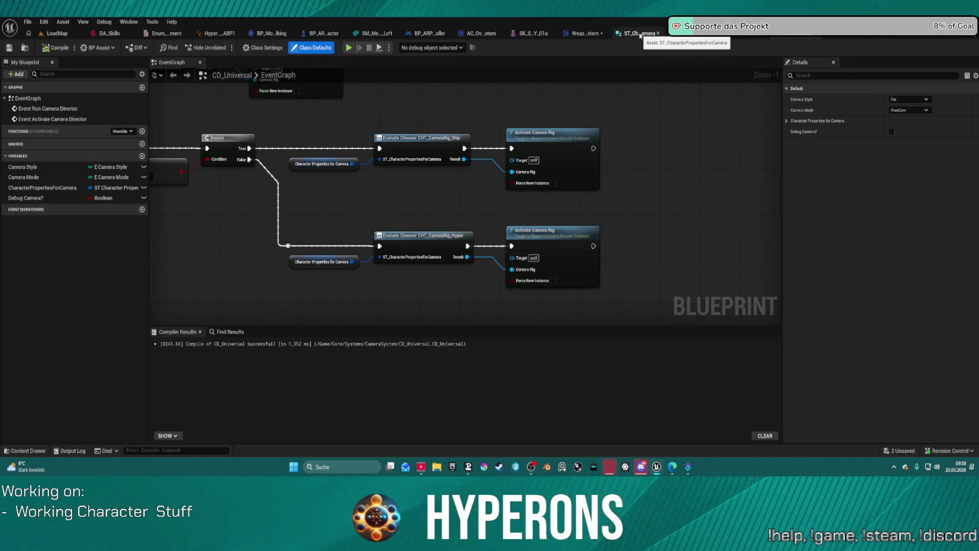
middle_click(639, 38)
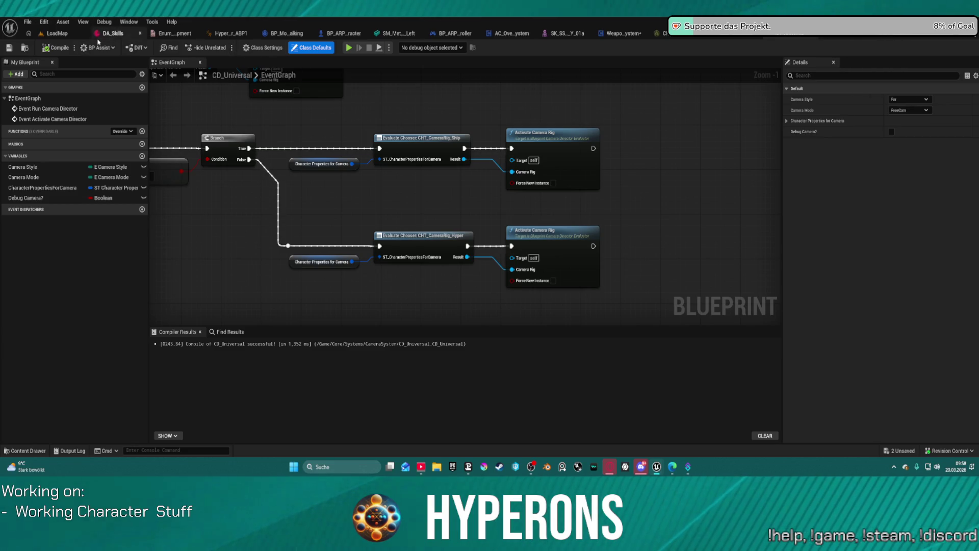
left_click(33, 36)
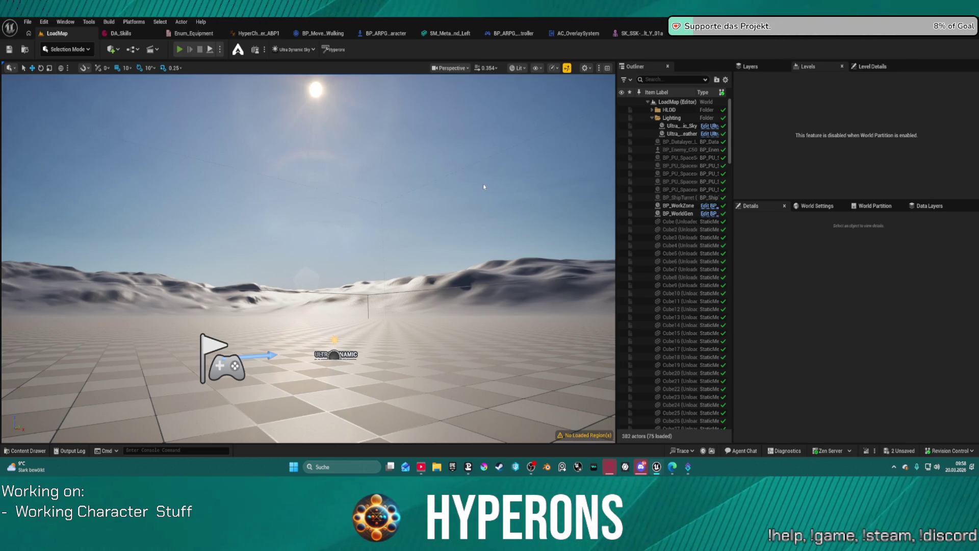
key("alt+p")
key("i")
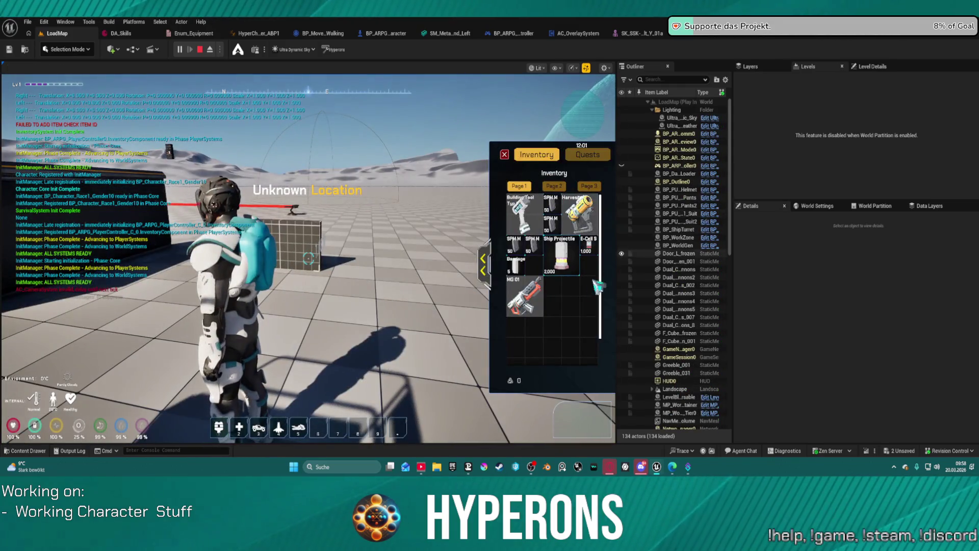
double_click(525, 295)
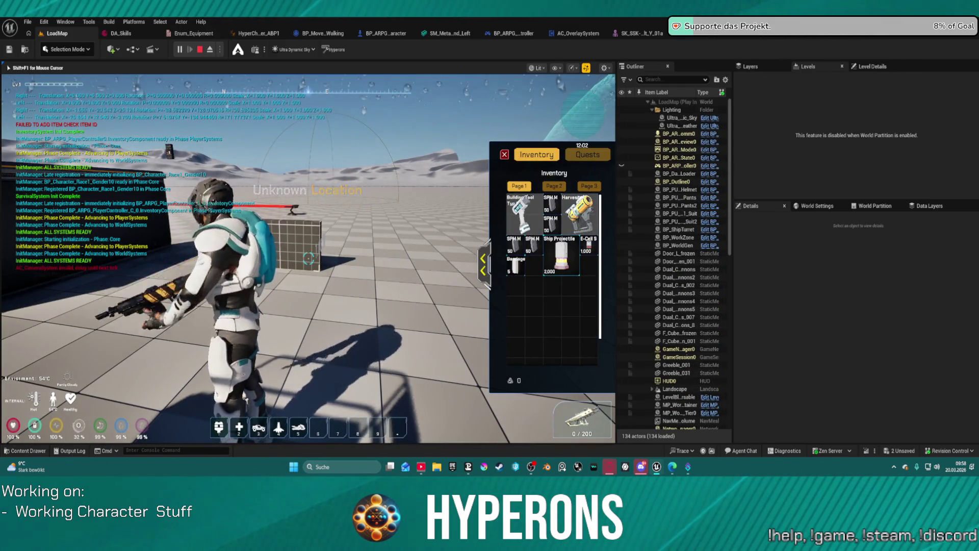
left_click(482, 264)
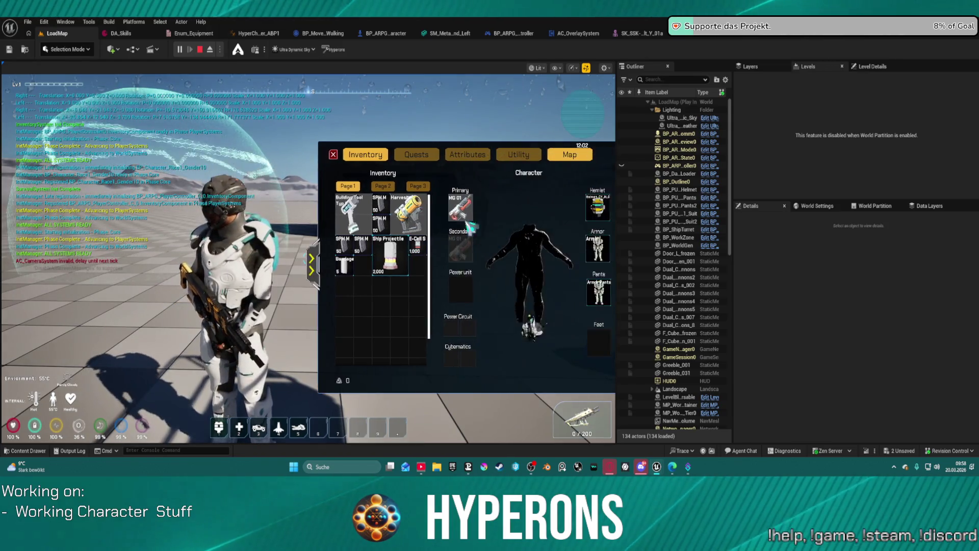
double_click(402, 215)
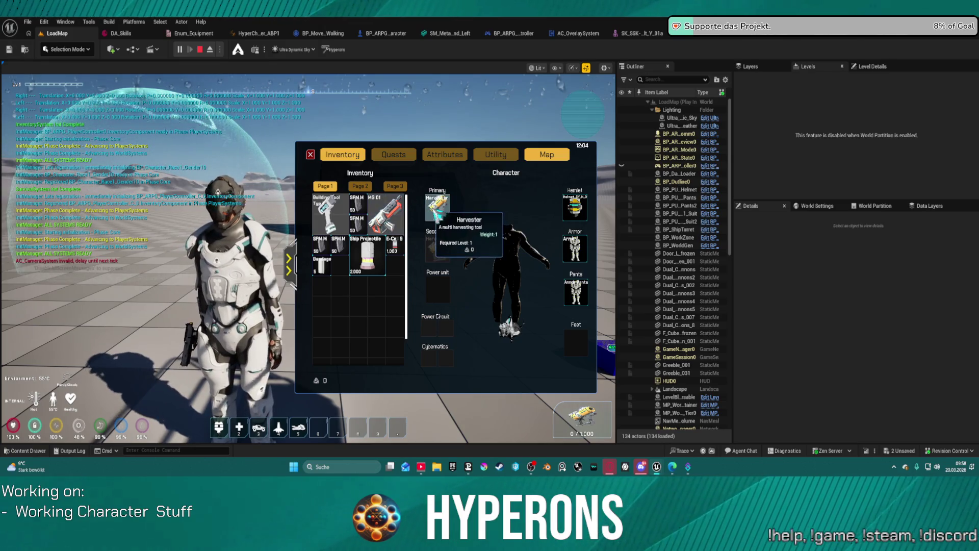
double_click(438, 204)
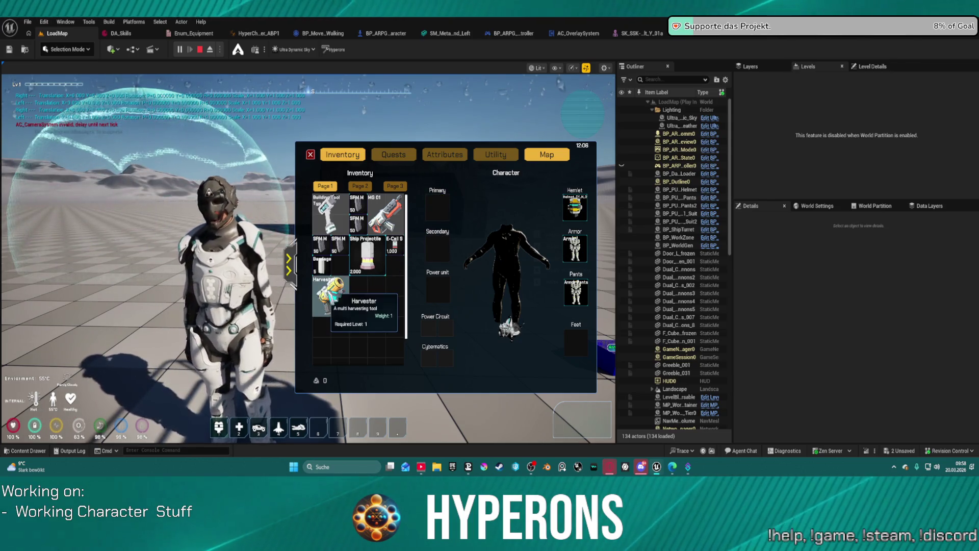
left_click_drag(330, 296, 158, 368)
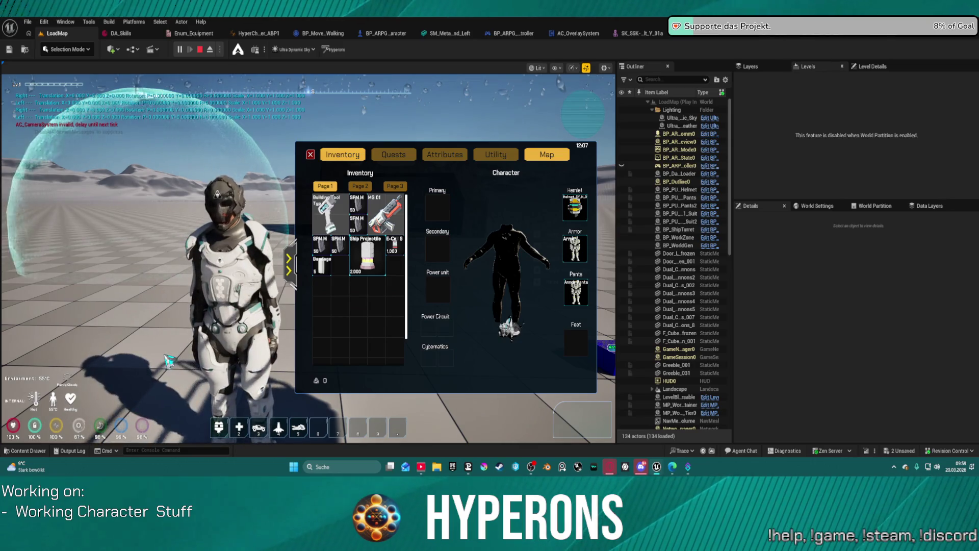
mouse_move(386, 214)
left_mouse_down()
mouse_move(244, 306)
mouse_move(106, 356)
left_mouse_up()
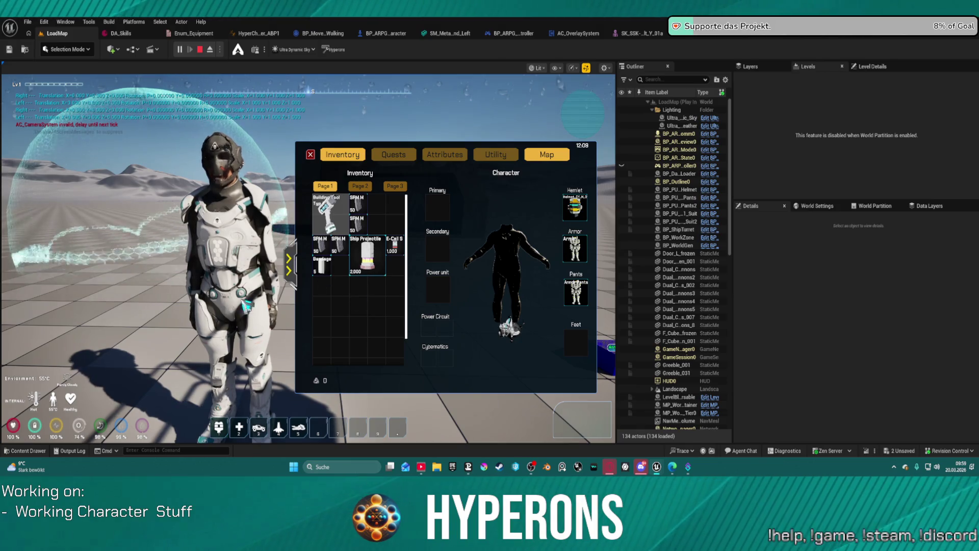
left_click(296, 313)
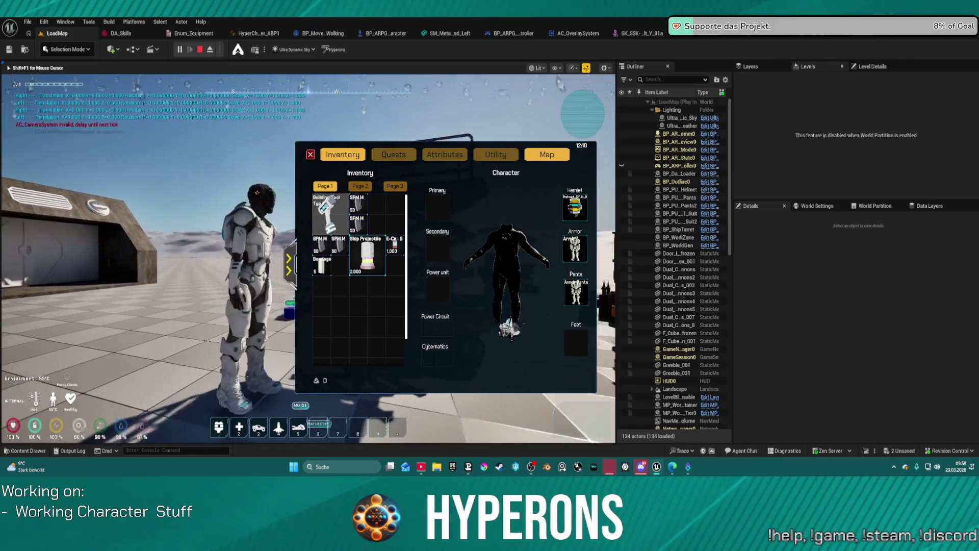
key("w")
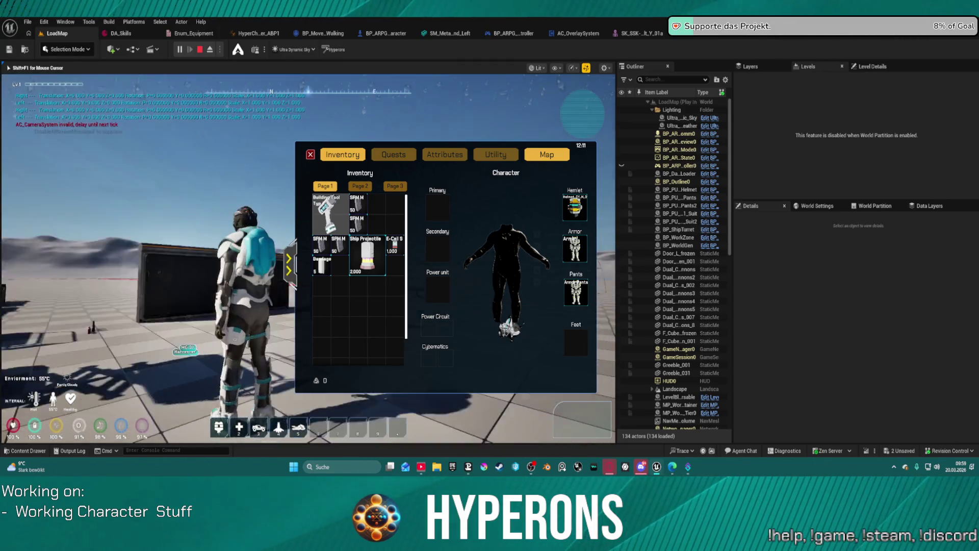
left_click(314, 168)
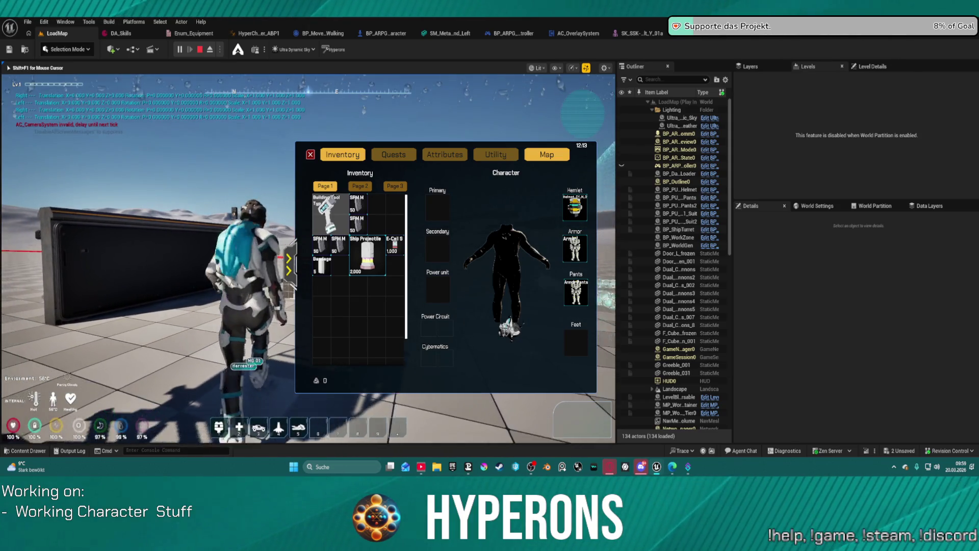
key("i")
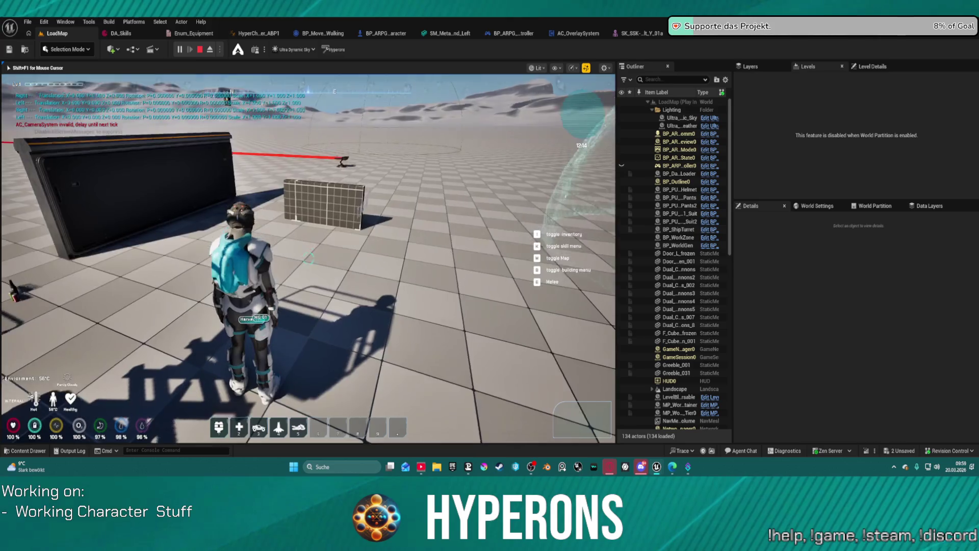
key("Escape")
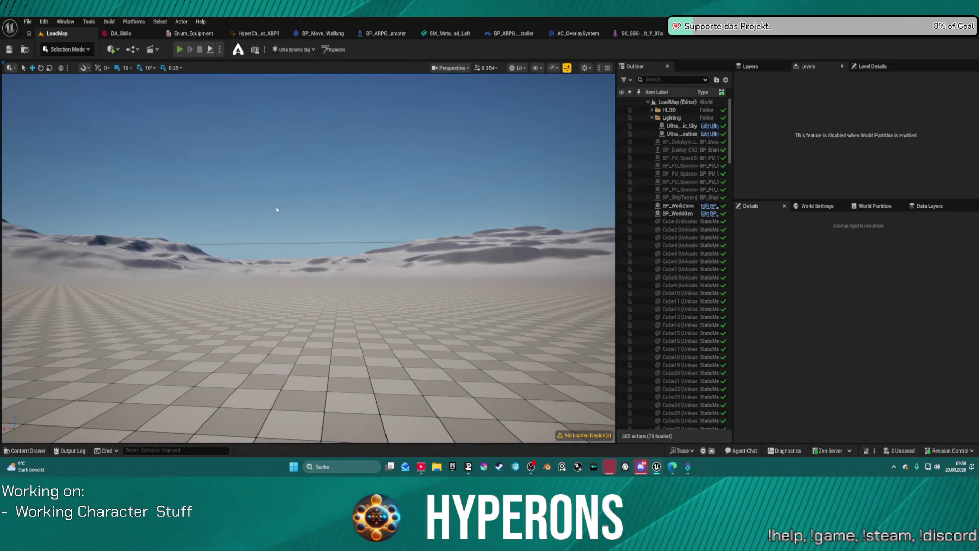
key("alt+p")
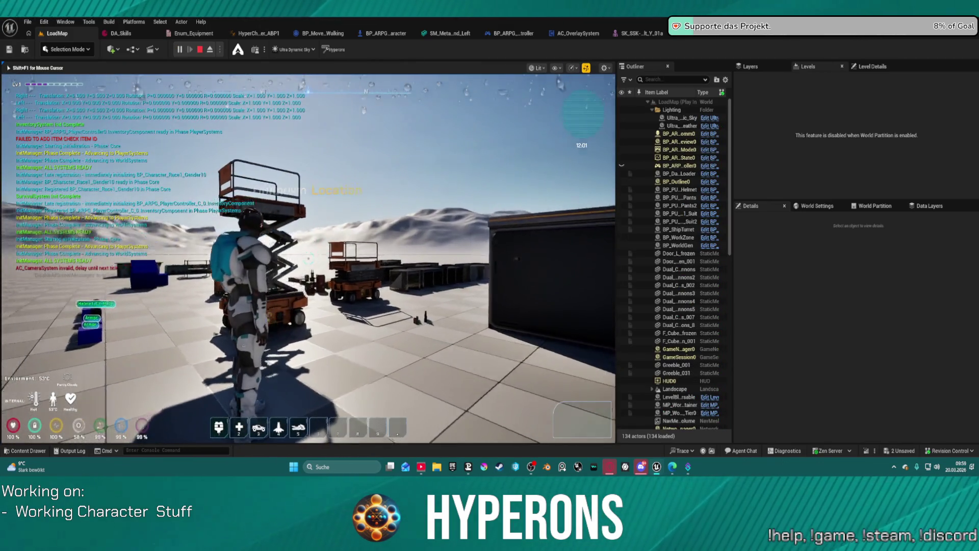
key("i")
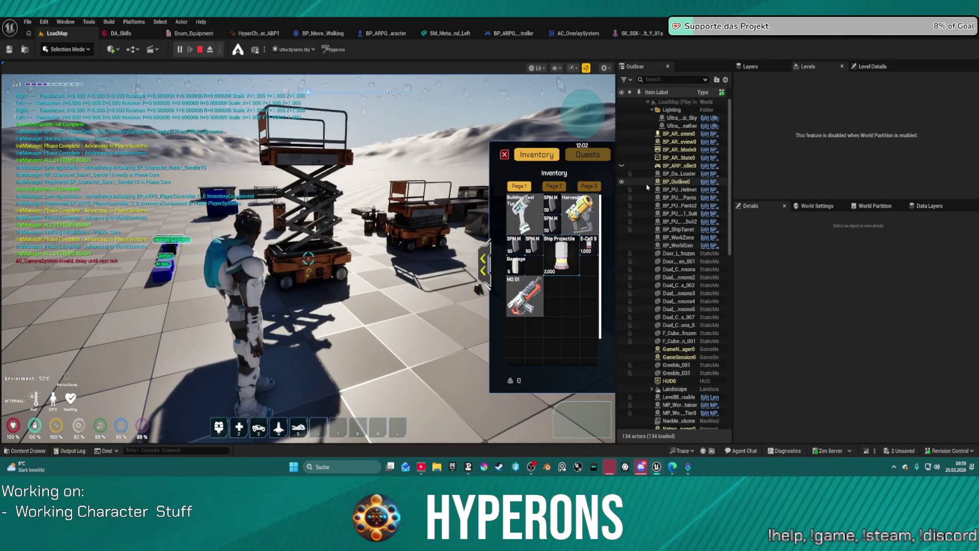
mouse_move(582, 214)
left_mouse_down()
mouse_move(510, 245)
mouse_move(377, 278)
mouse_move(390, 294)
left_mouse_up()
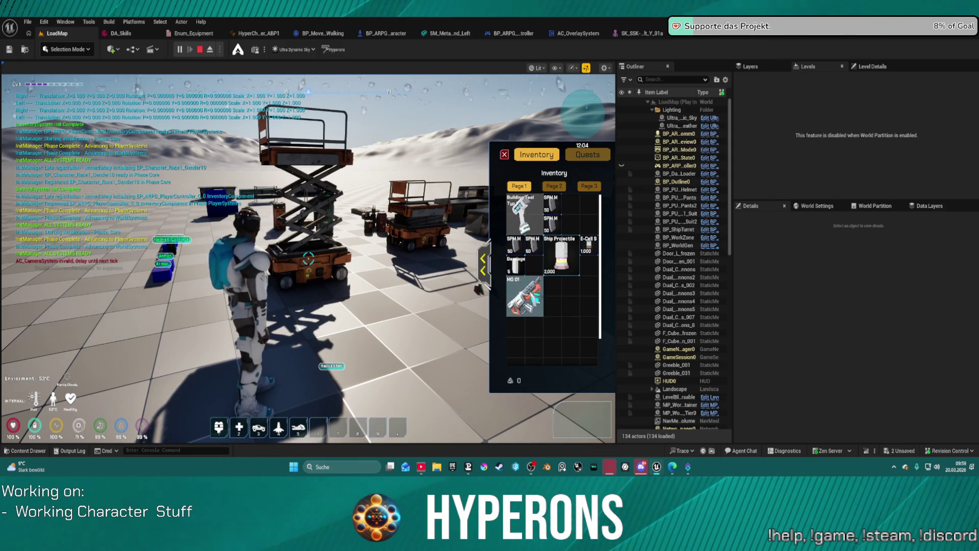
left_click_drag(524, 296, 341, 375)
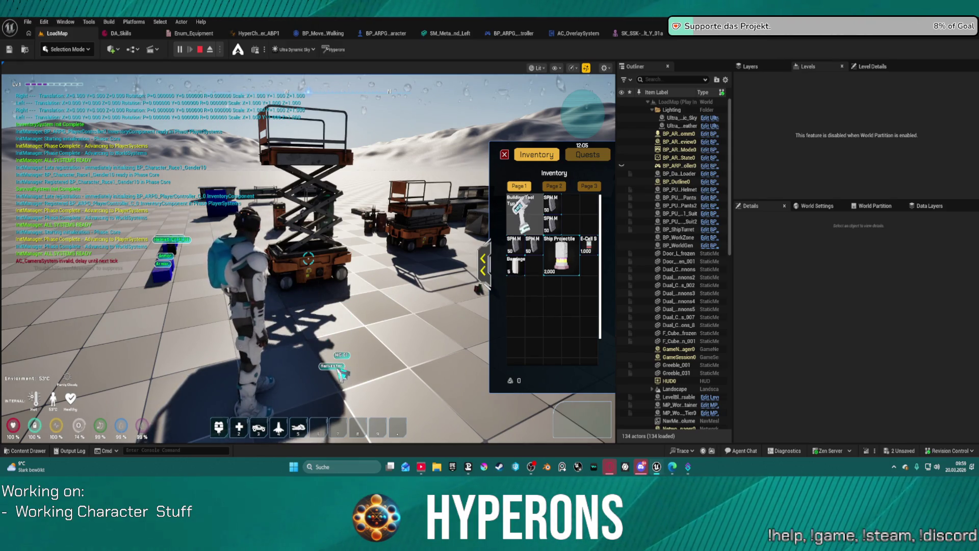
key("d")
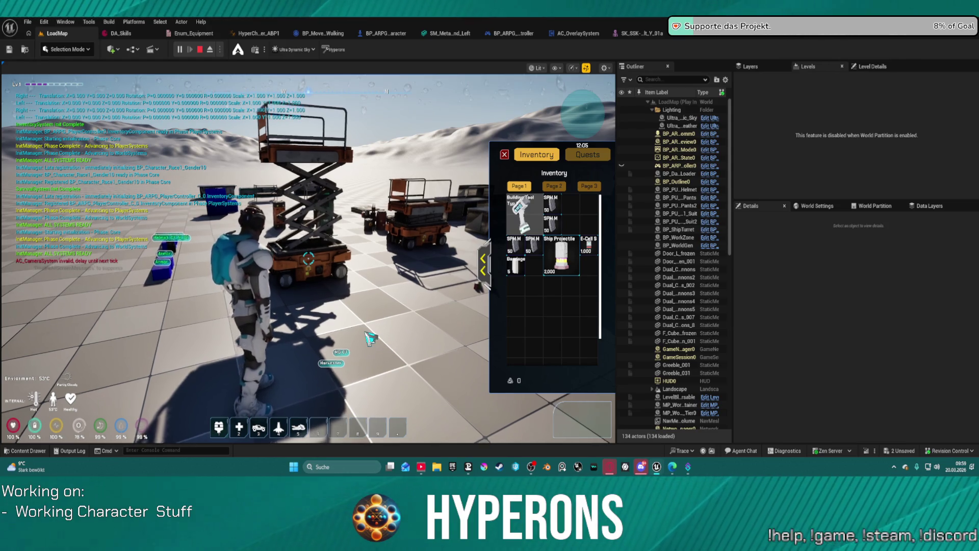
key("s")
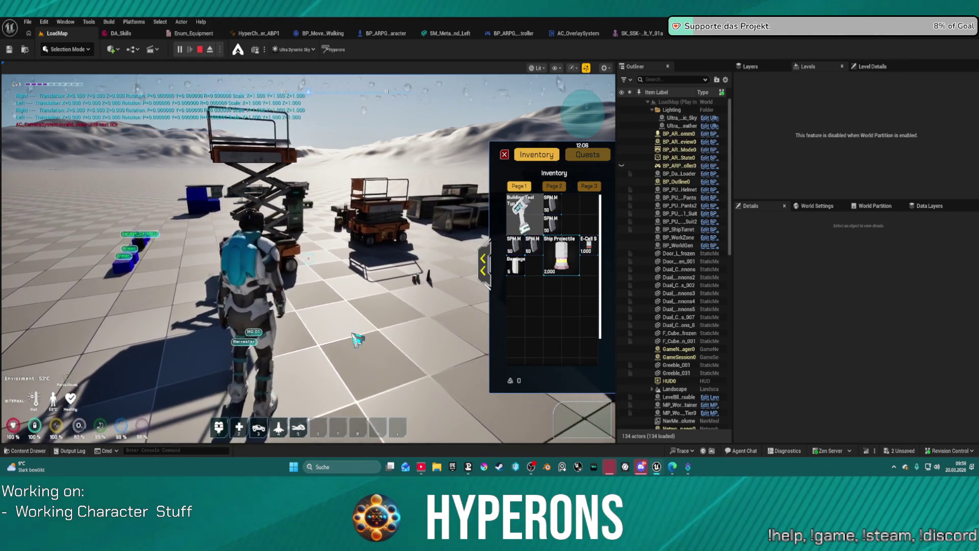
key("w")
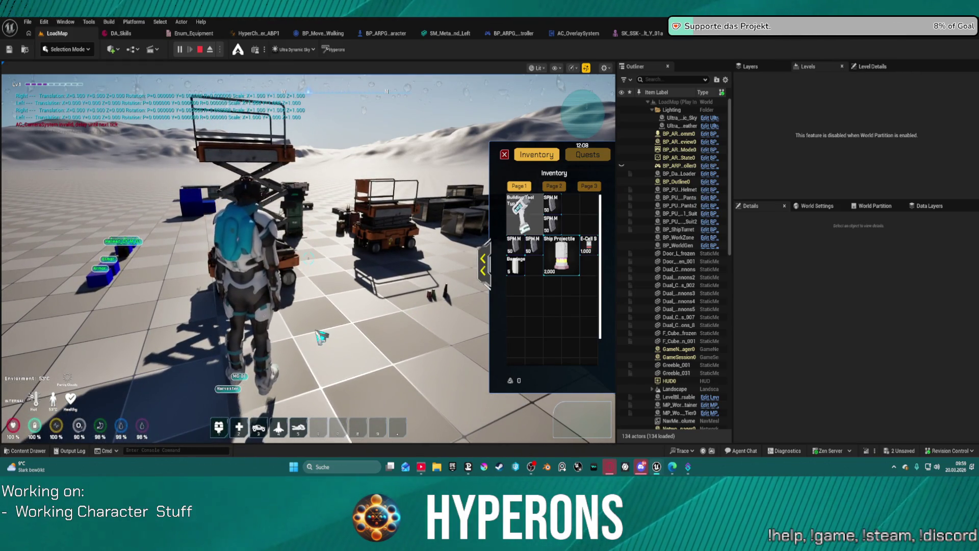
left_click(321, 336)
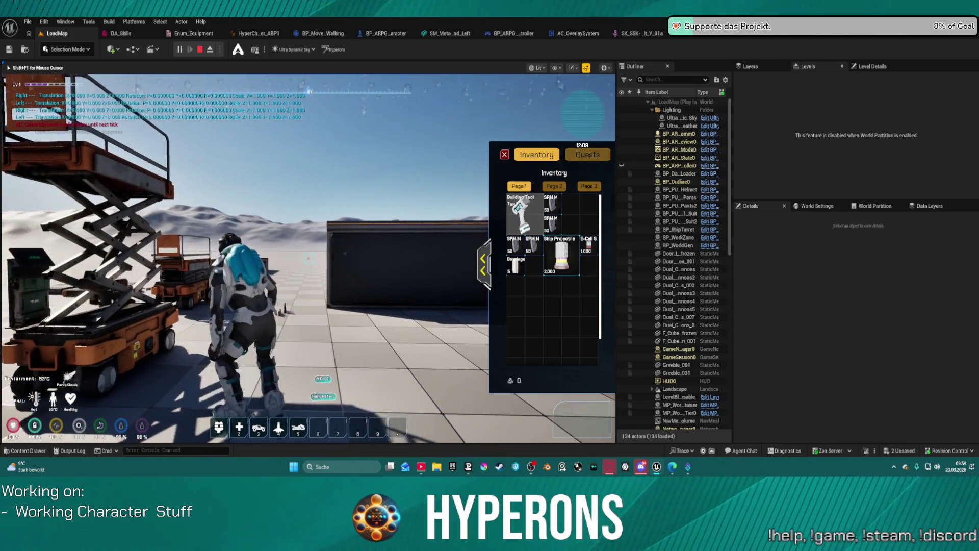
key("w")
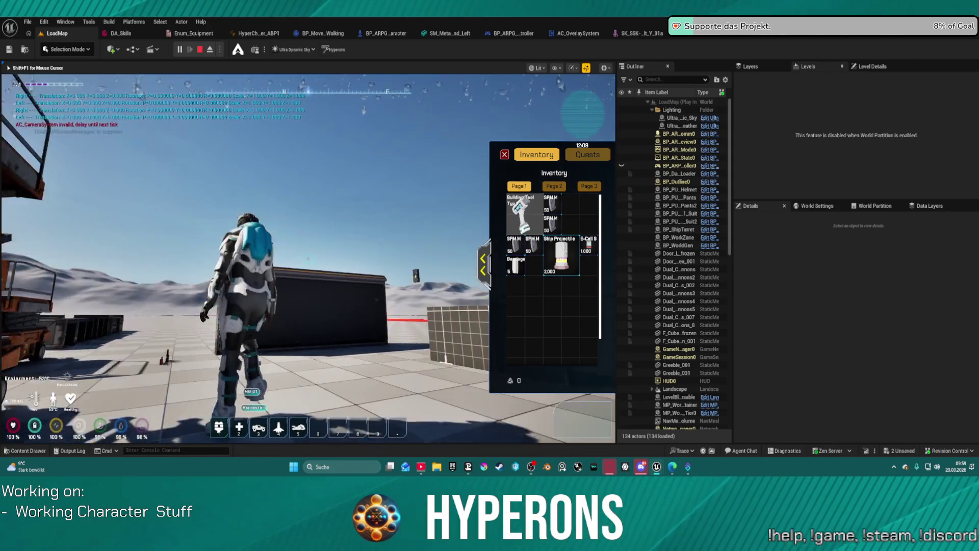
key("w")
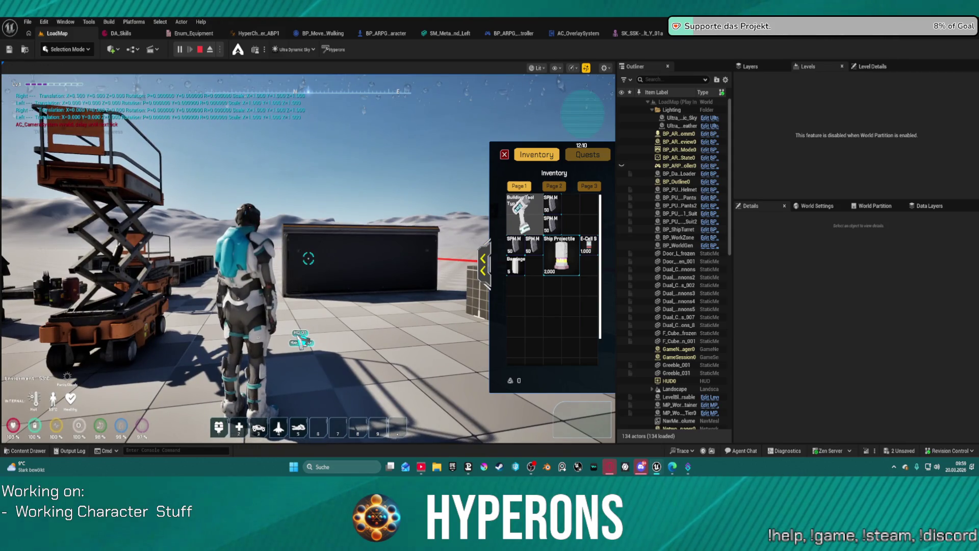
key("Escape")
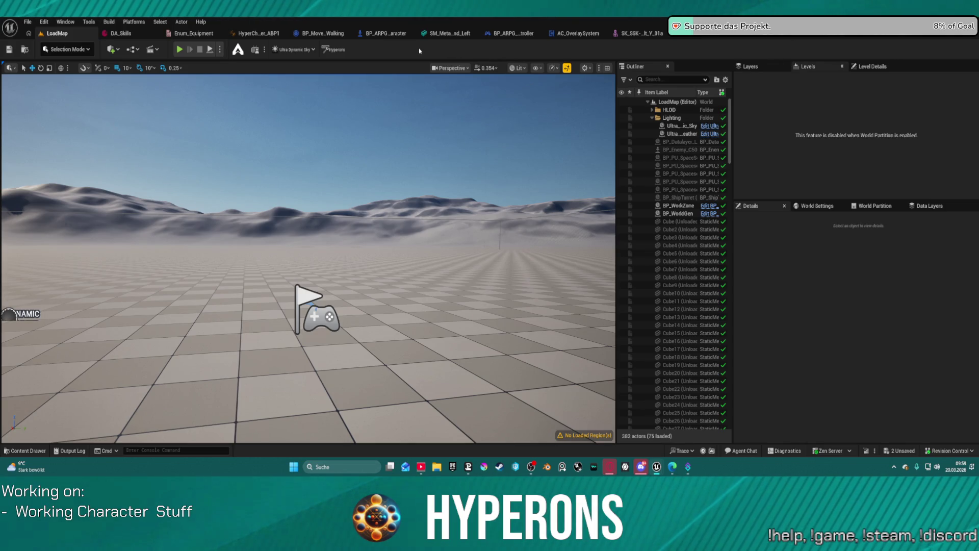
- In the Content Browser, go to ActionRPGStarterSystem > Pickups > Weapons > Ranged > Rifles
key("ctrl+space")
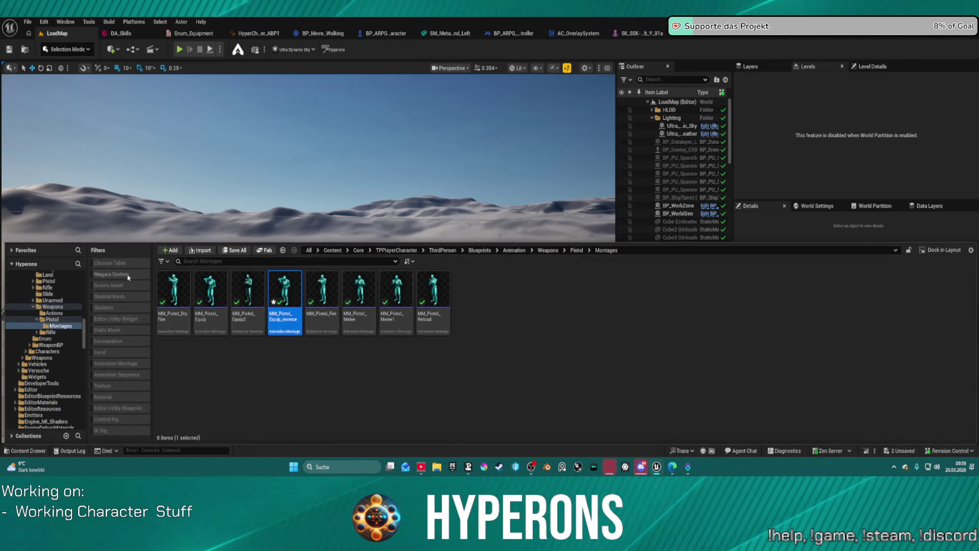
scroll(80, 337, "up", 8)
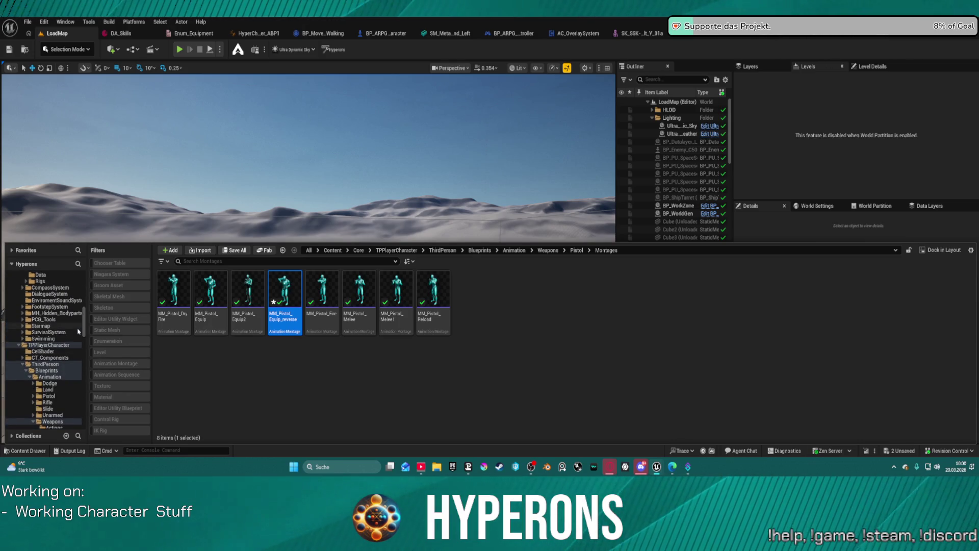
scroll(79, 328, "up", 4)
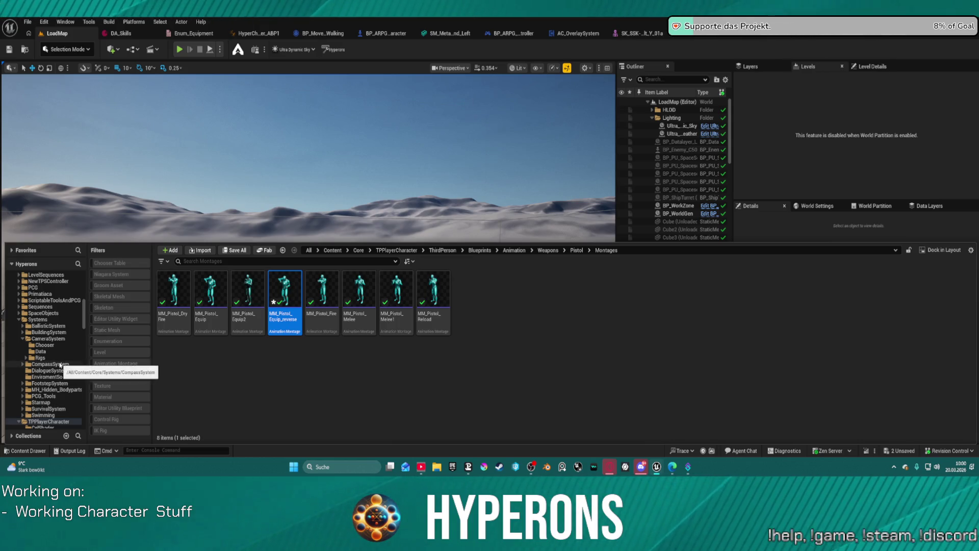
scroll(61, 363, "up", 10)
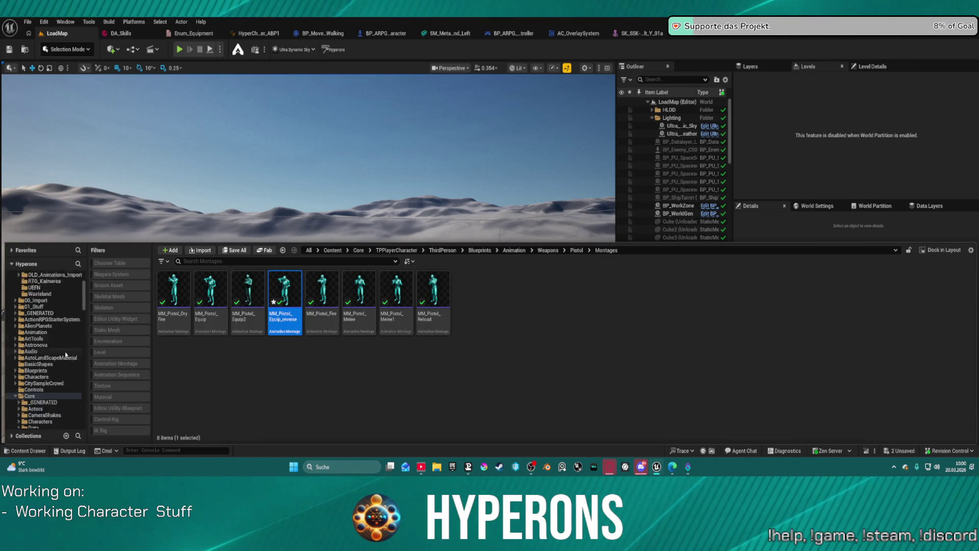
scroll(65, 354, "down", 2)
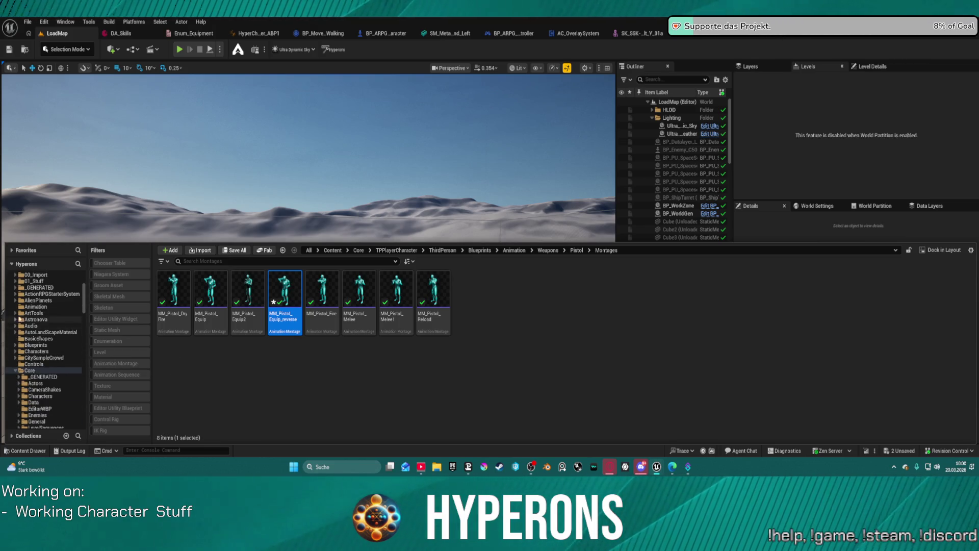
left_click(15, 294)
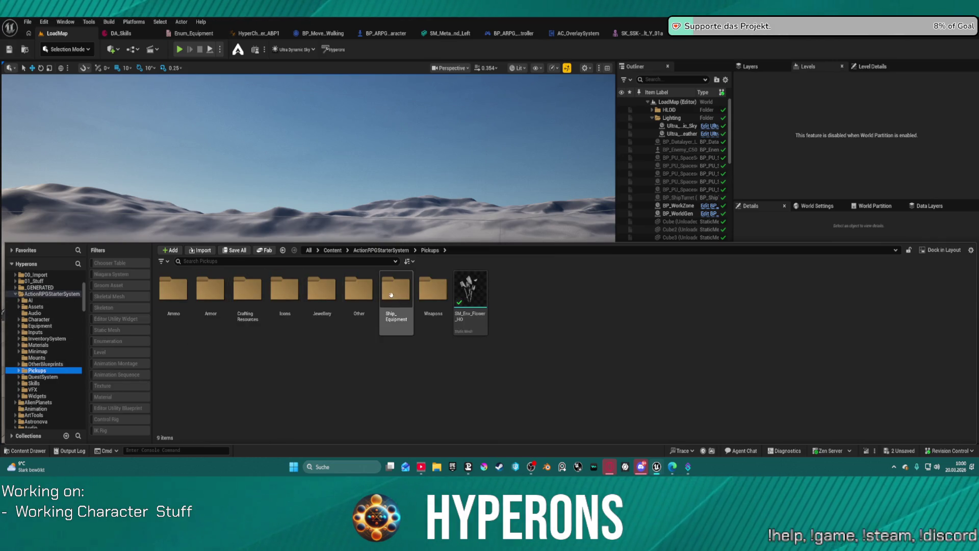
double_click(431, 294)
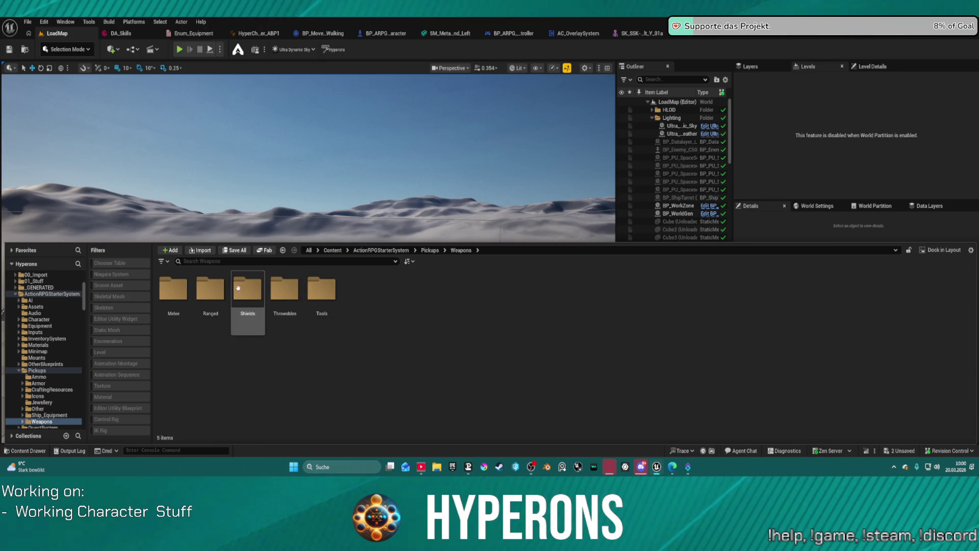
double_click(222, 292)
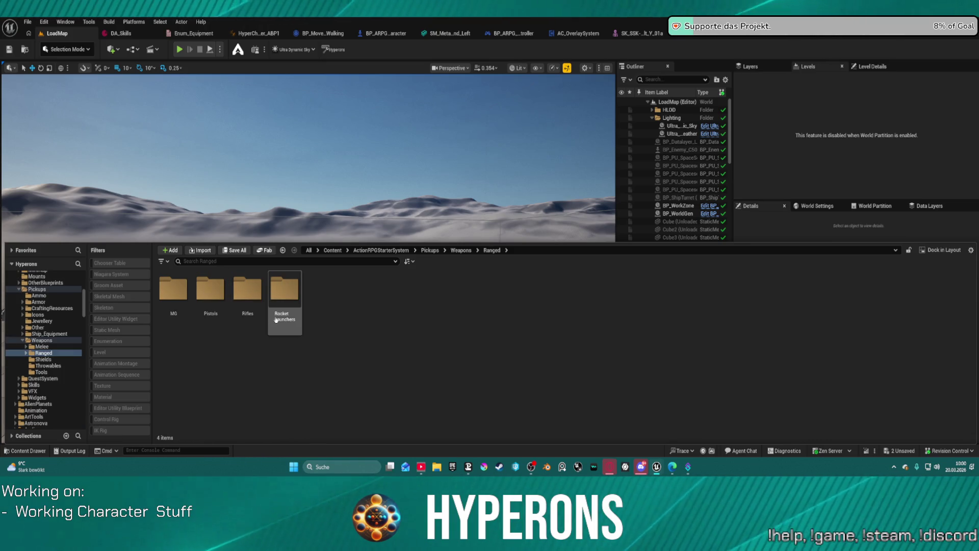
double_click(247, 292)
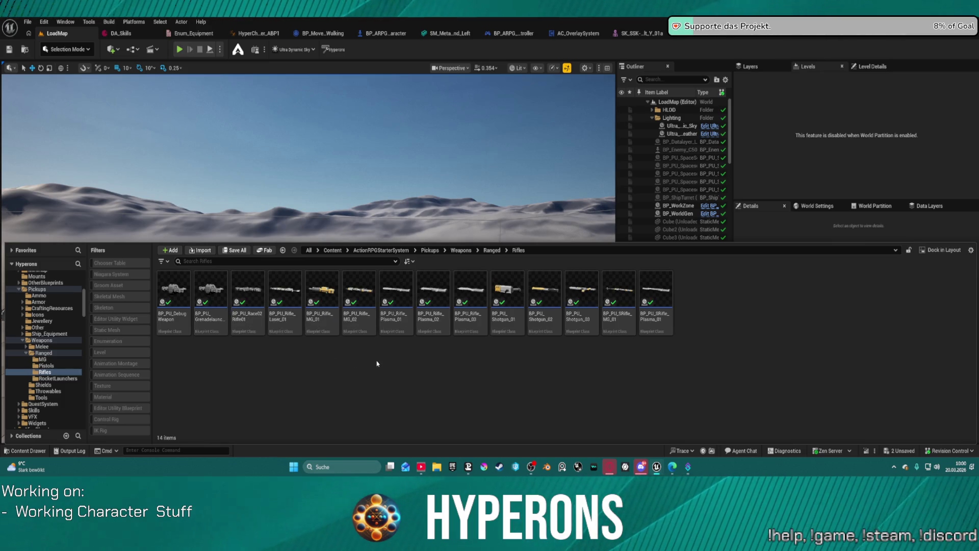
- Open BP_PU_Rifle_MG_01 in the full Blueprint editor and locate the SSK-80 rifle mesh asset
left_click(331, 314)
double_click(332, 314)
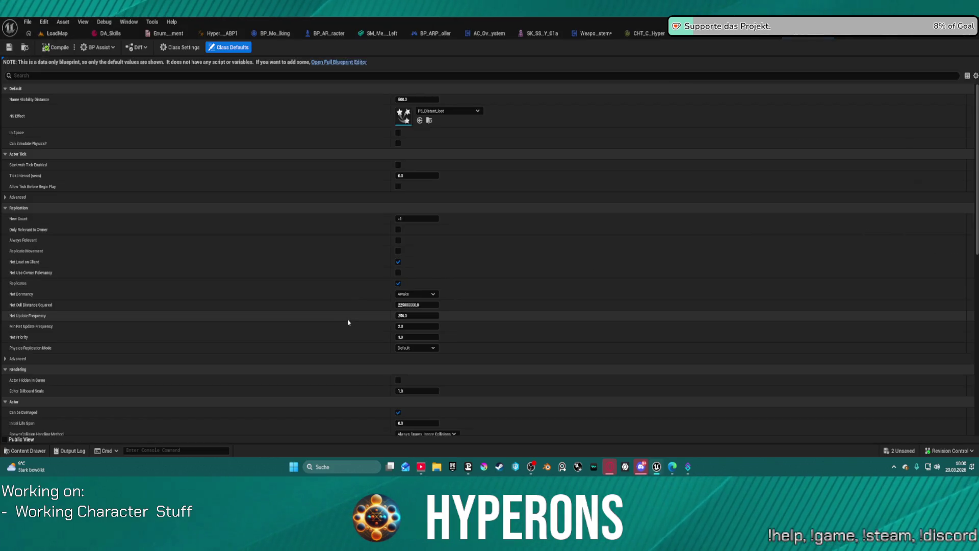
left_click(325, 62)
left_click(86, 126)
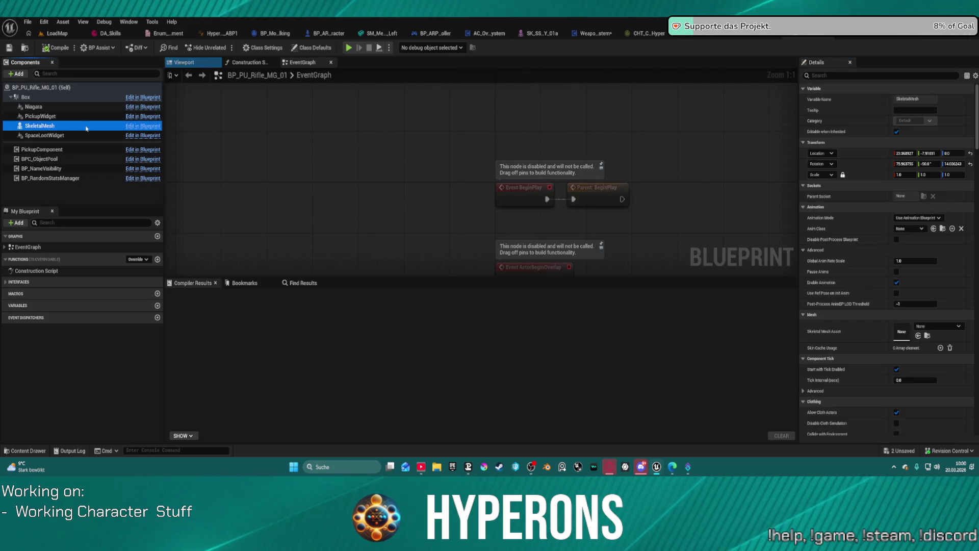
left_click(539, 34)
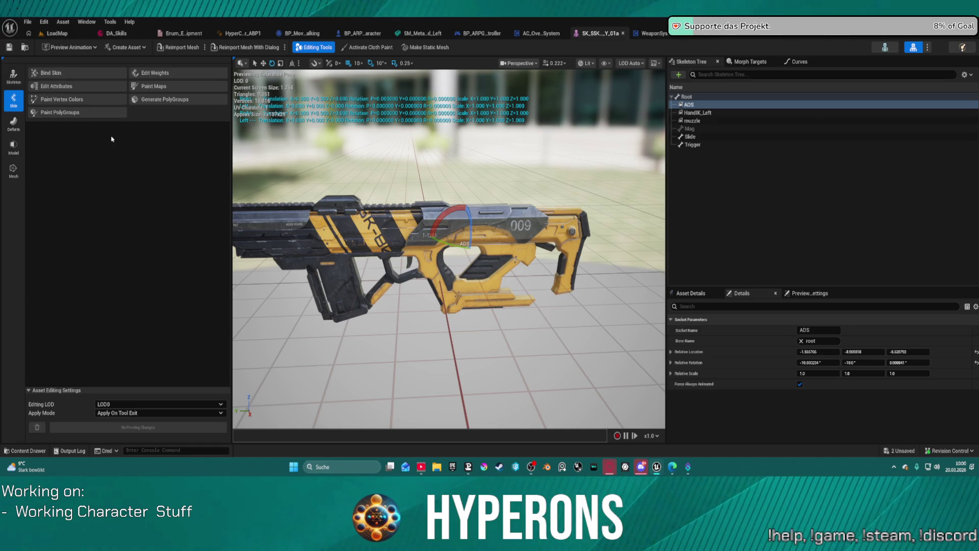
left_click(24, 47)
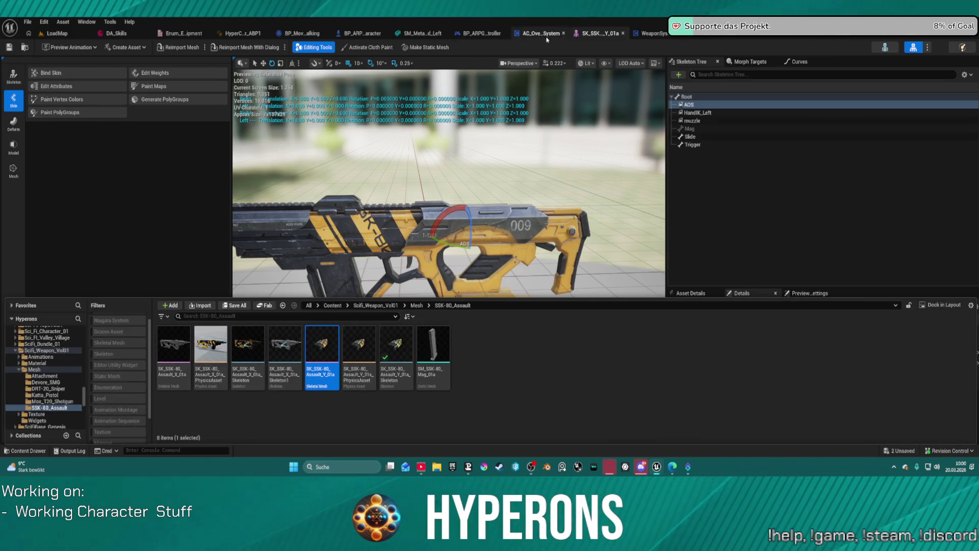
left_click(902, 38)
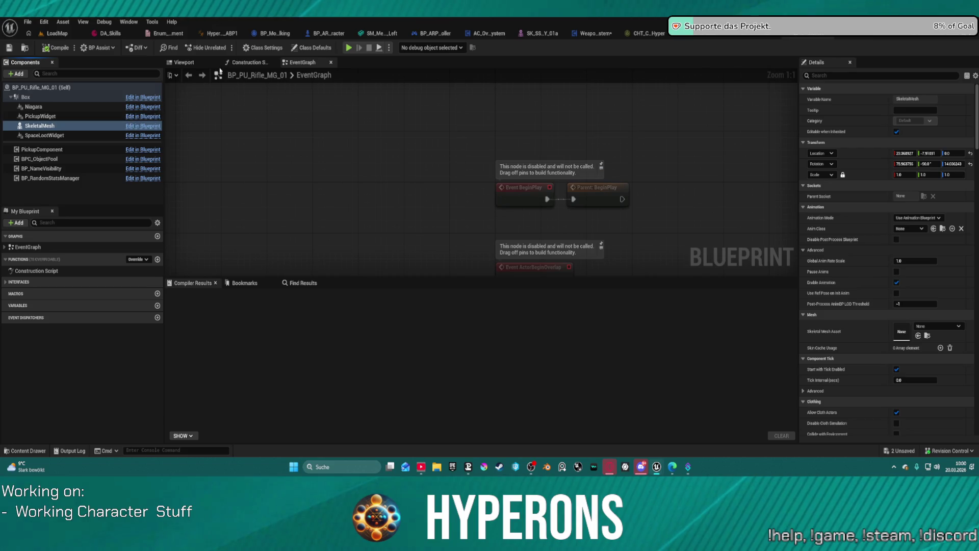
- Assign the yellow SSK-80 rifle mesh to the SkeletalMesh component and shift it along X
left_click(184, 62)
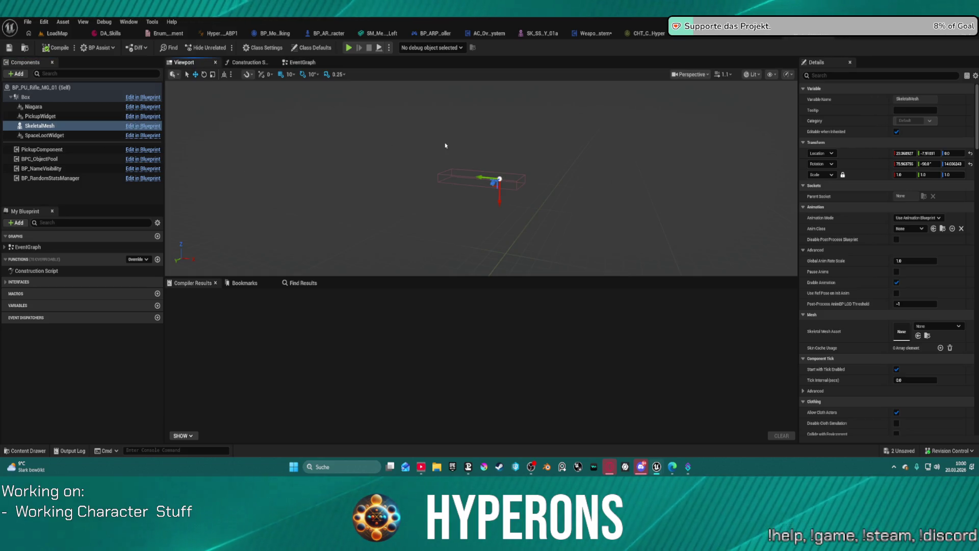
left_click(917, 336)
key("f")
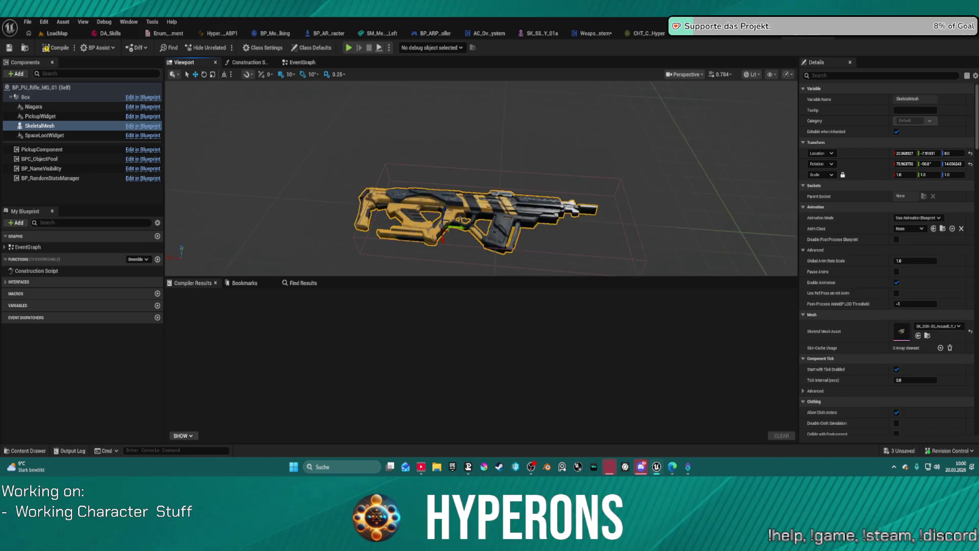
scroll(448, 173, "up", 3)
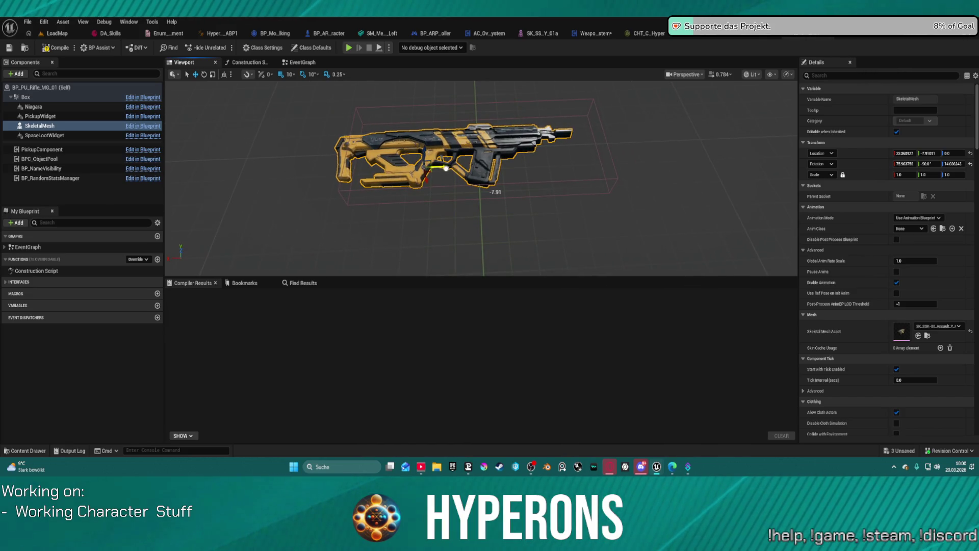
mouse_move(446, 168)
left_mouse_down()
mouse_move(491, 164)
mouse_move(467, 161)
left_mouse_up()
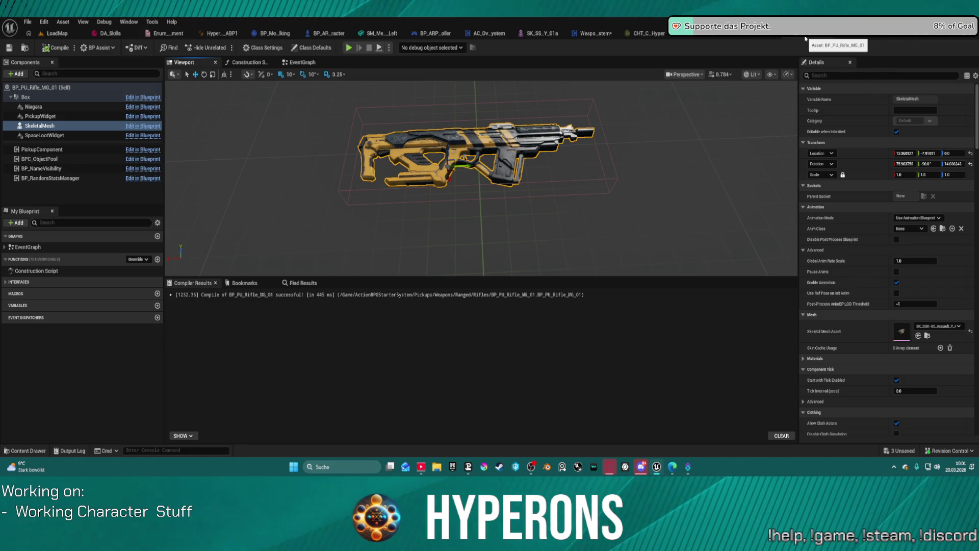
left_click(804, 34)
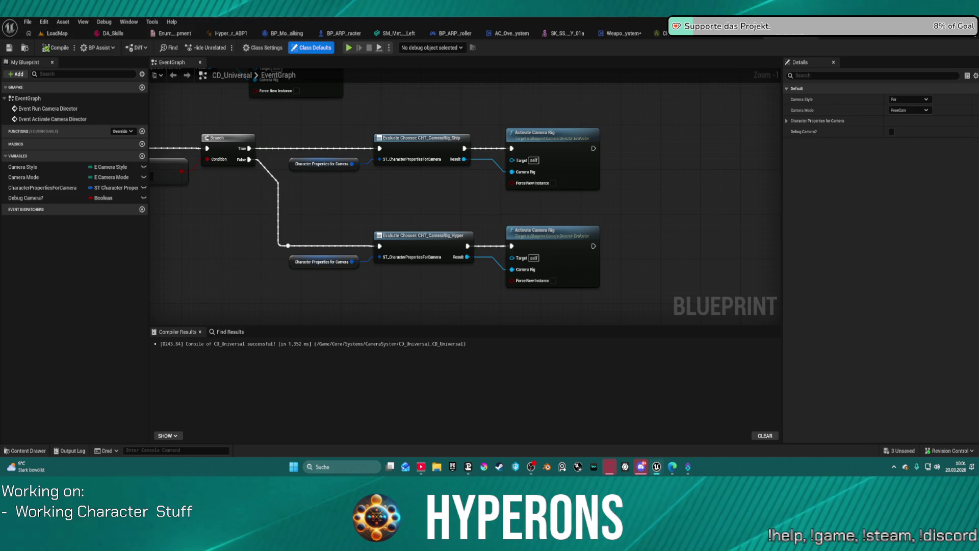
- Playtest LoadMap: equip MG 01 into the Primary inventory slot, then drop it into the world
left_click(56, 35)
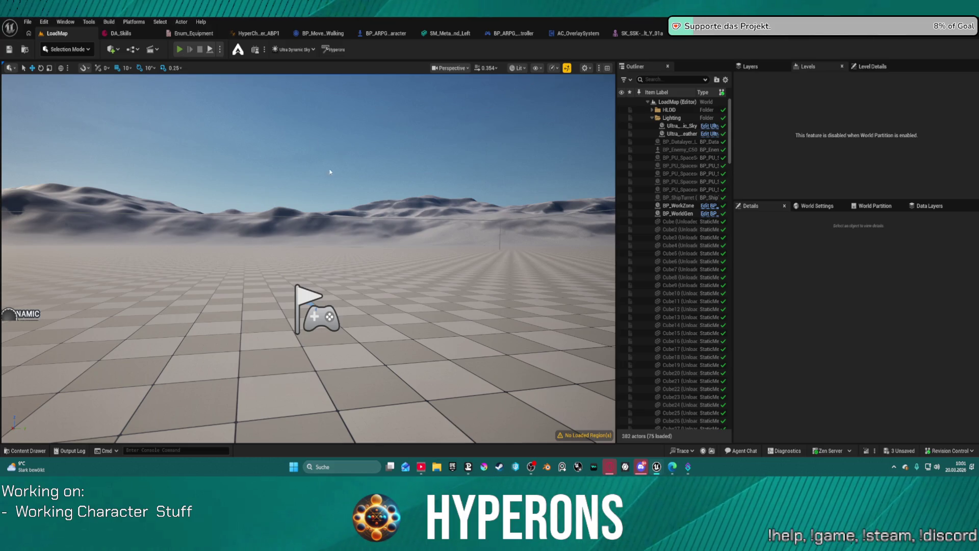
key("alt+p")
key("i")
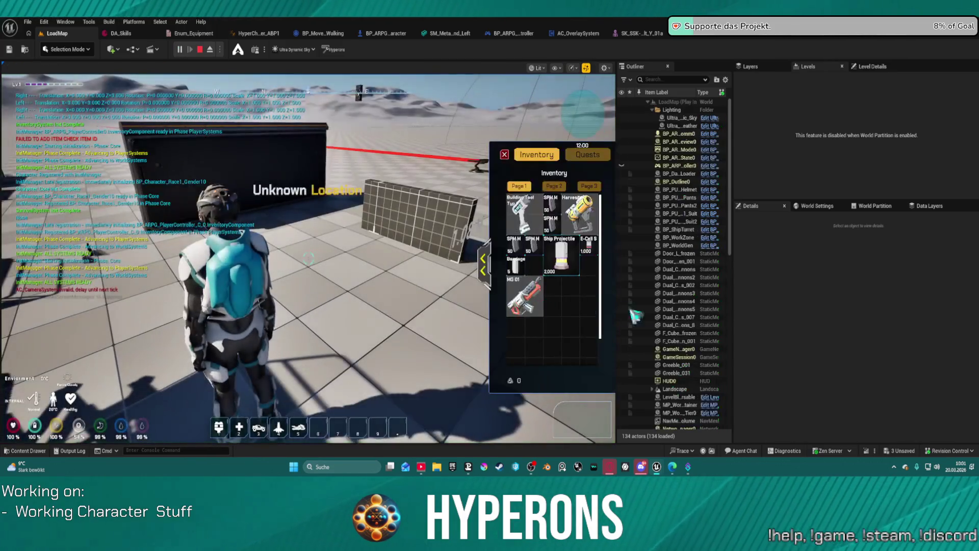
mouse_move(537, 287)
left_mouse_down()
mouse_move(532, 294)
mouse_move(525, 265)
mouse_move(491, 257)
left_mouse_up()
left_click_drag(438, 206, 221, 225)
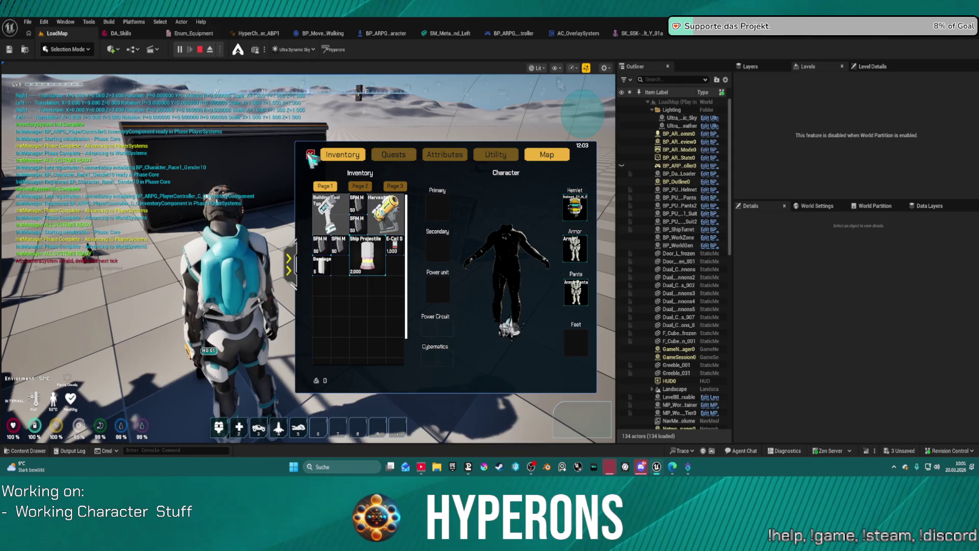
key("i")
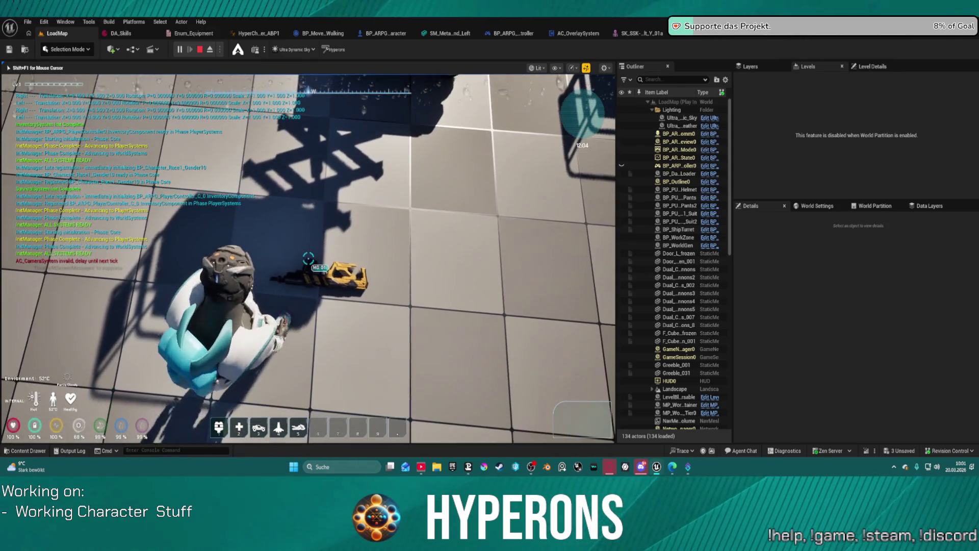
- Walk the character toward the vehicles and turret, check the inventory, and end the play session
key("w")
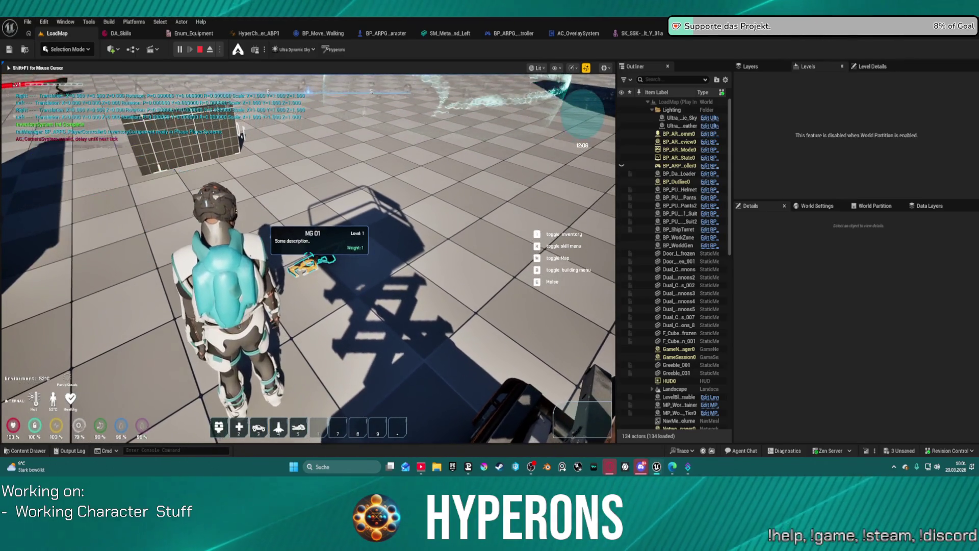
key("w")
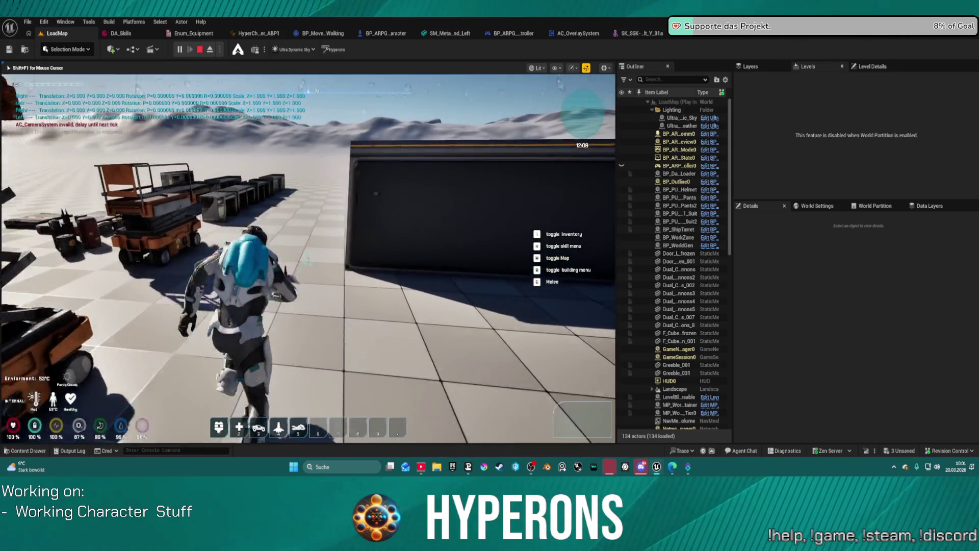
key("c")
key("i")
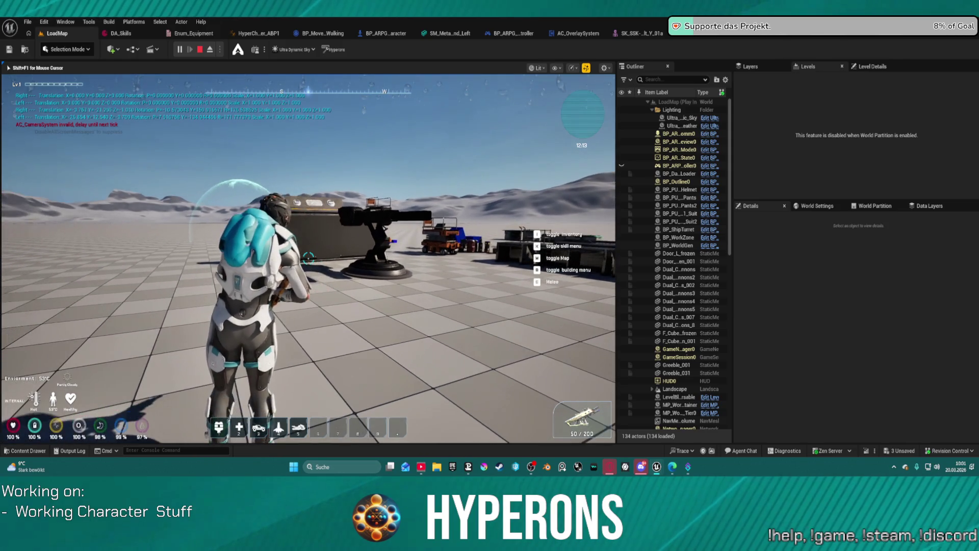
key("i")
key("i")
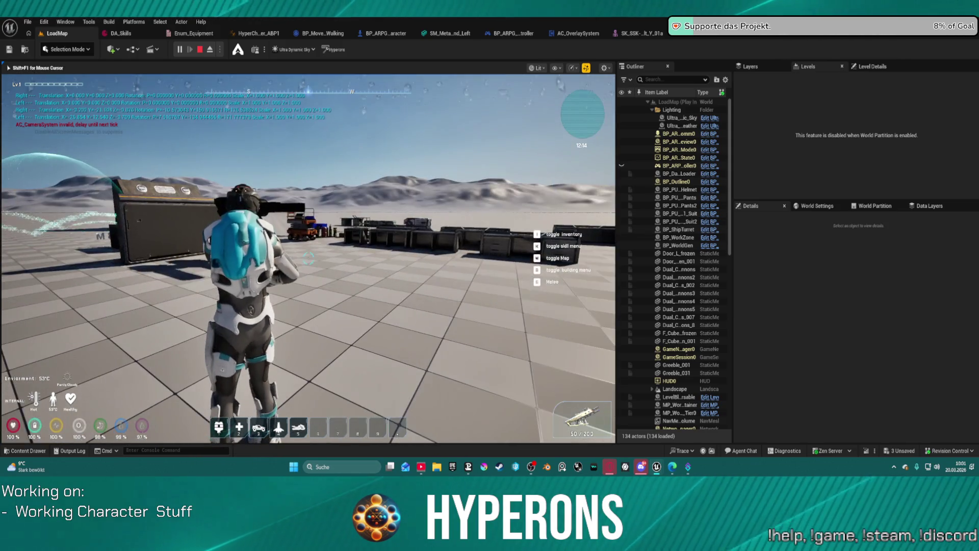
key("Escape")
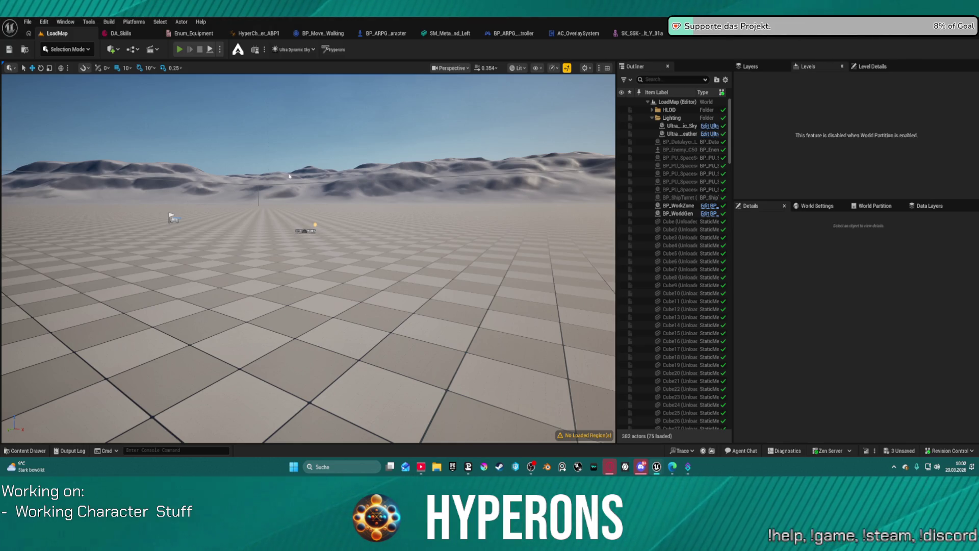
- Play the level again with the rifle in hand and fire bursts at the grid wall
left_click(182, 51)
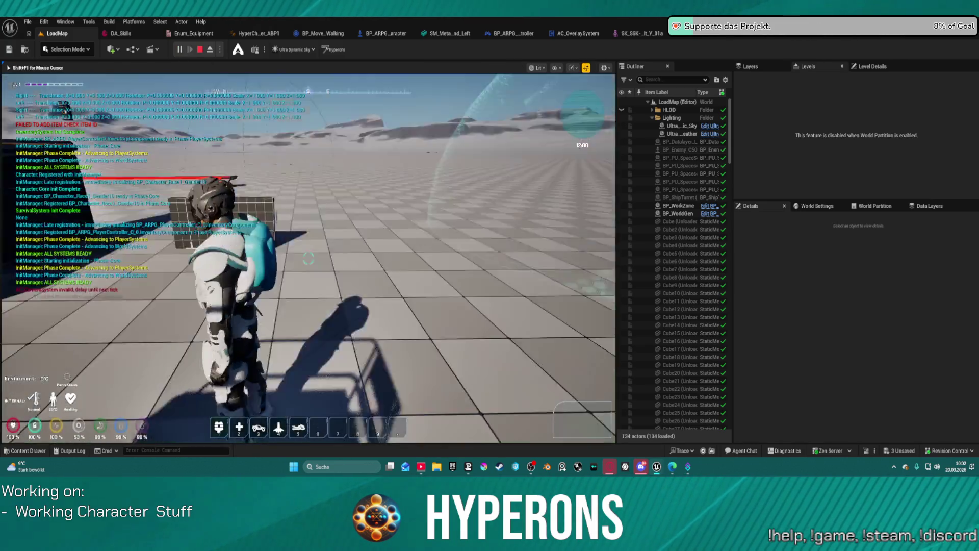
key("i")
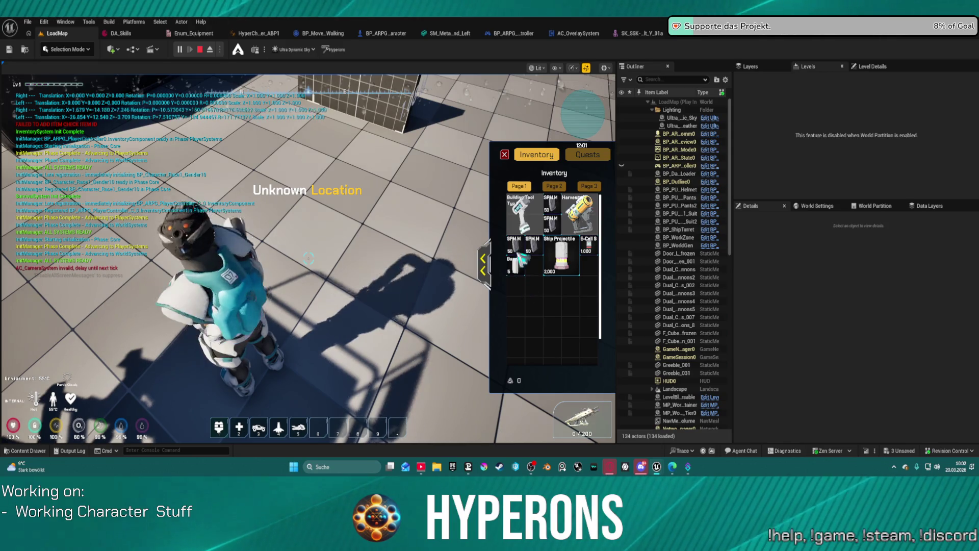
key("i")
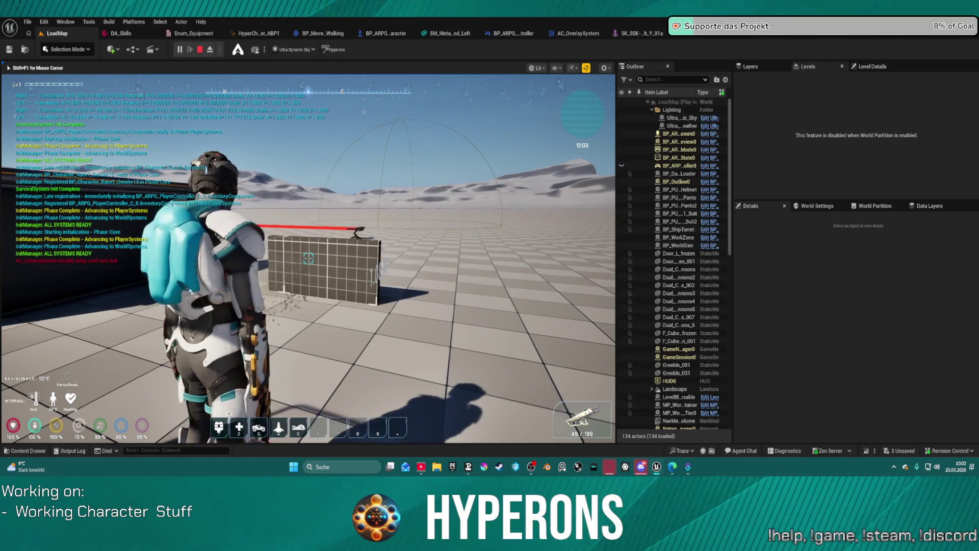
left_click(309, 258)
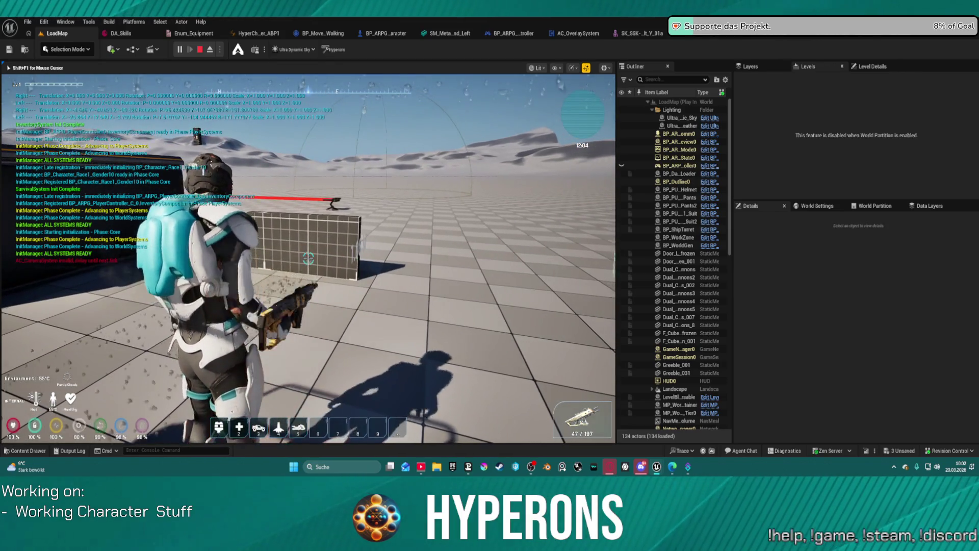
left_click(309, 258)
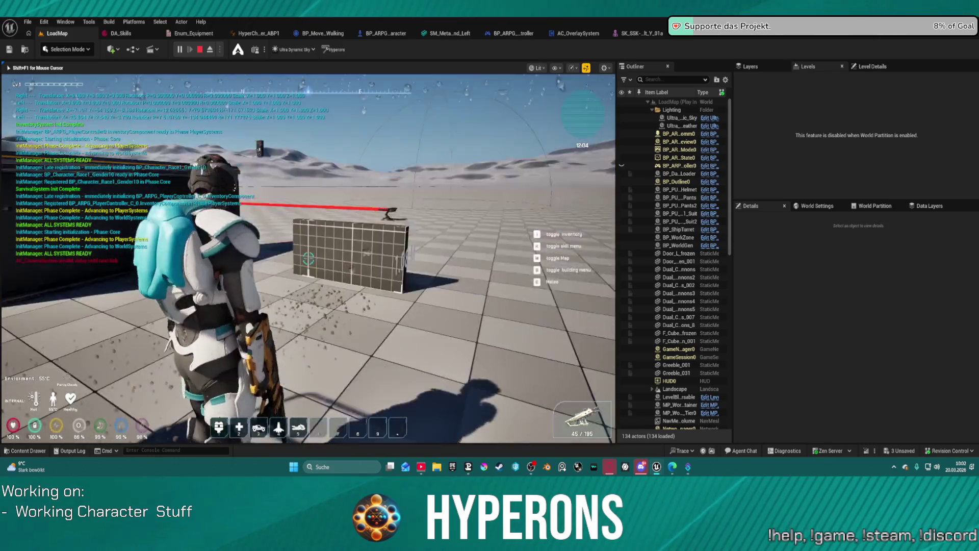
- Reposition the character, fire several more bursts and a single shot, then stop the session
key("w")
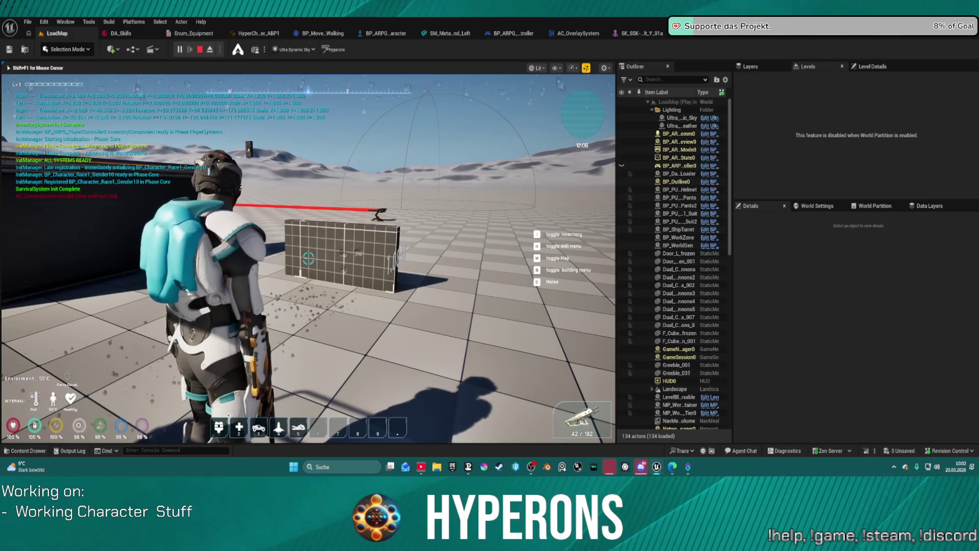
key("s")
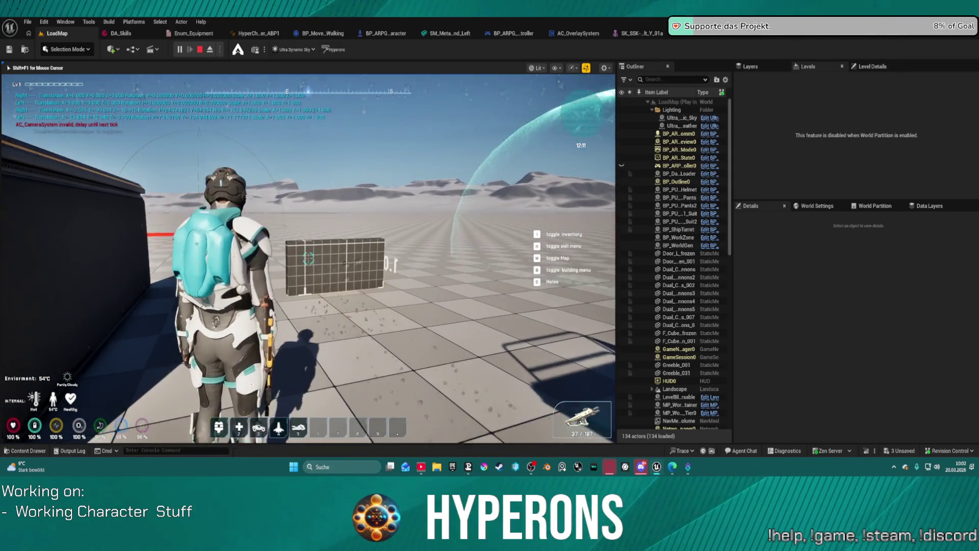
left_click(308, 259)
left_click(309, 258)
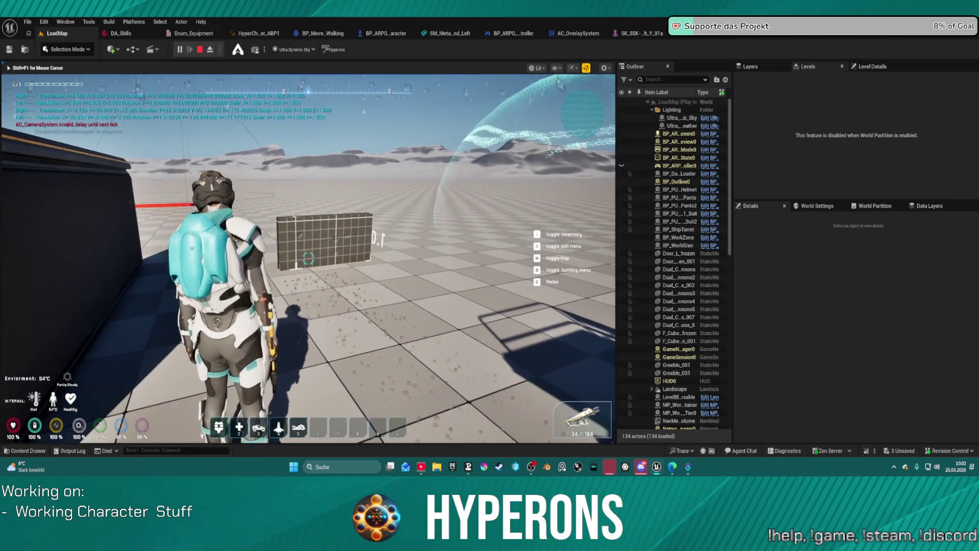
left_click(309, 259)
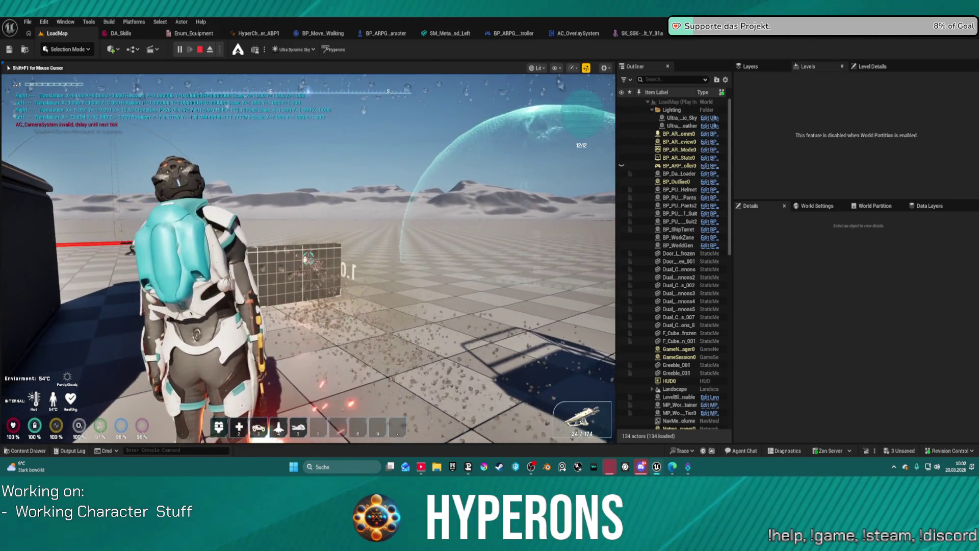
left_click(309, 258)
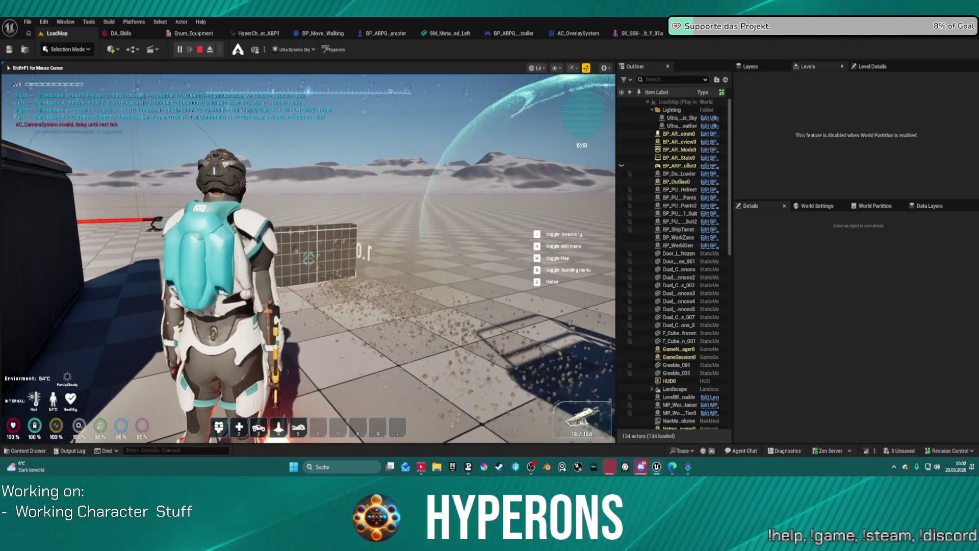
left_click(308, 258)
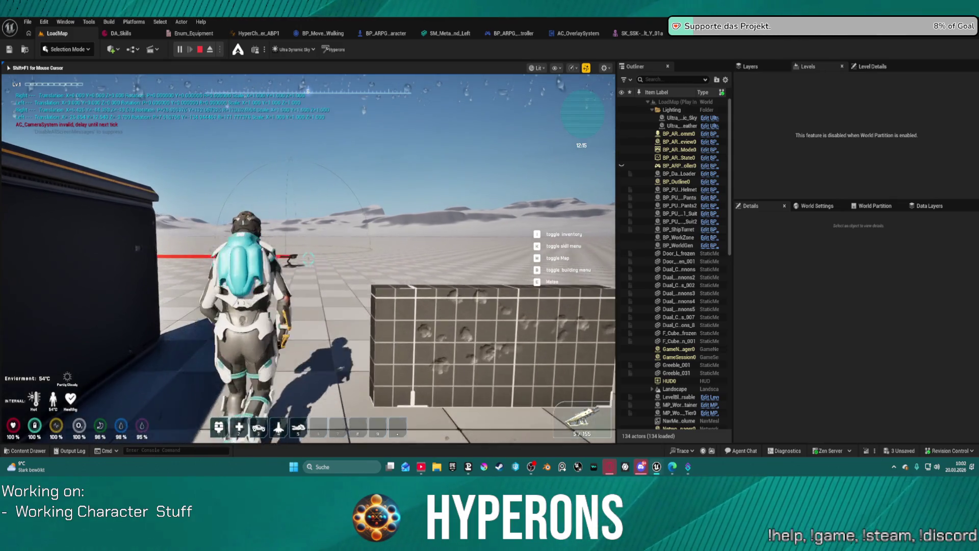
key("w")
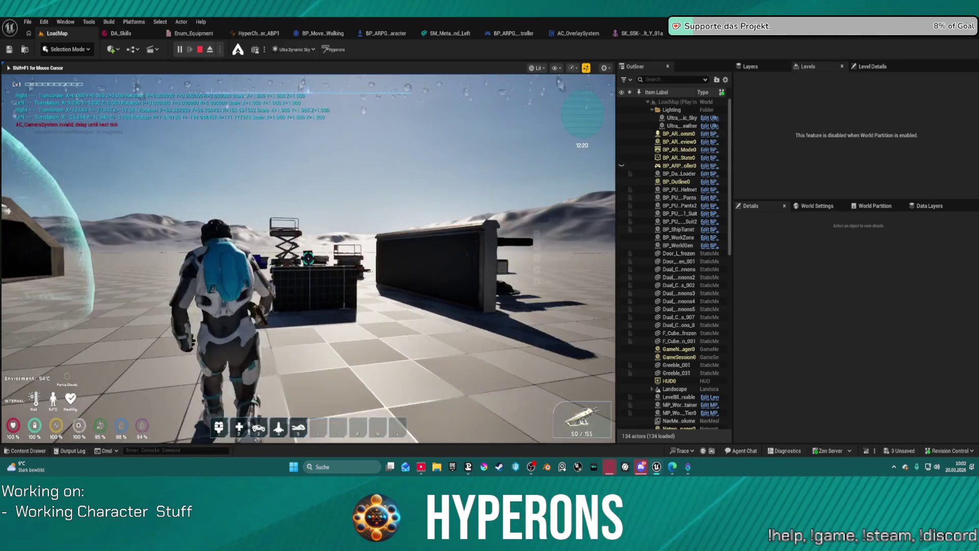
key("Escape")
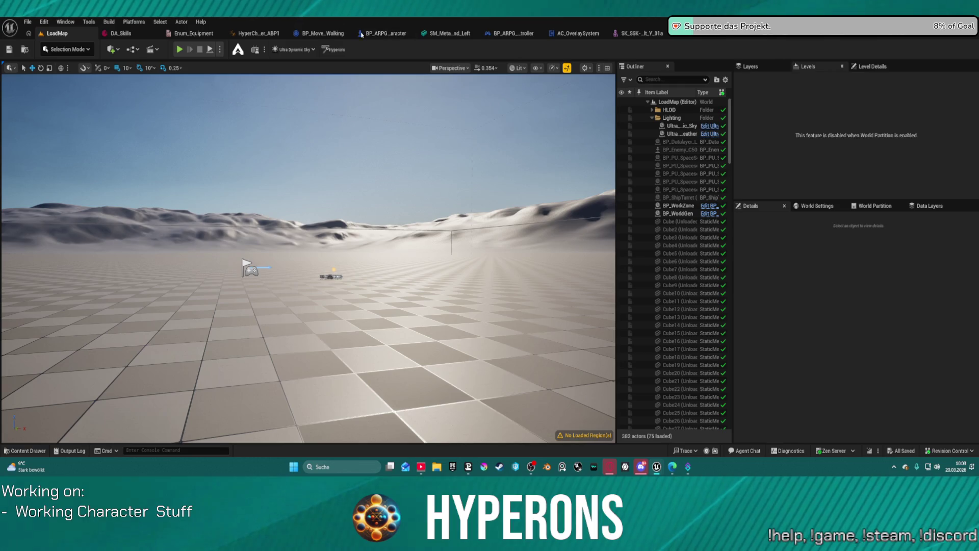
- Move the GetHandIK Return Node down and left in BP_ARPG_Character's graph
left_click(389, 33)
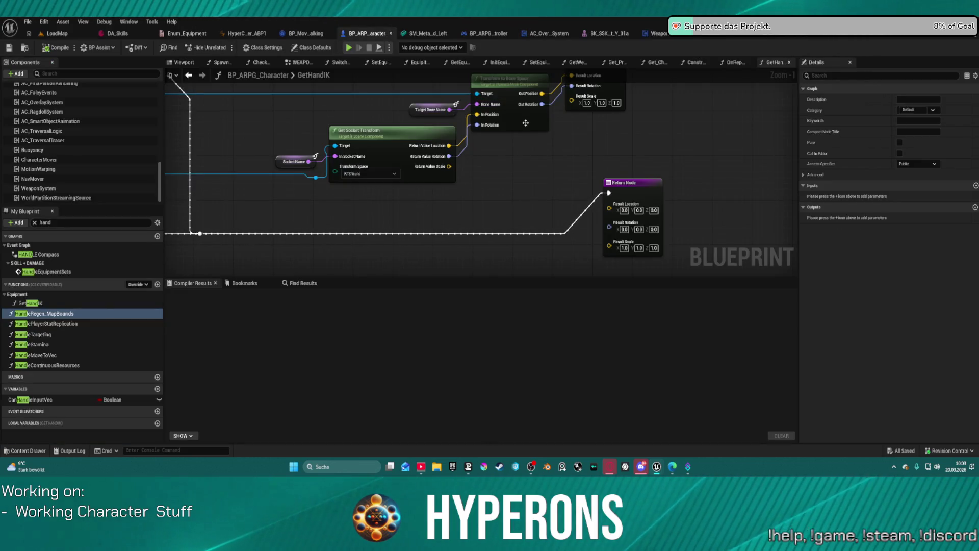
mouse_move(651, 182)
left_mouse_down()
mouse_move(586, 218)
mouse_move(306, 220)
left_mouse_up()
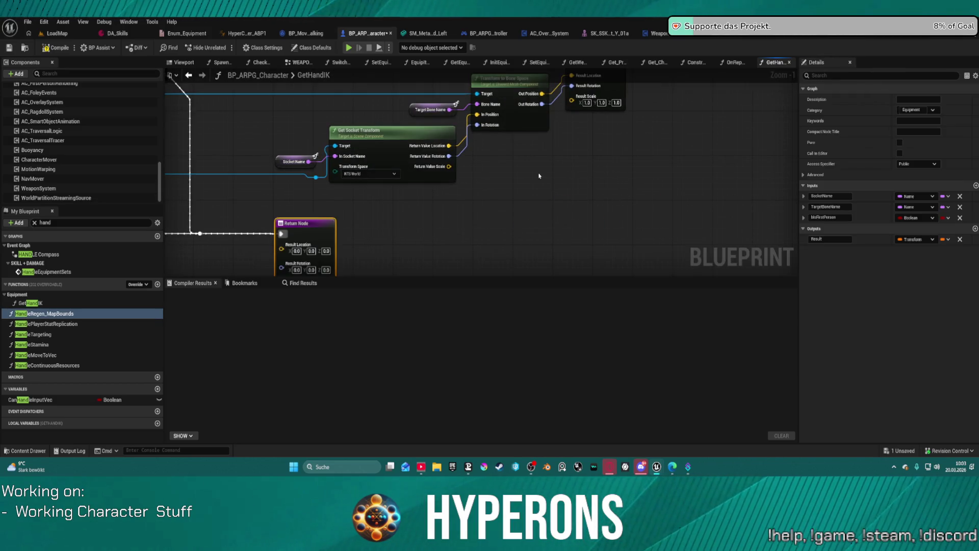
scroll(627, 190, "down", 2)
scroll(628, 190, "down", 1)
left_click_drag(628, 189, 633, 221)
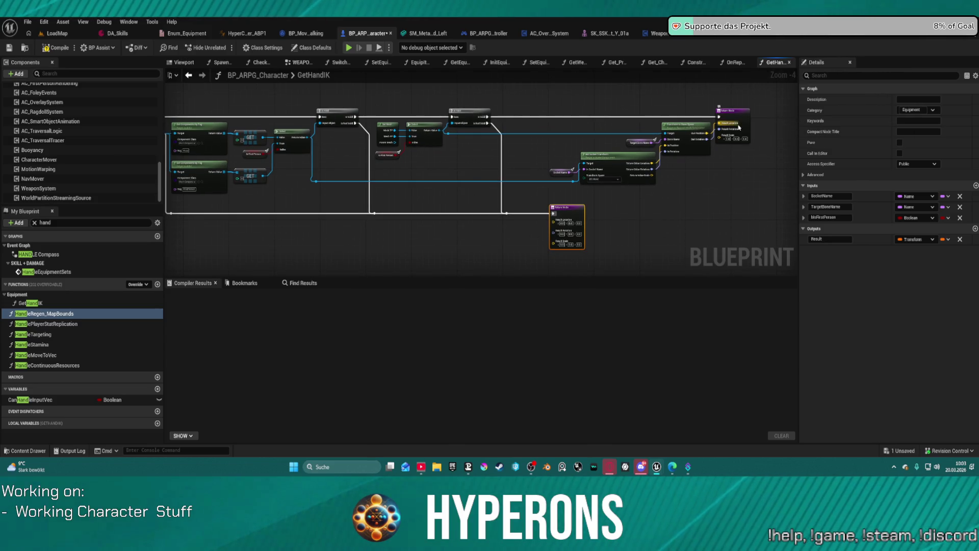
- Browse the UEFN mannequin meshes, rig assets and control rig folders in the Content Drawer
key("ctrl+space")
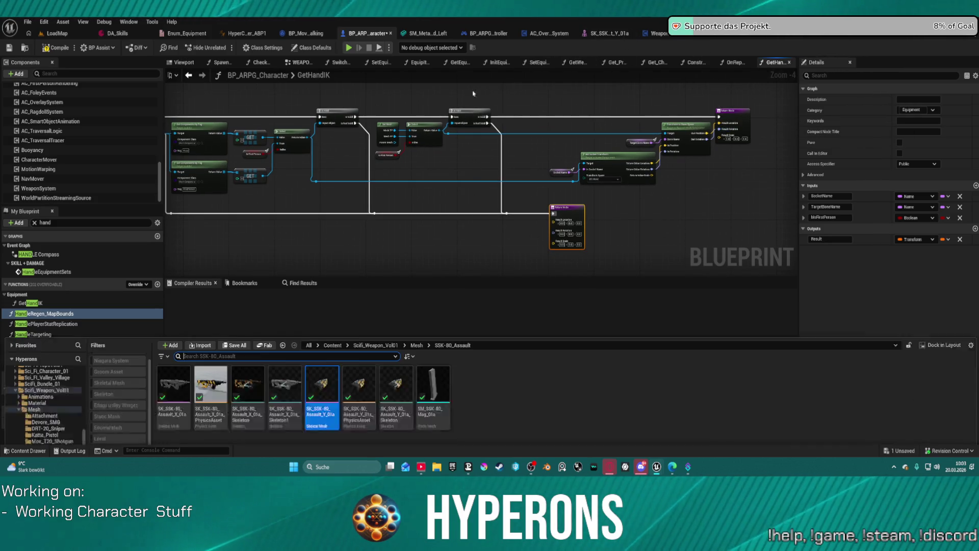
scroll(39, 404, "down", 5)
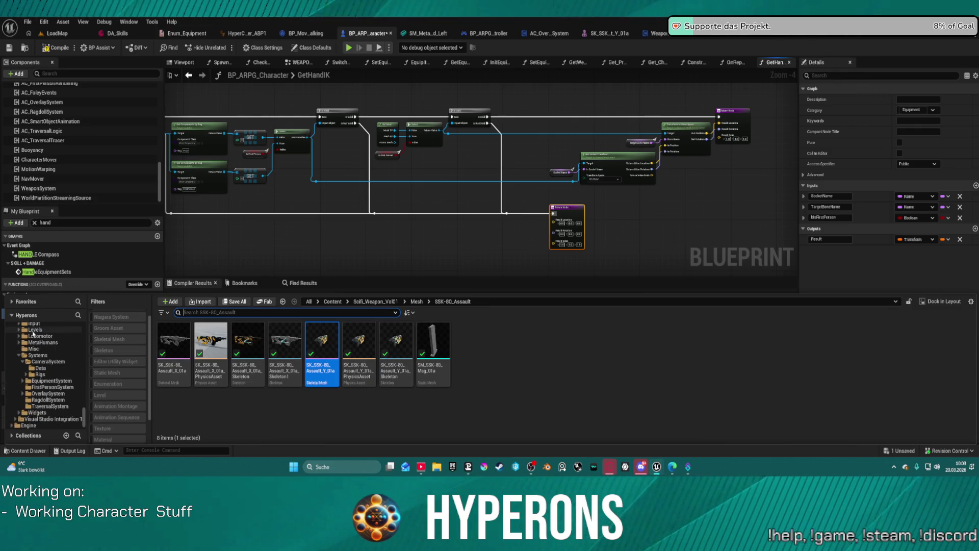
scroll(46, 352, "up", 3)
scroll(44, 356, "up", 2)
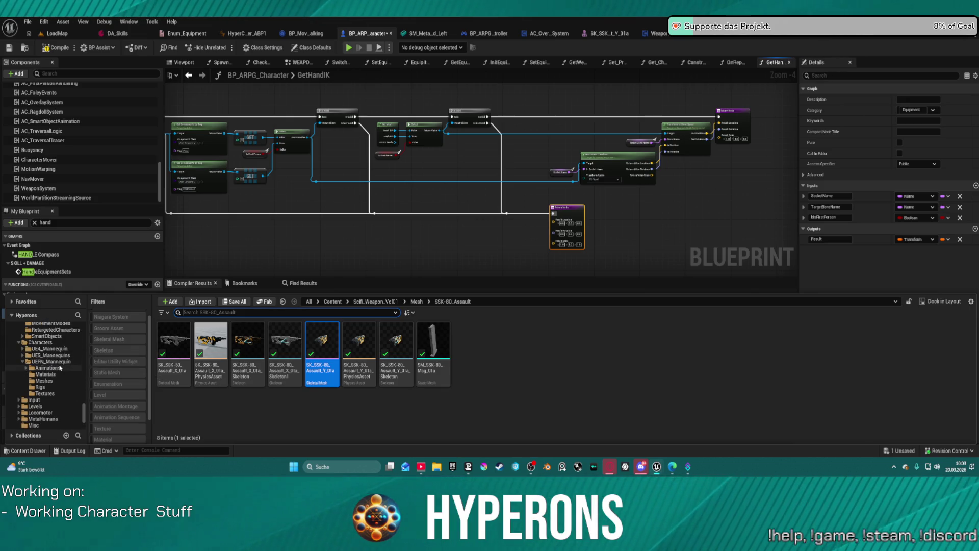
left_click(44, 381)
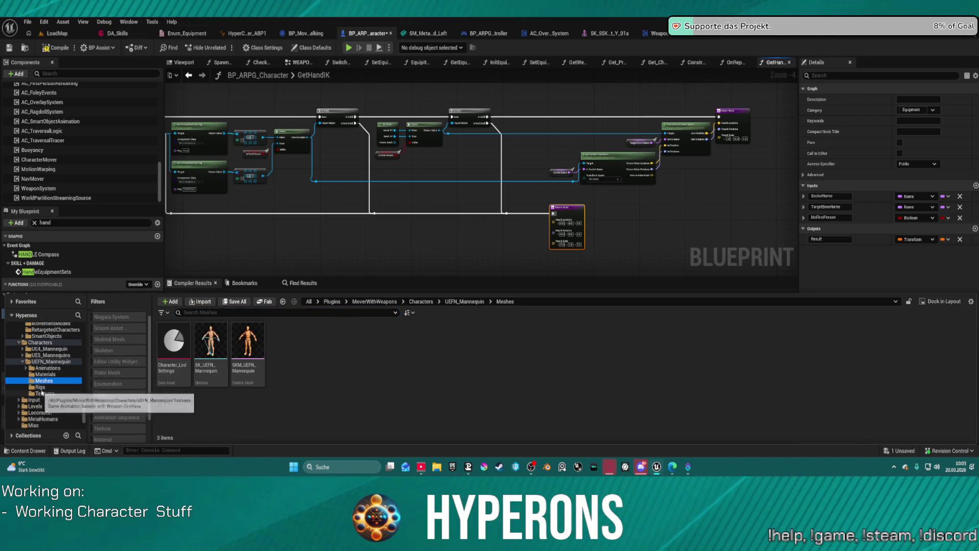
left_click(40, 387)
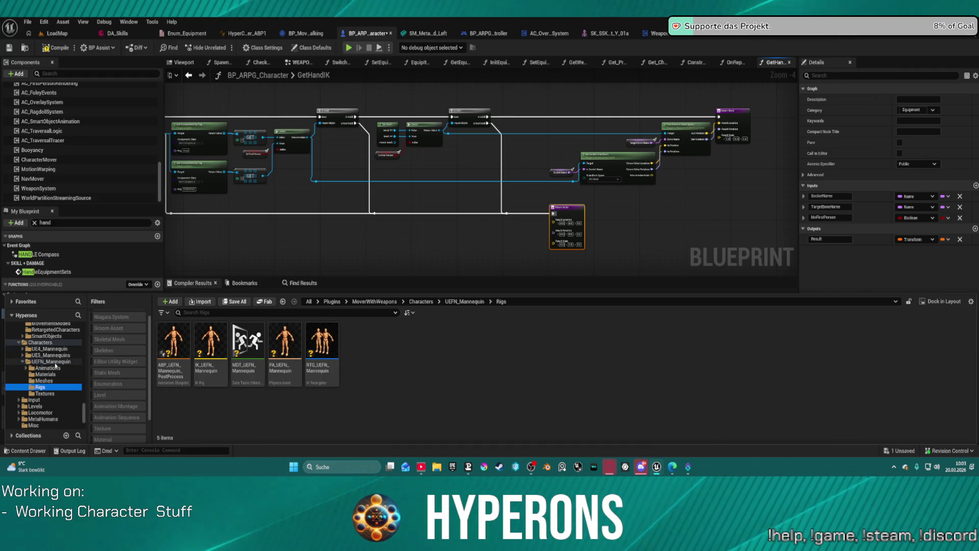
scroll(51, 357, "up", 2)
scroll(53, 349, "up", 1)
left_click(53, 349)
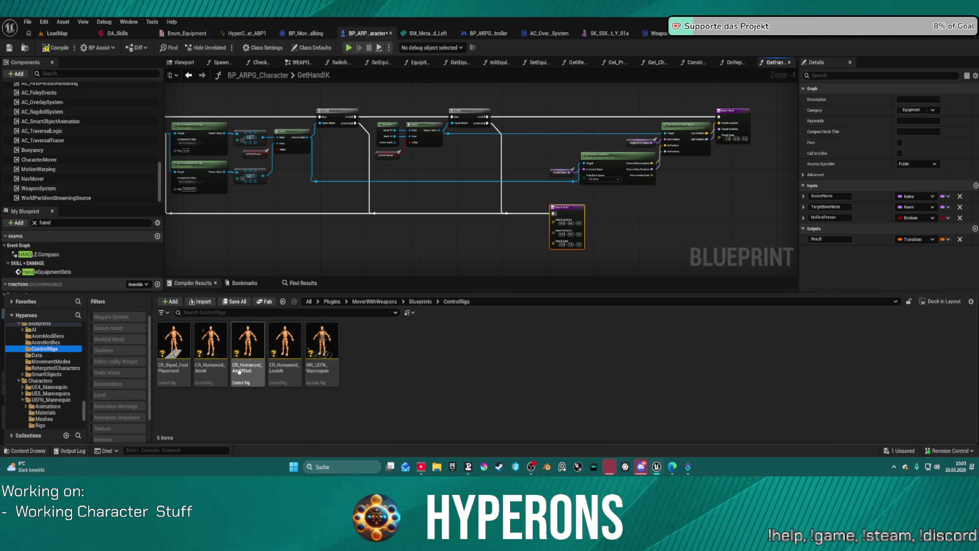
- Search the whole MoverWithWeapons plugin for 'hand' assets
left_click(40, 324)
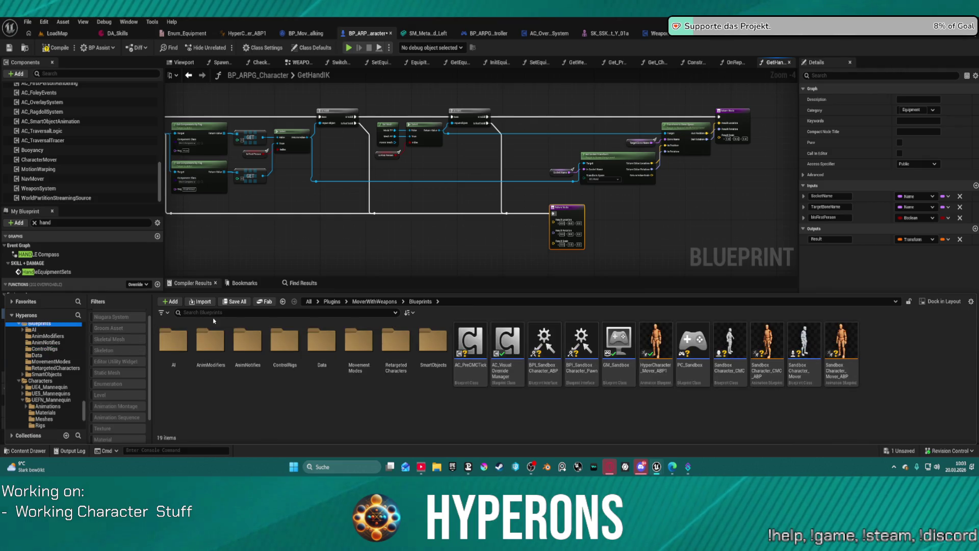
type("hand")
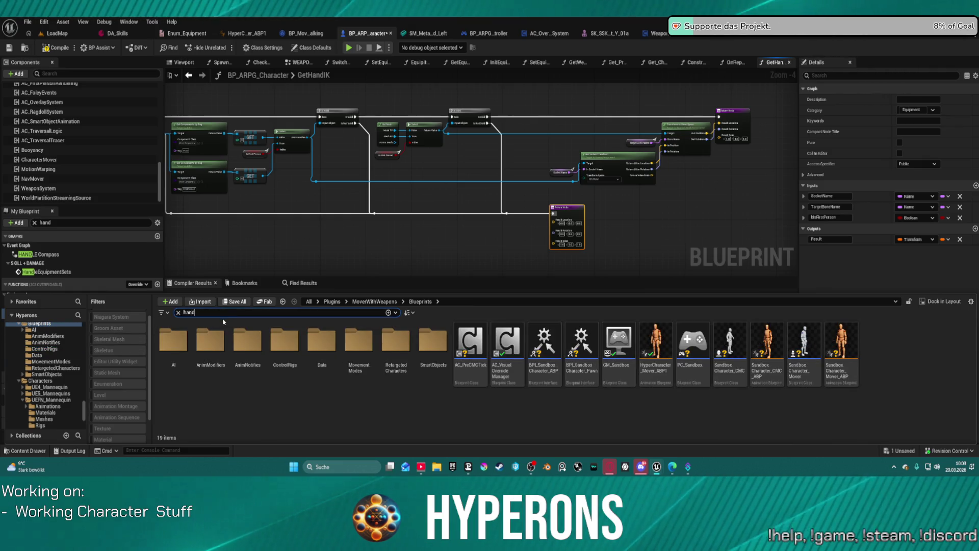
scroll(46, 357, "up", 2)
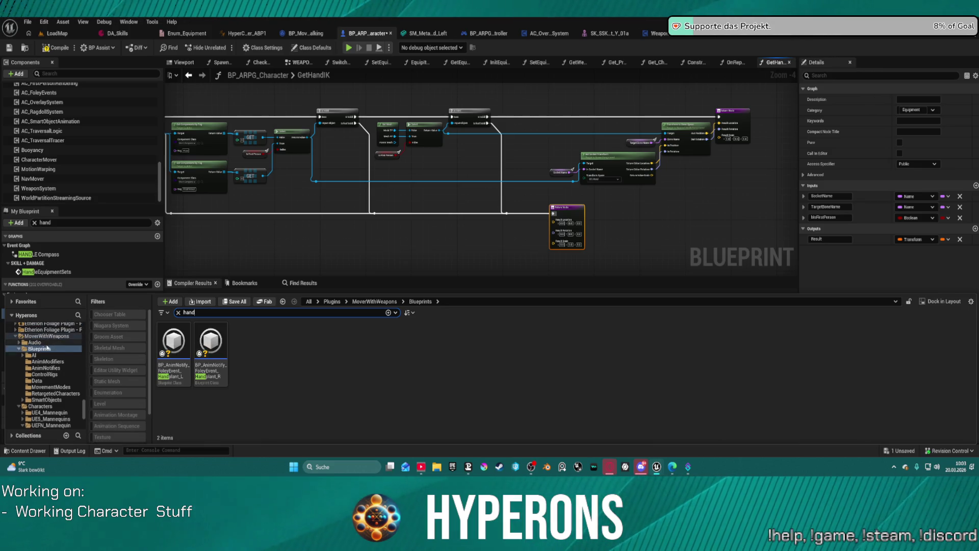
left_click(54, 336)
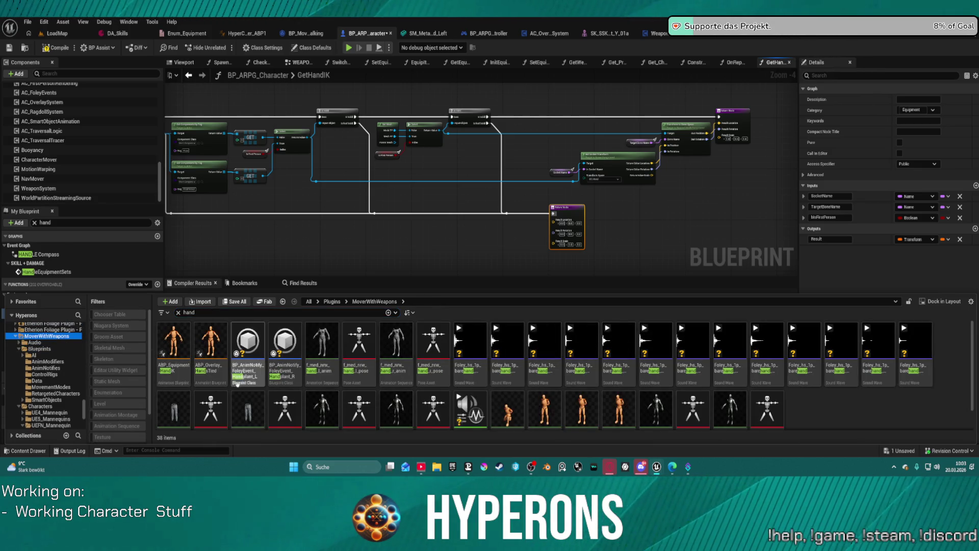
- Open ABP_Equipment_HandIK, inspect the Set Hand IK Left and Right nodes, and compile it
left_click(182, 339)
double_click(182, 339)
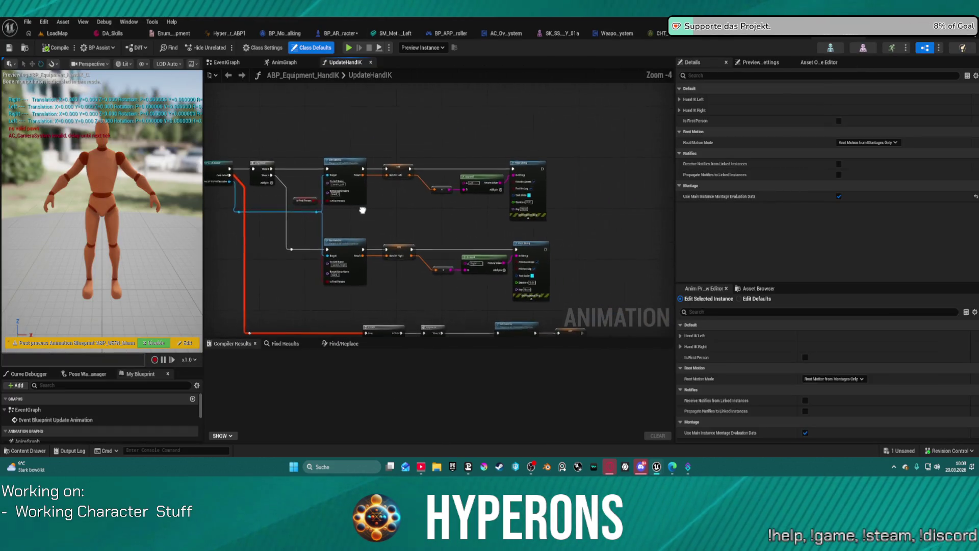
mouse_move(440, 144)
left_mouse_down()
mouse_move(506, 291)
mouse_move(455, 302)
mouse_move(453, 292)
left_mouse_up()
left_click(398, 169)
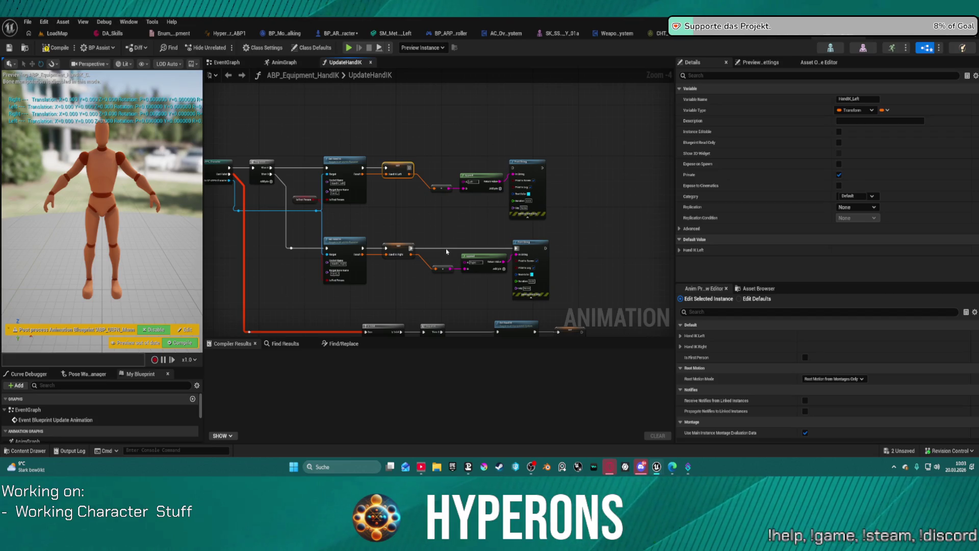
left_click(398, 250)
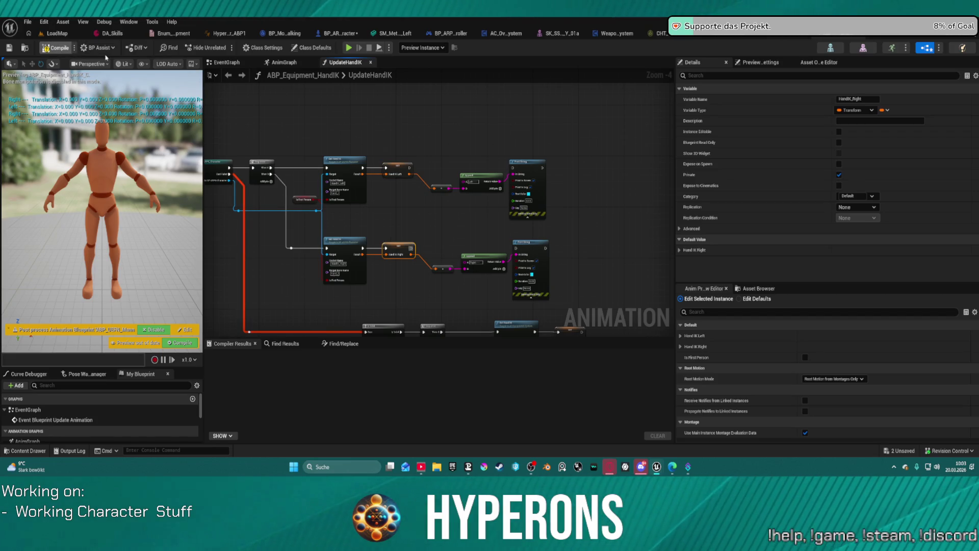
left_click(343, 50)
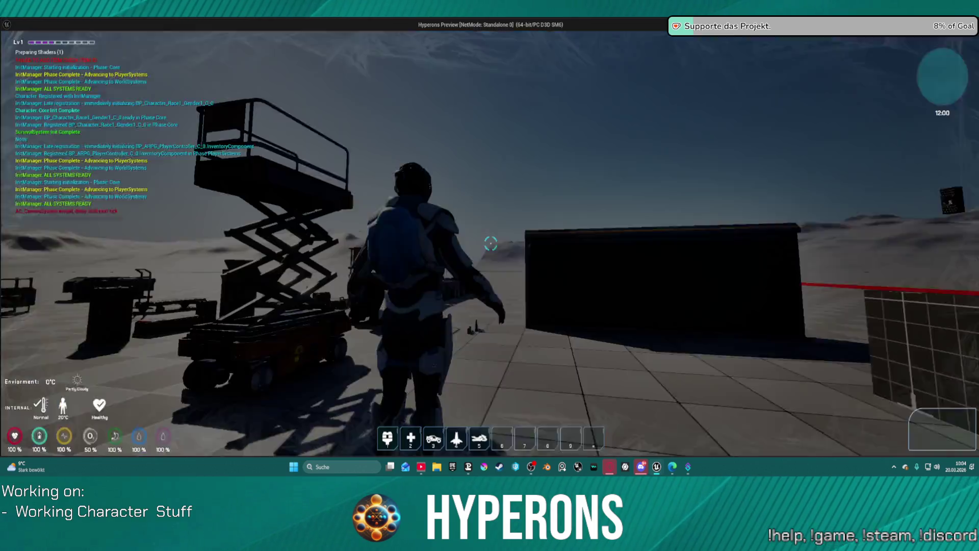
key("w")
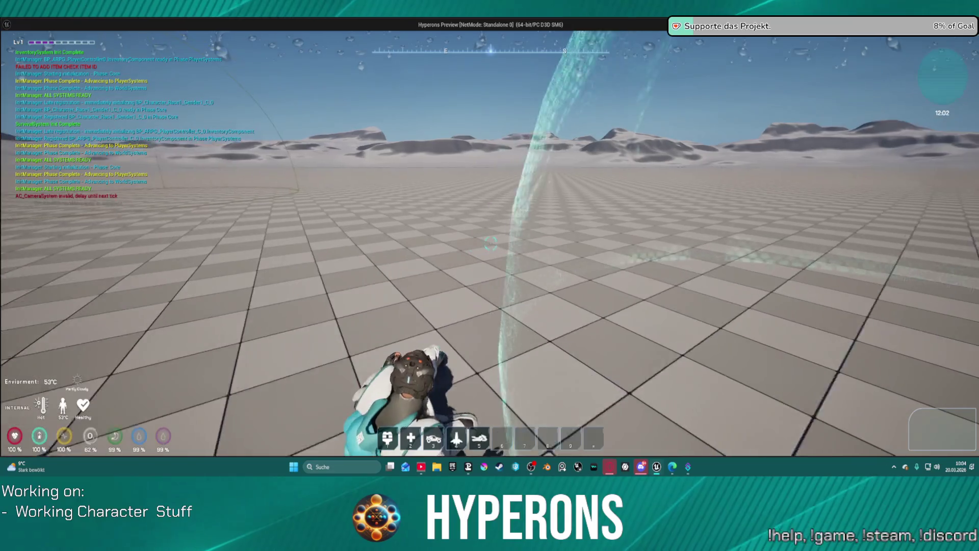
key("w")
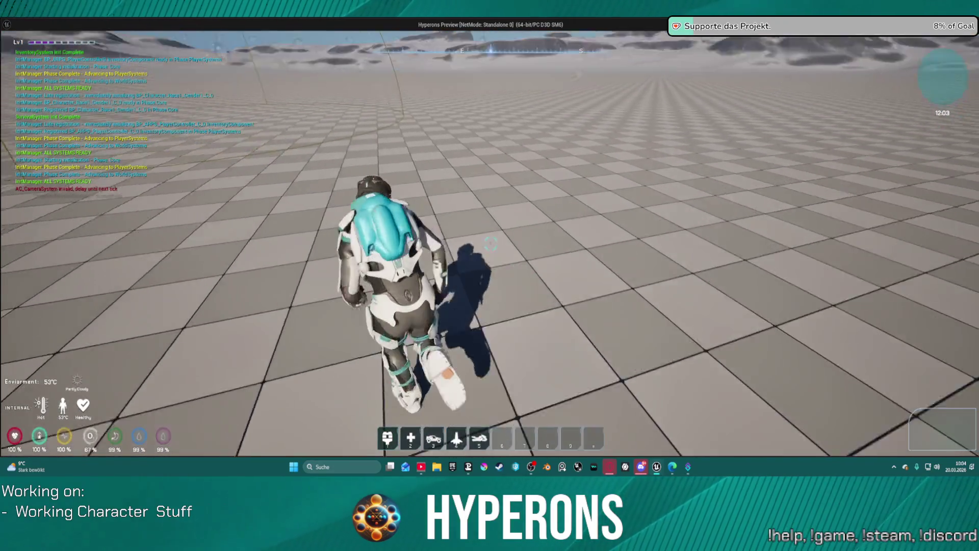
key("space")
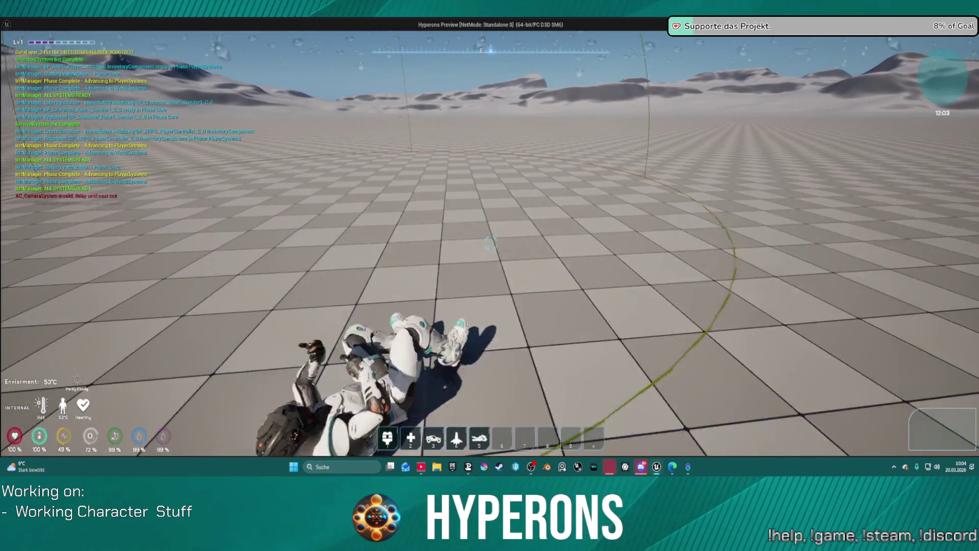
key("space")
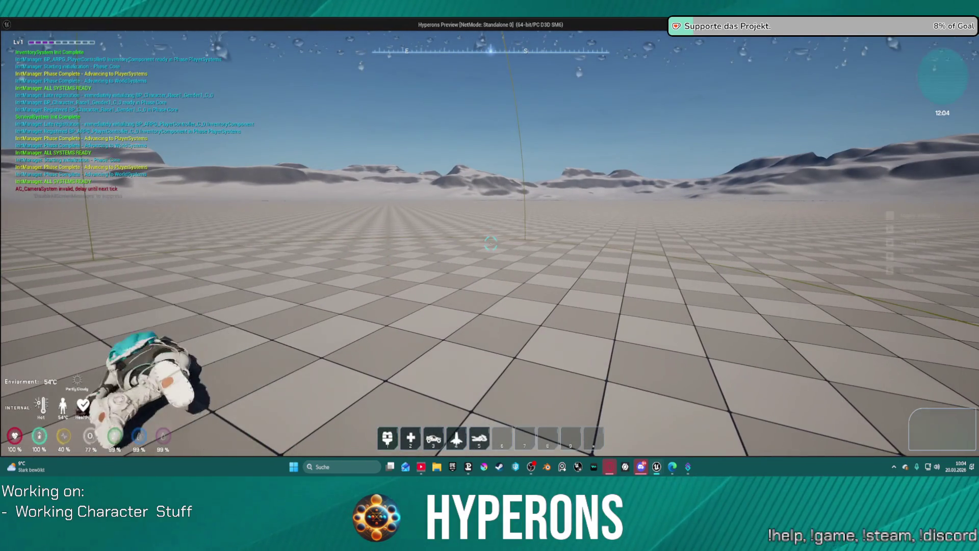
key("w")
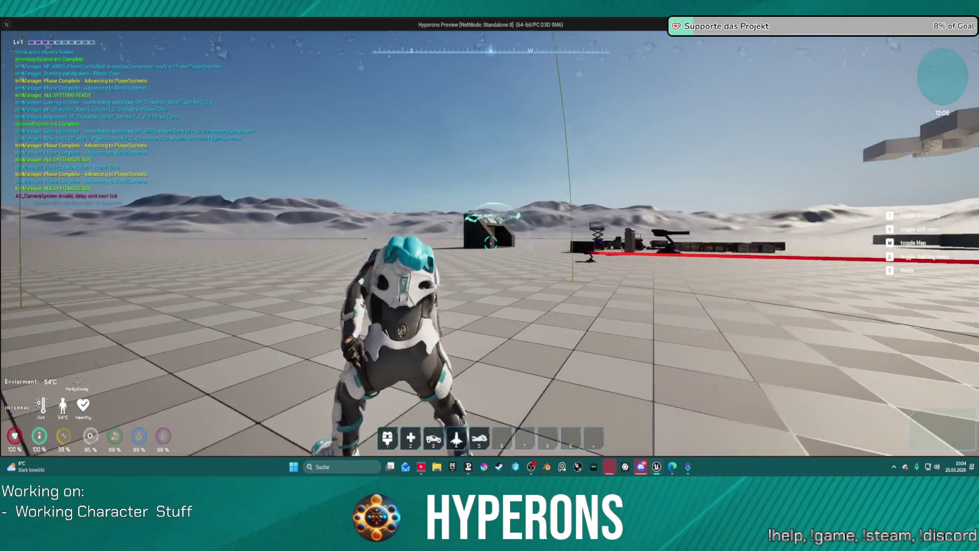
key("space")
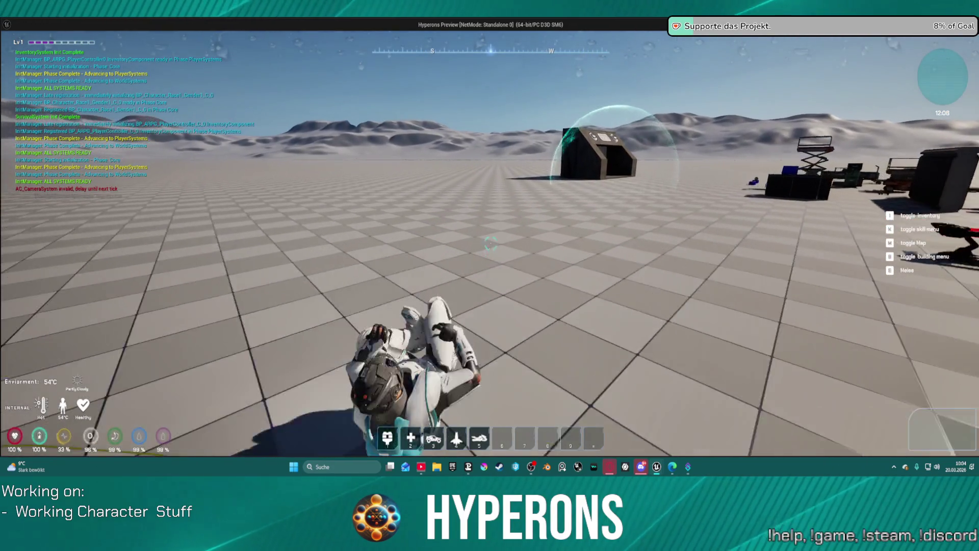
key("Escape")
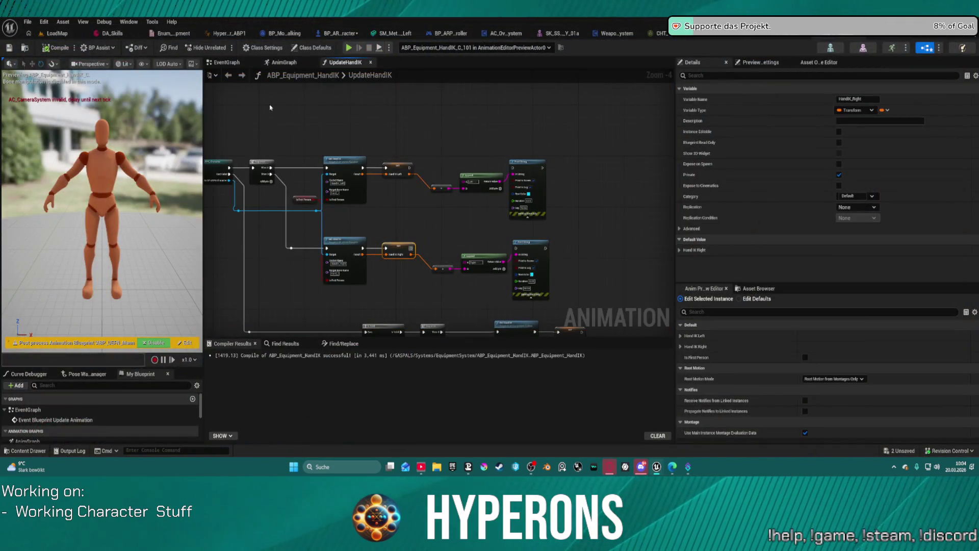
- View the animation blueprint's EventGraph and AnimGraph, then return to BP_ARPG_Character's GetHandIK graph
left_click(227, 62)
left_click(283, 62)
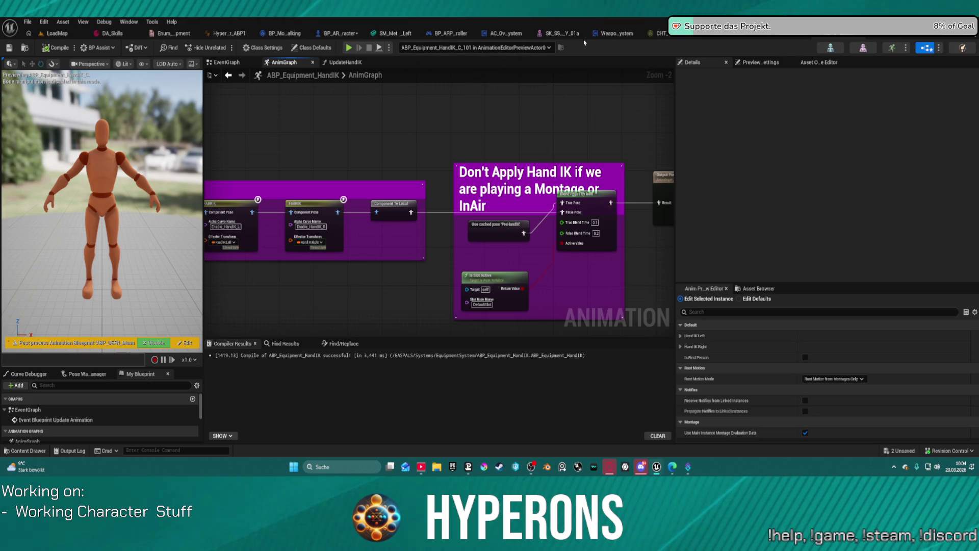
left_click(335, 34)
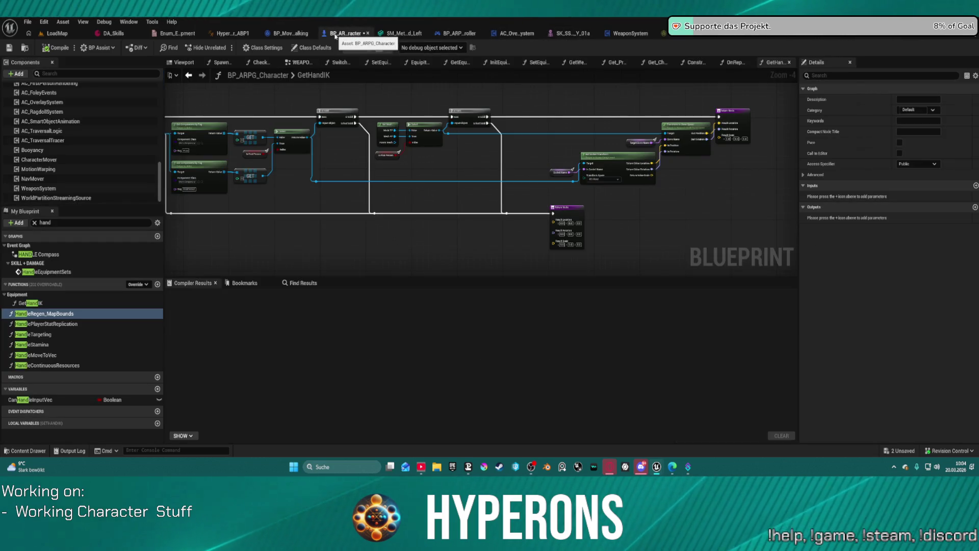
left_click(285, 34)
left_click(350, 34)
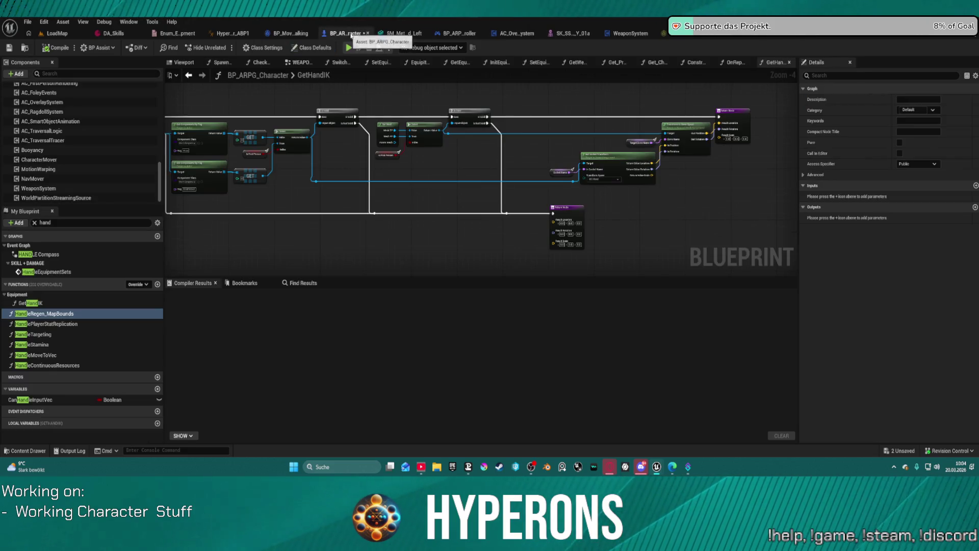
- Scroll through the 'hand' search results in the Content Drawer
key("ctrl+space")
scroll(44, 343, "up", 10)
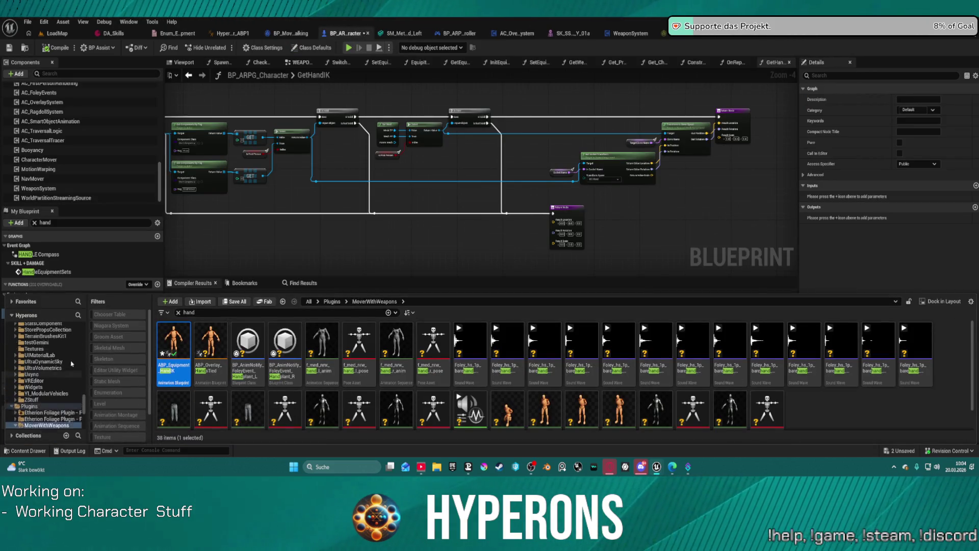
scroll(84, 360, "up", 10)
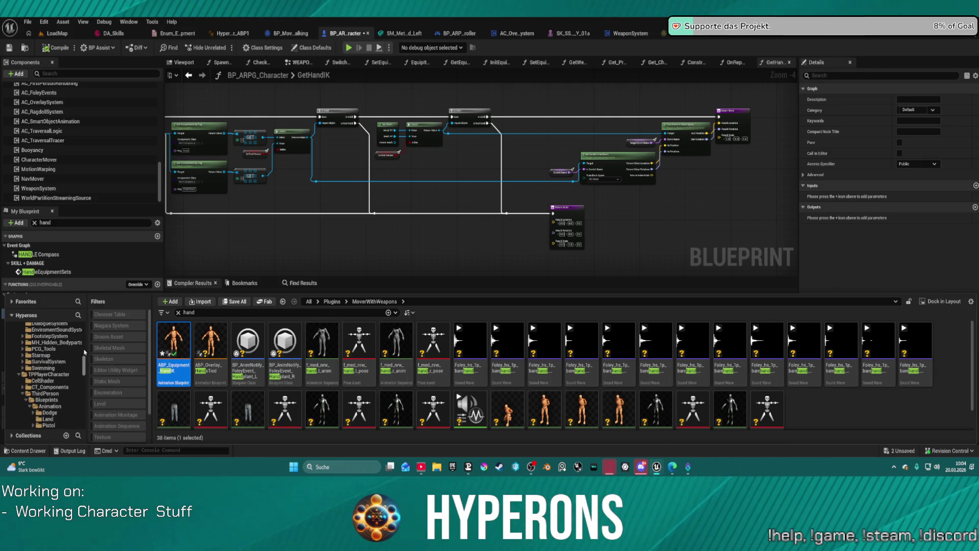
scroll(61, 360, "up", 10)
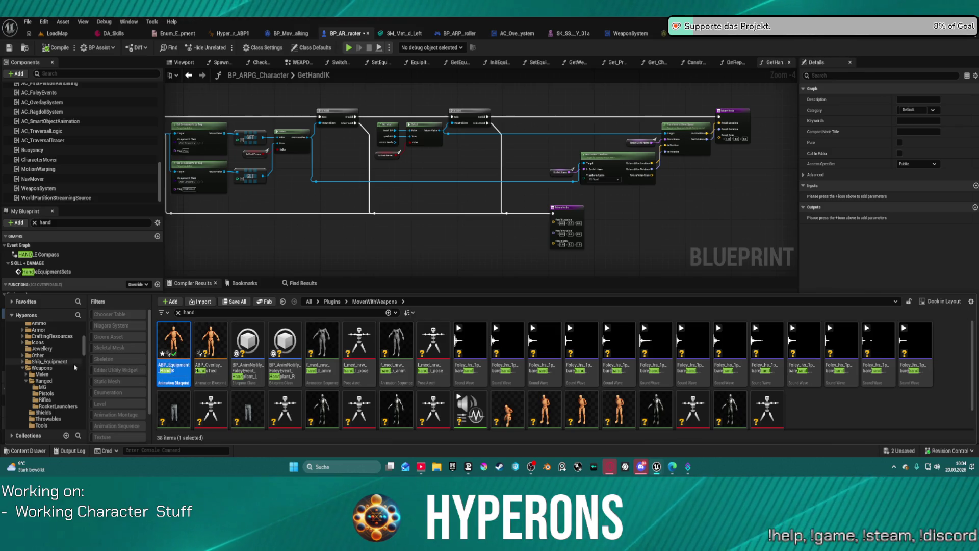
scroll(68, 406, "up", 10)
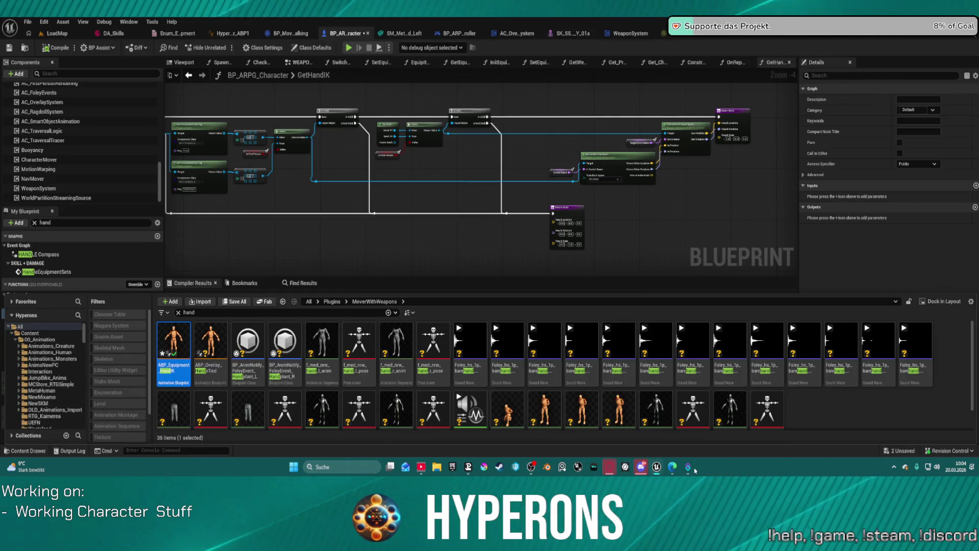
scroll(36, 365, "down", 2)
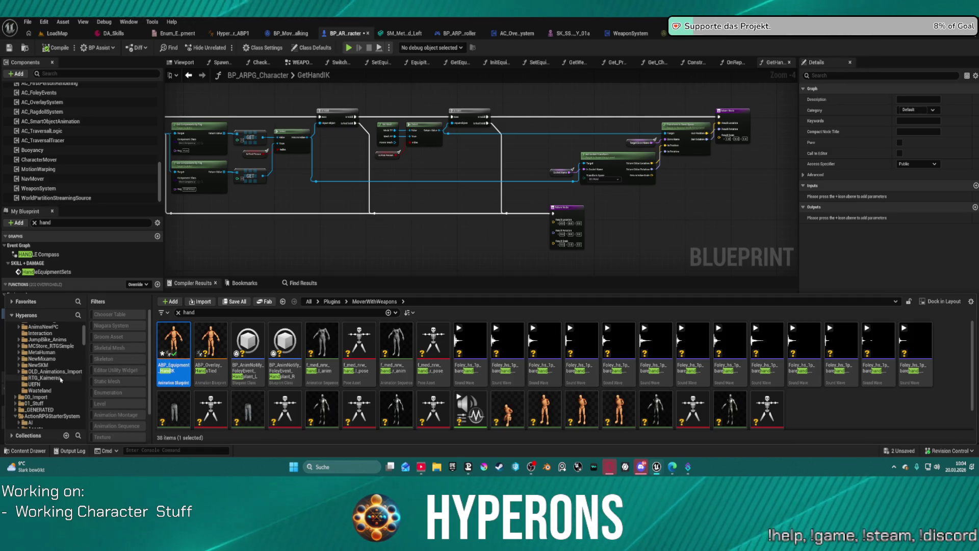
scroll(61, 379, "up", 3)
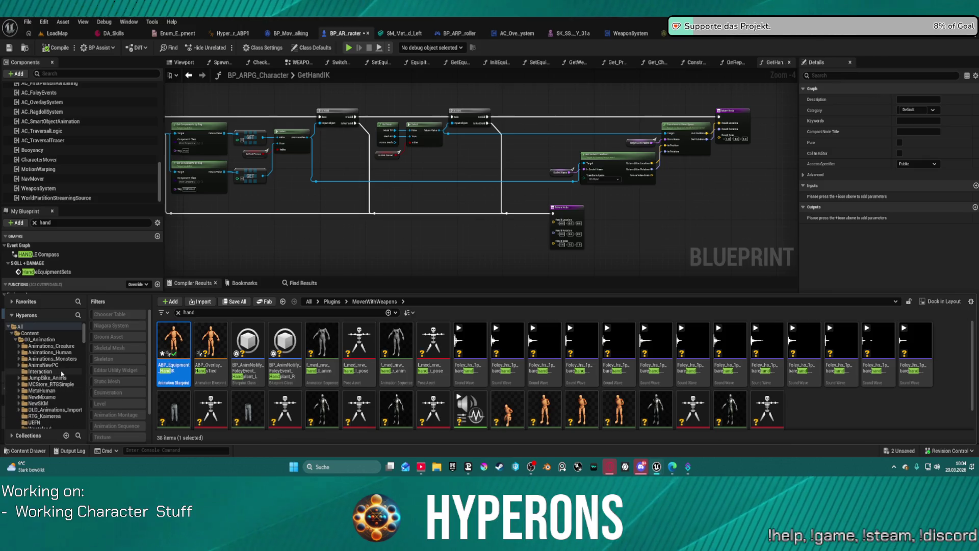
- Clear the 'hand' search filter so all MoverWithWeapons folders show again
left_click(178, 313)
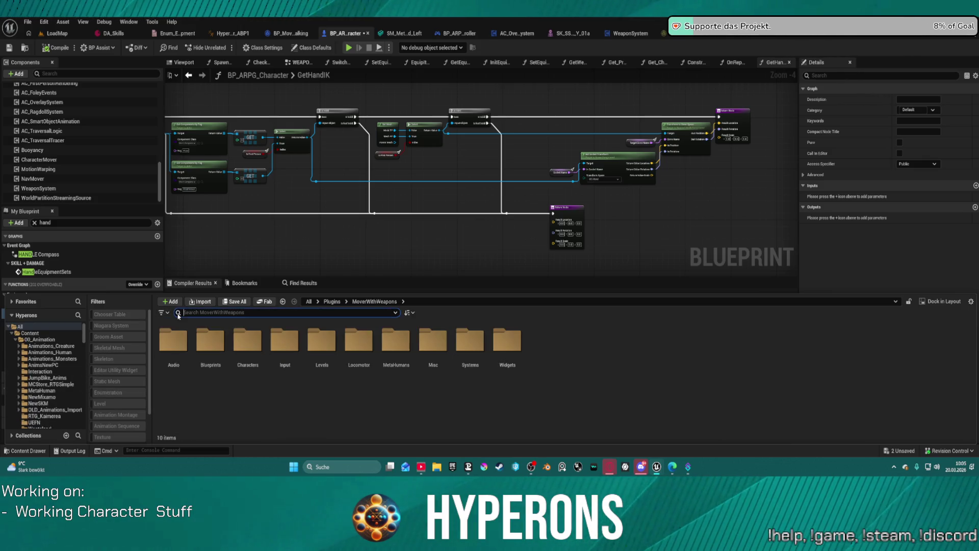
scroll(63, 382, "down", 8)
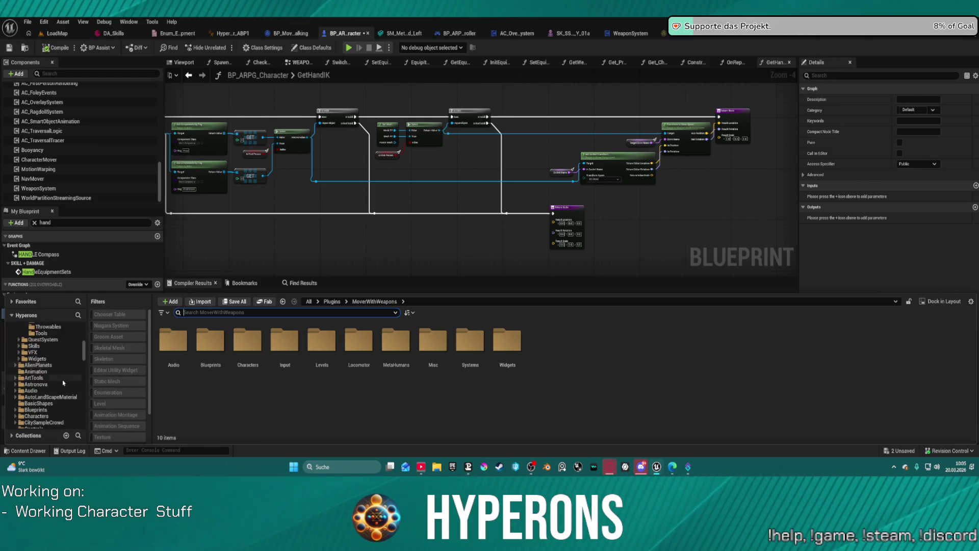
scroll(63, 383, "down", 10)
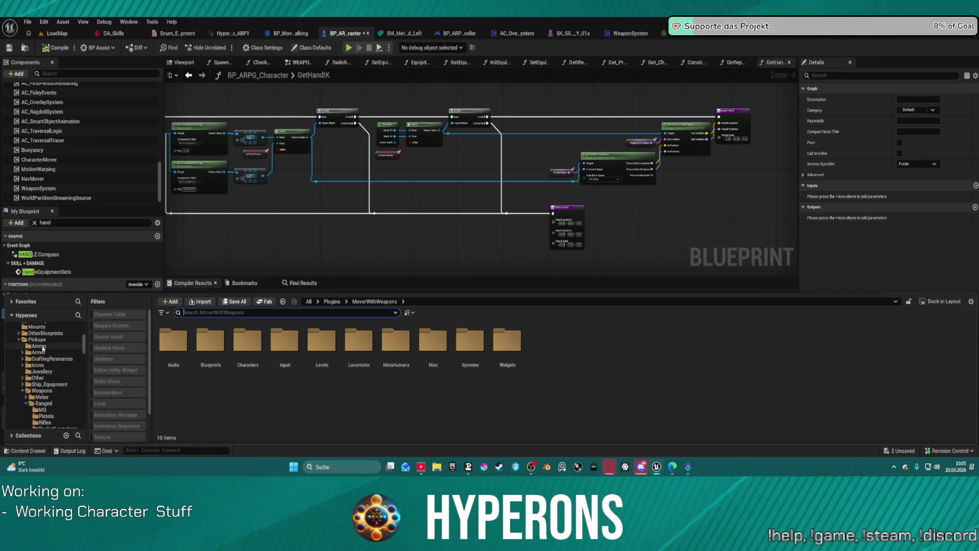
scroll(44, 351, "up", 10)
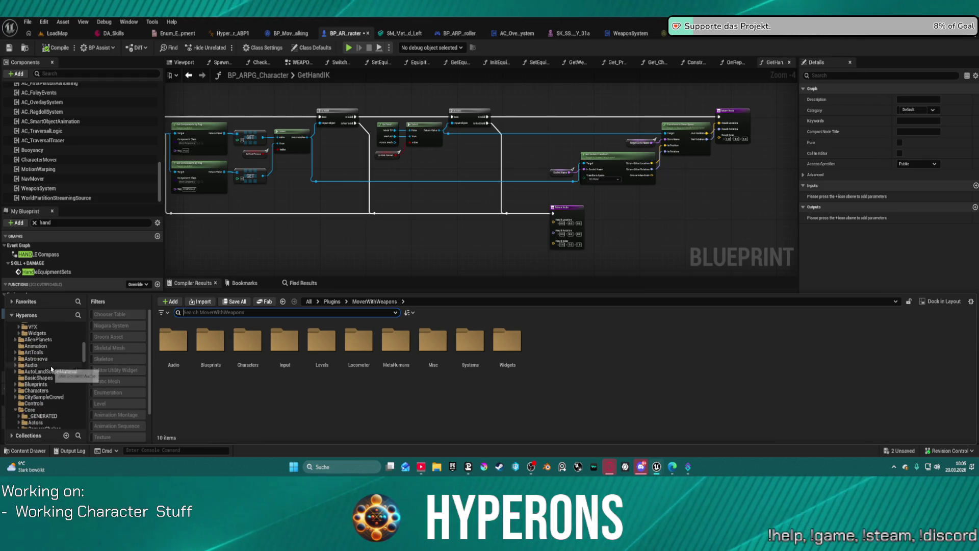
scroll(50, 368, "down", 5)
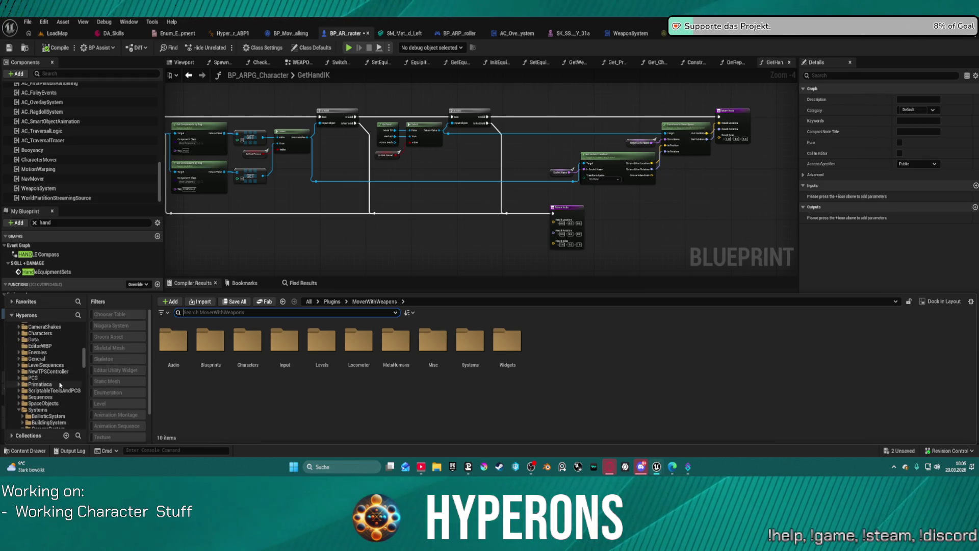
- Browse NewTPSController into ThirdPerson/Characters/Mannequins/Meshes
left_click(56, 372)
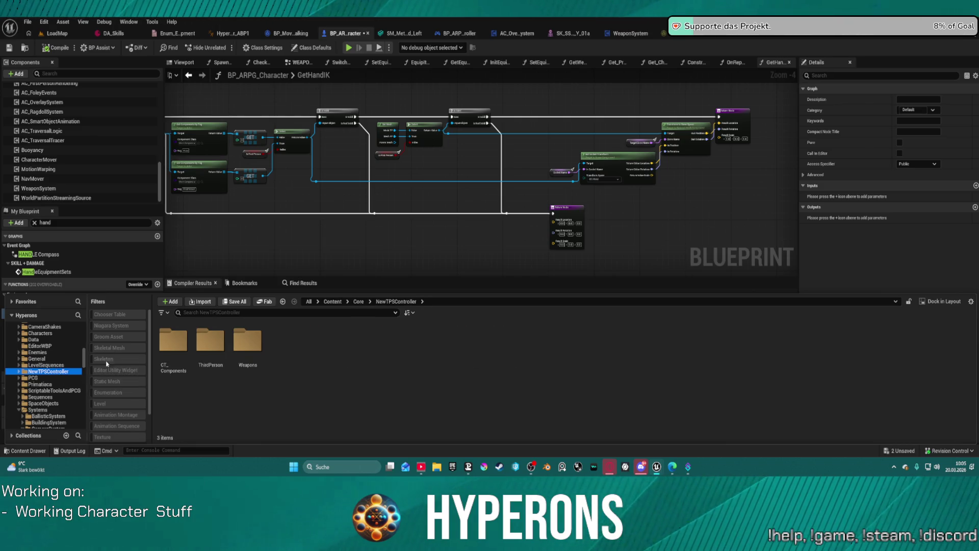
double_click(210, 340)
double_click(176, 341)
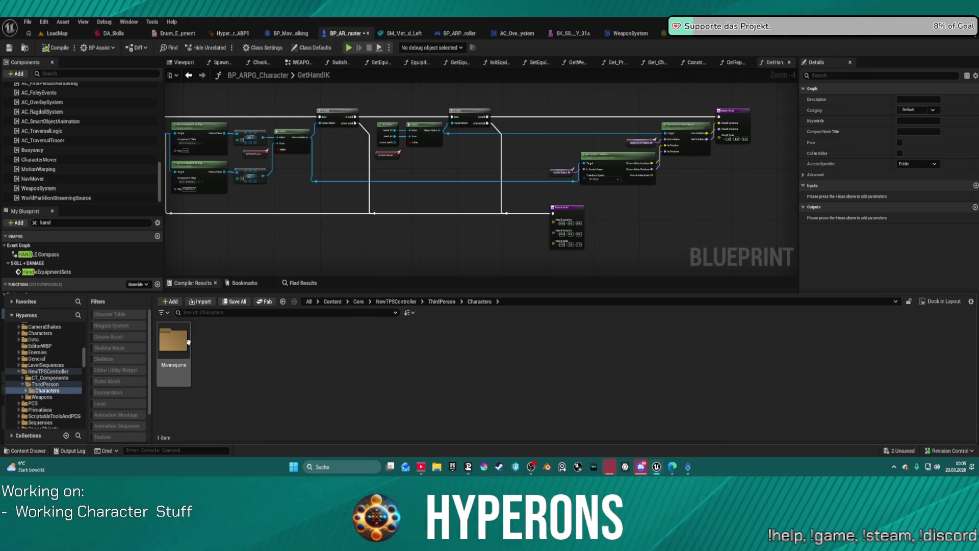
double_click(188, 342)
double_click(188, 342)
scroll(40, 372, "down", 2)
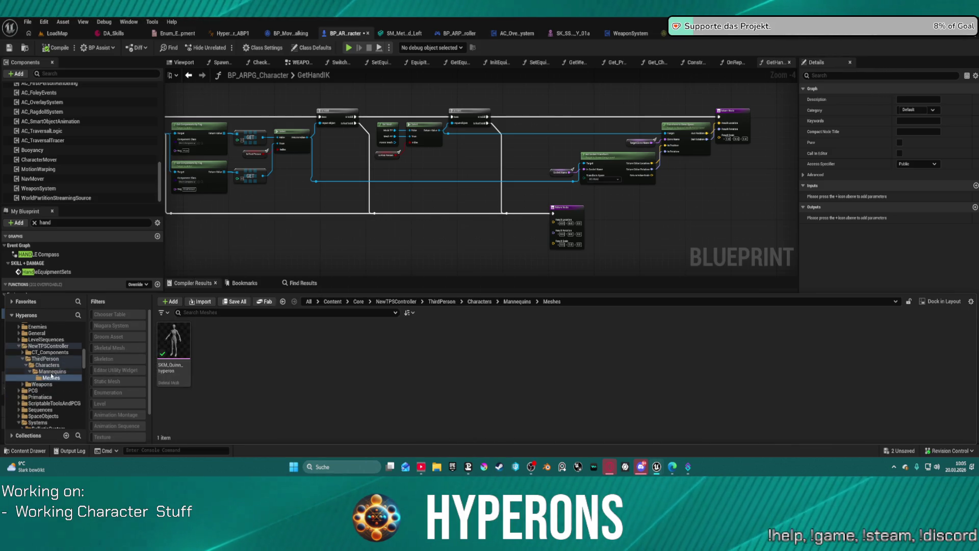
scroll(53, 377, "down", 2)
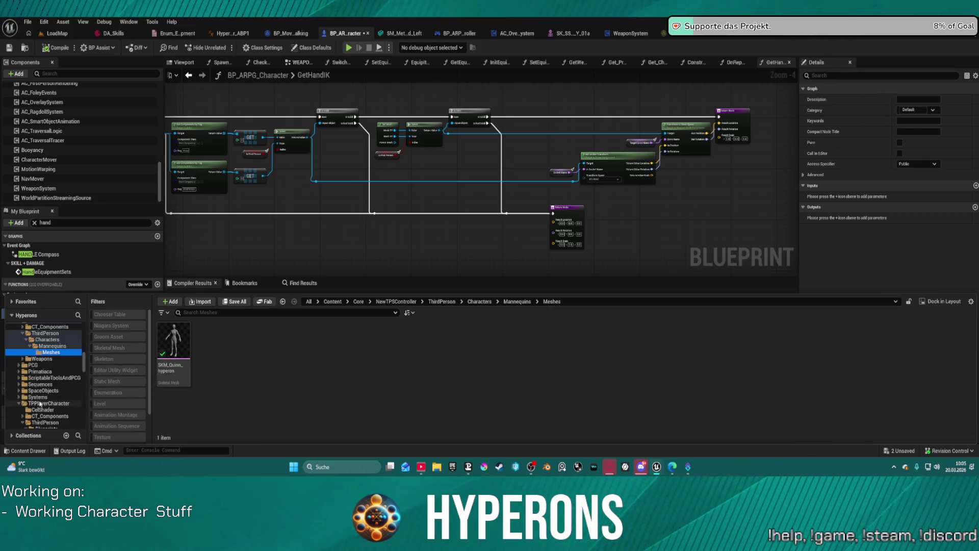
- Open Core/TPPlayerCharacter and filter it to Animation Sequences, scrolling to the Weap_ clips
left_click(40, 403)
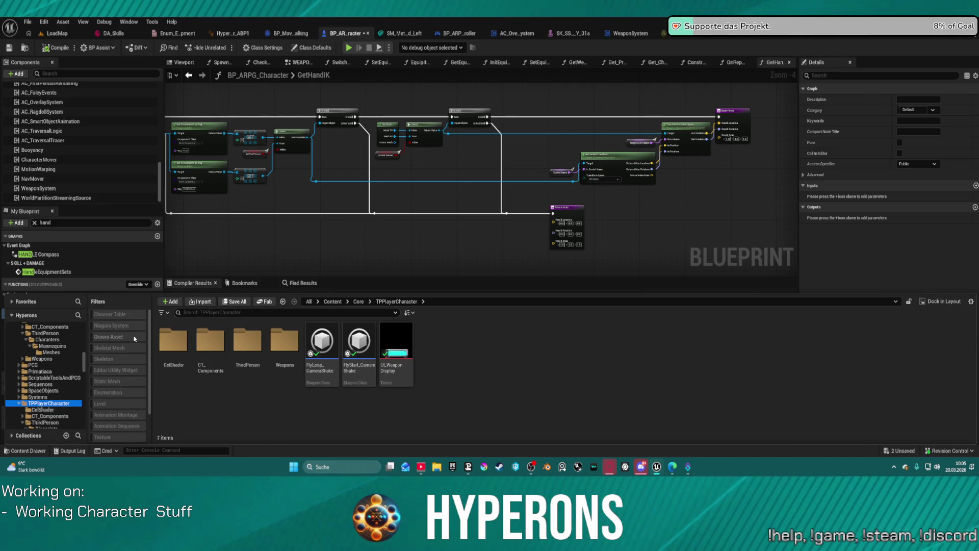
left_click(106, 425)
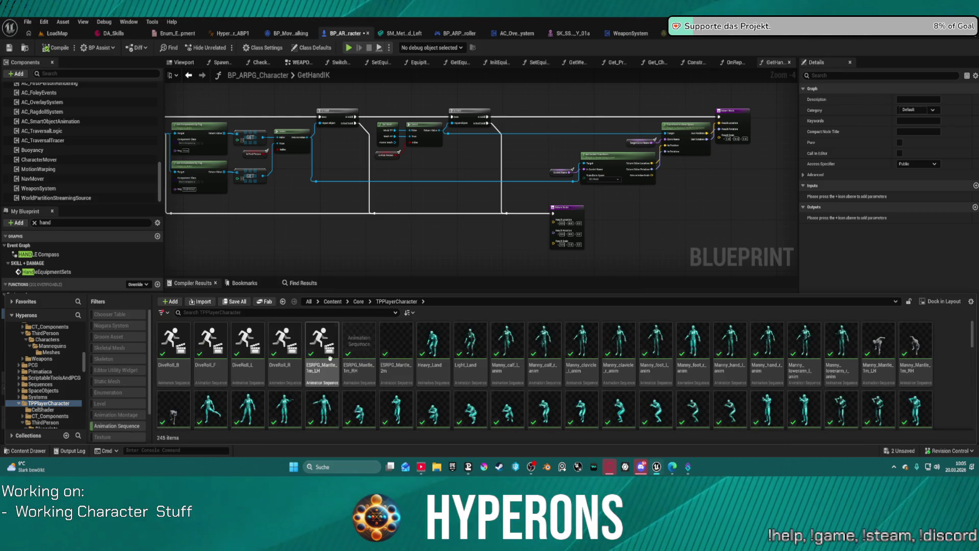
scroll(330, 359, "down", 1)
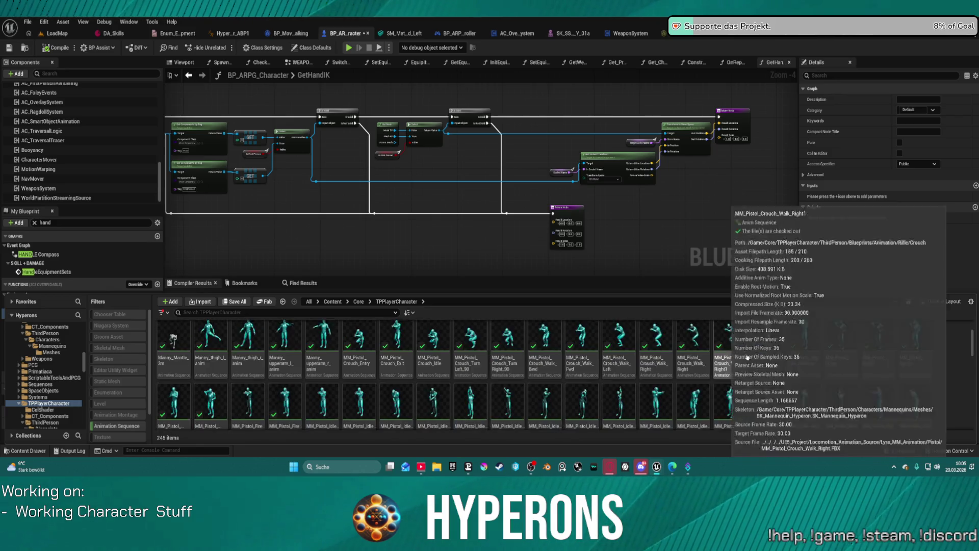
scroll(721, 397, "down", 3)
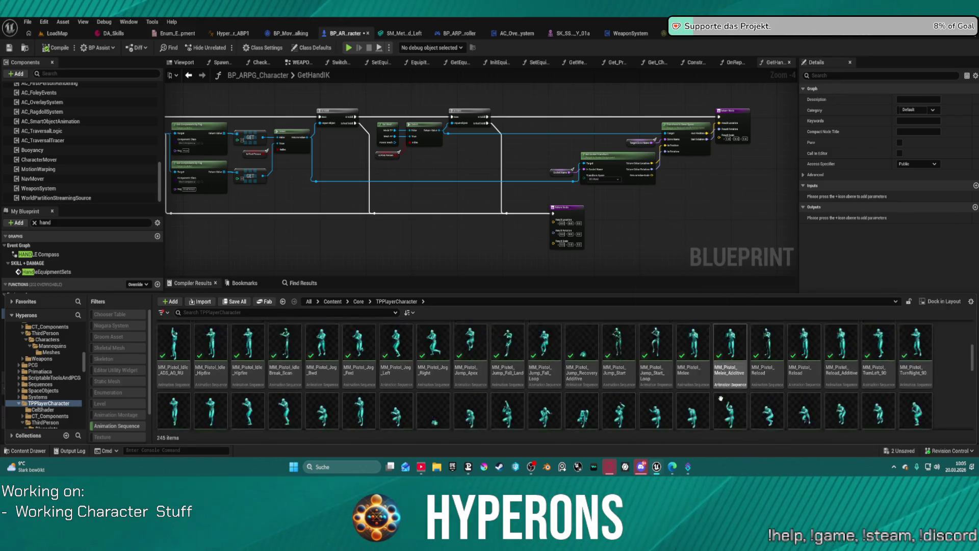
scroll(721, 398, "down", 3)
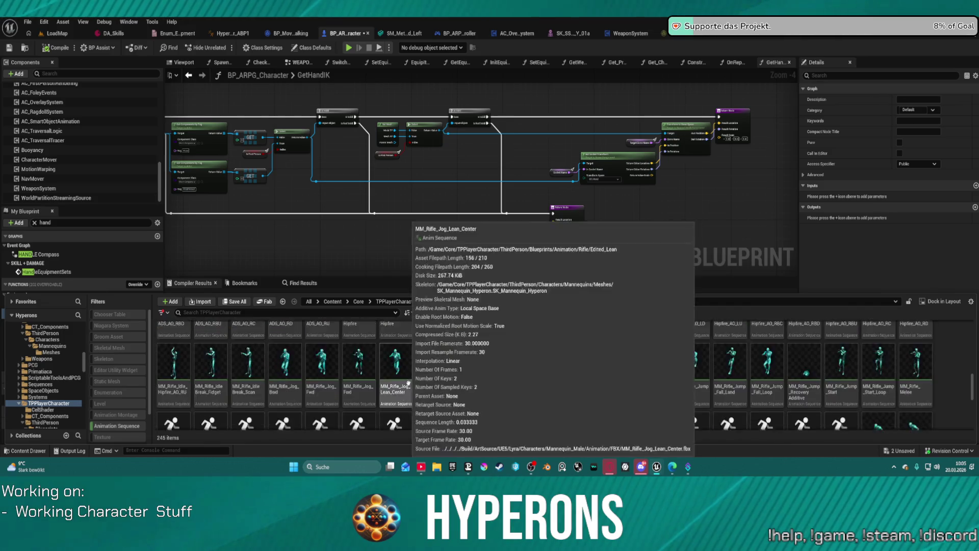
scroll(408, 382, "down", 5)
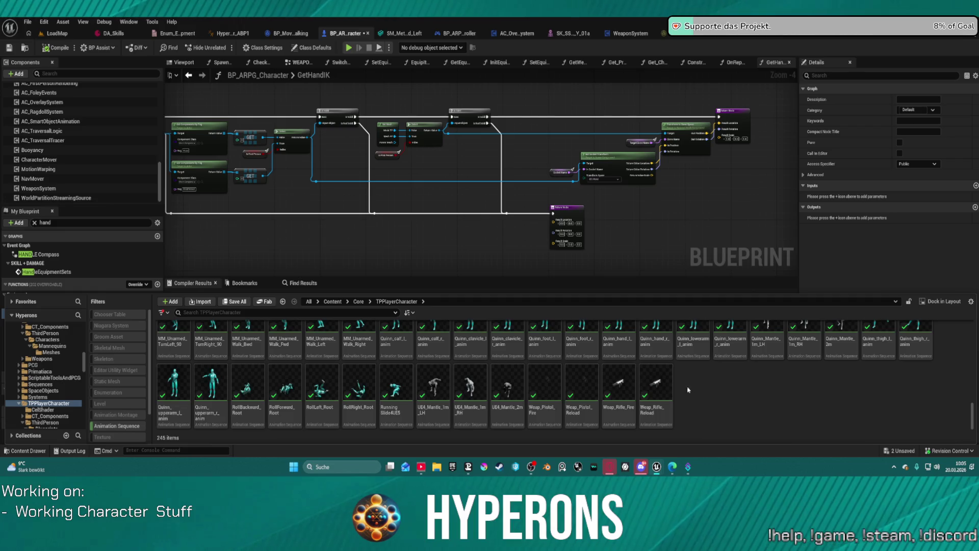
scroll(553, 389, "up", 1)
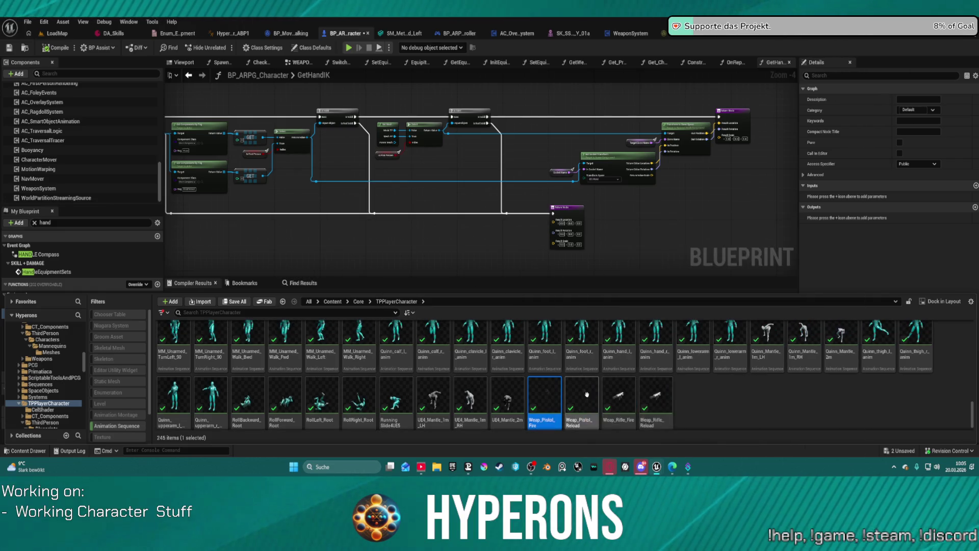
scroll(685, 403, "down", 1)
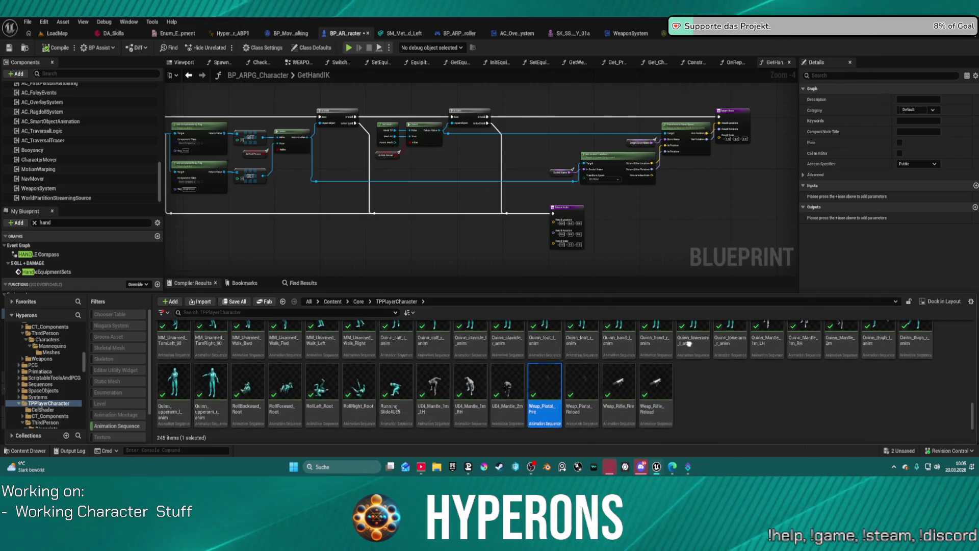
- Select the four Weap_Pistol and Weap_Rifle fire and reload animations
left_click(656, 390, "shift")
mouse_move(672, 395)
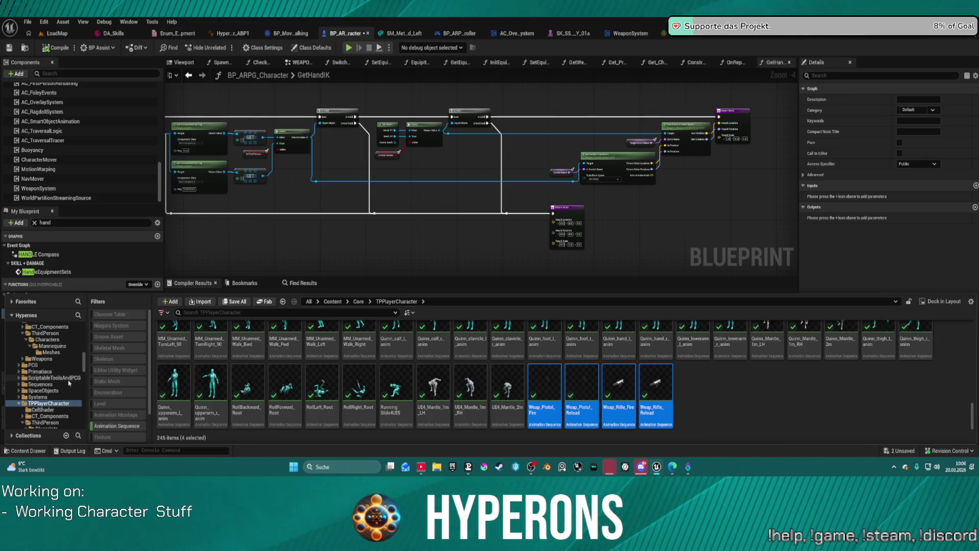
scroll(69, 382, "up", 10)
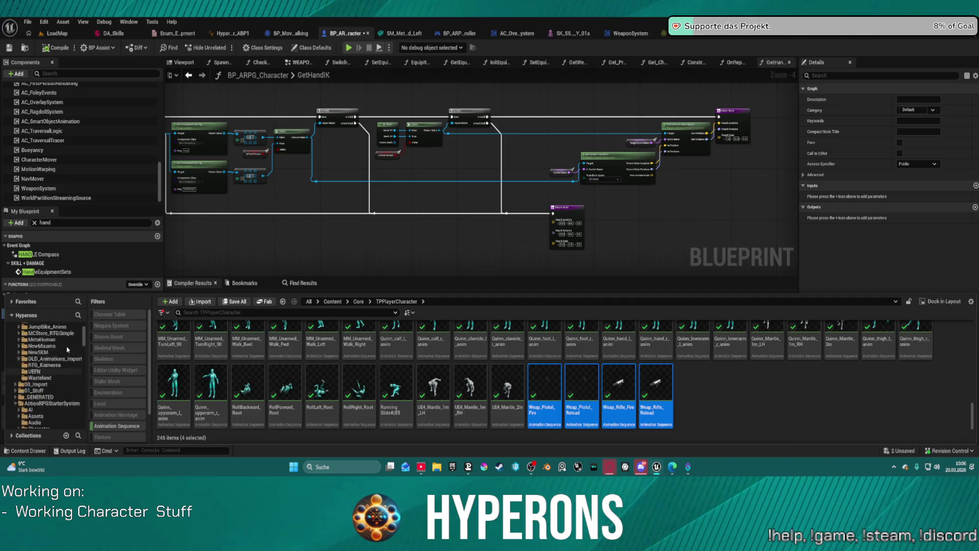
scroll(67, 349, "up", 4)
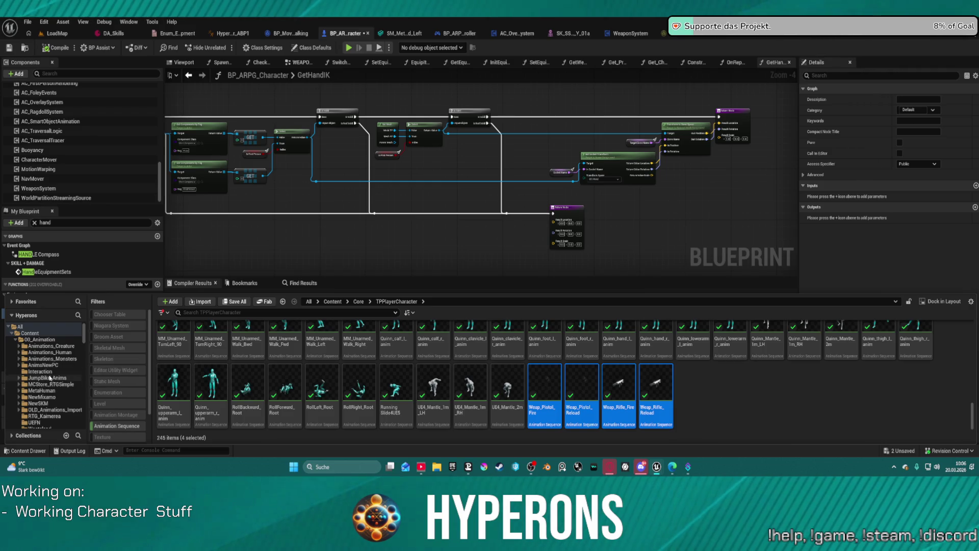
scroll(36, 365, "down", 15)
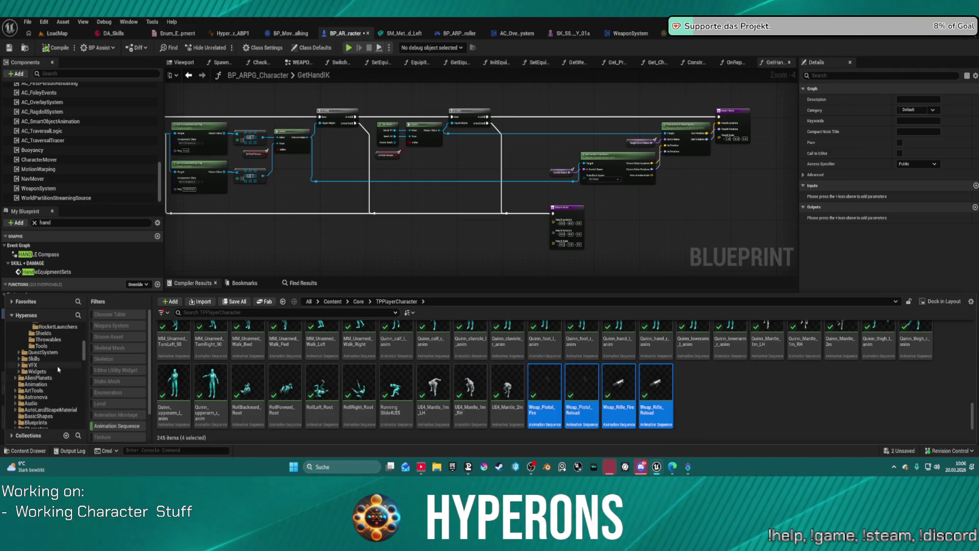
scroll(57, 367, "up", 2)
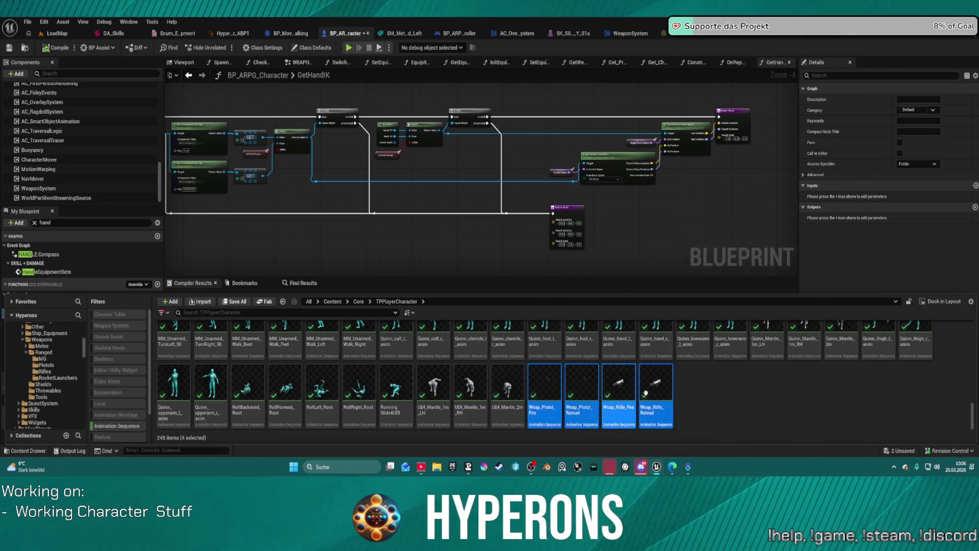
- Duplicate the Weap_Rifle_Fire animation sequence, keeping the default name
left_click(558, 393)
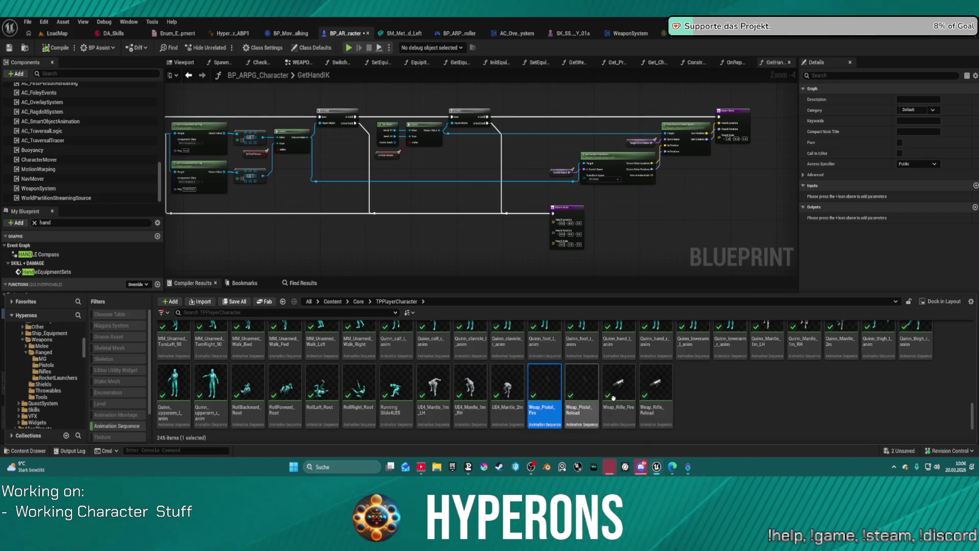
left_click(627, 394)
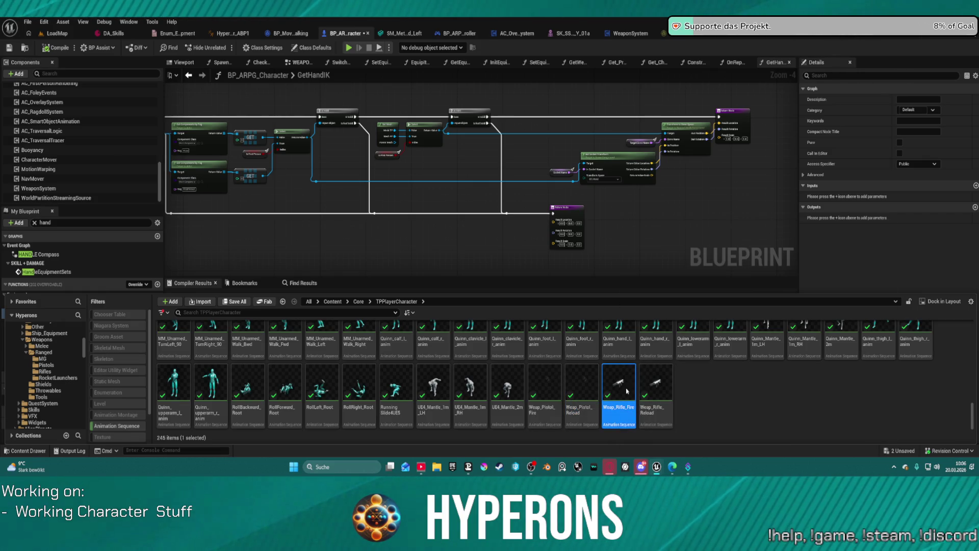
right_click(625, 389)
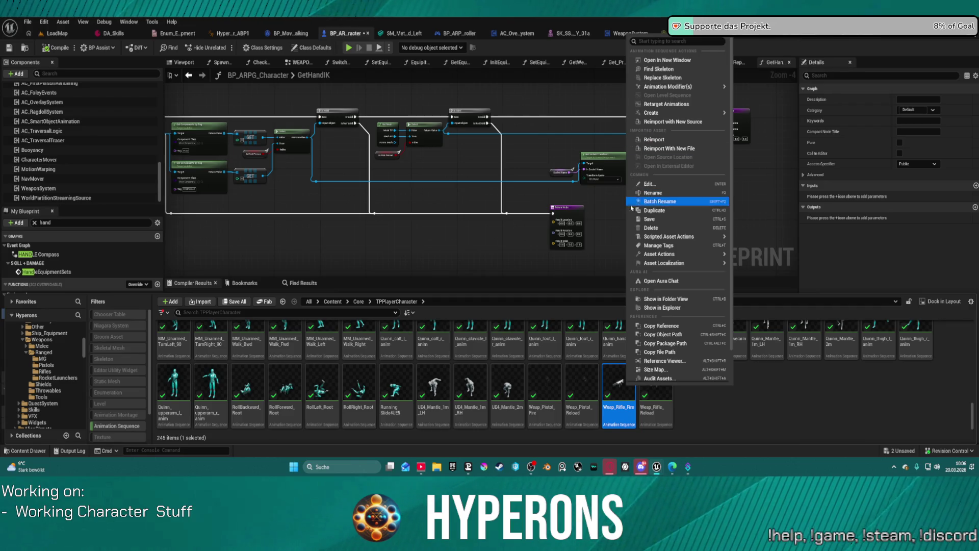
left_click(657, 210)
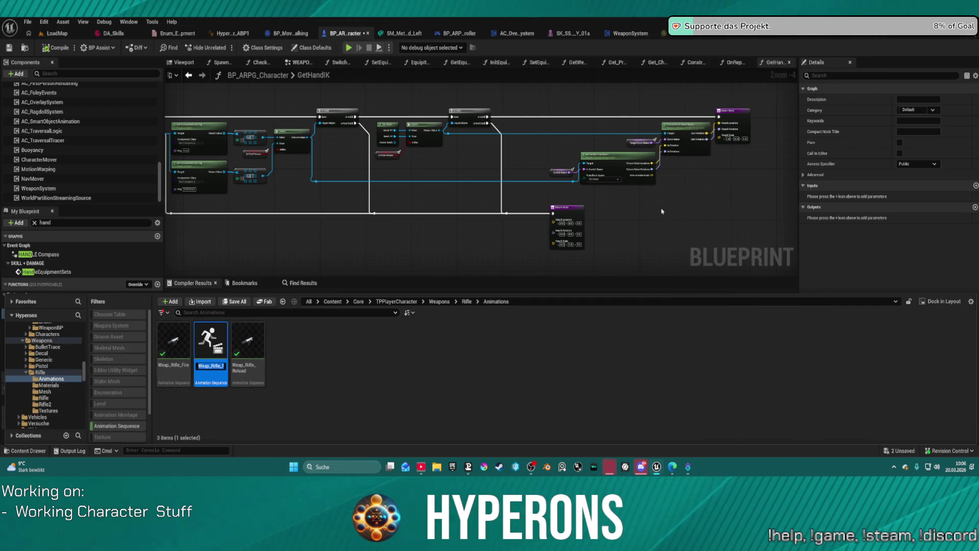
key("Return")
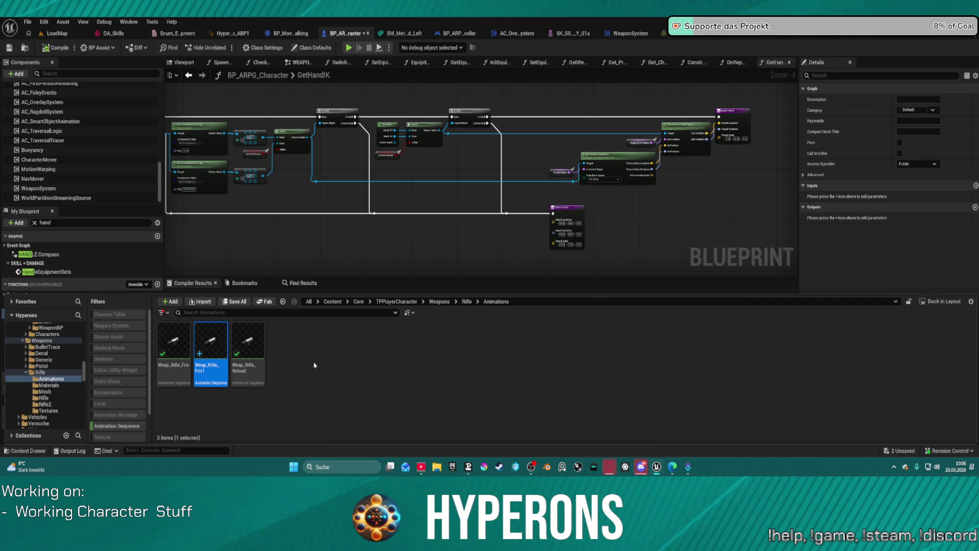
- In the Rifle folder, show montages too and duplicate AM_Weap_Rifle_Fire
left_click(41, 373)
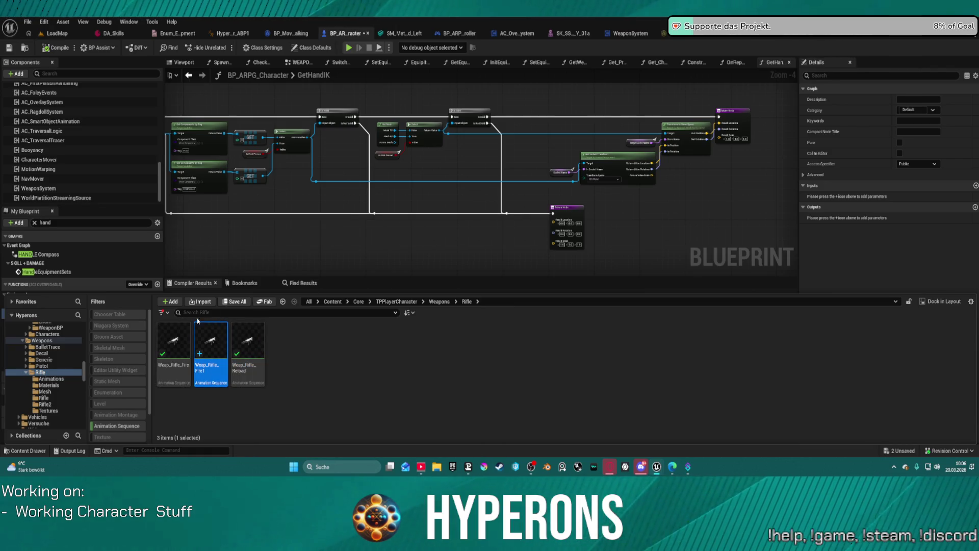
scroll(61, 347, "up", 5)
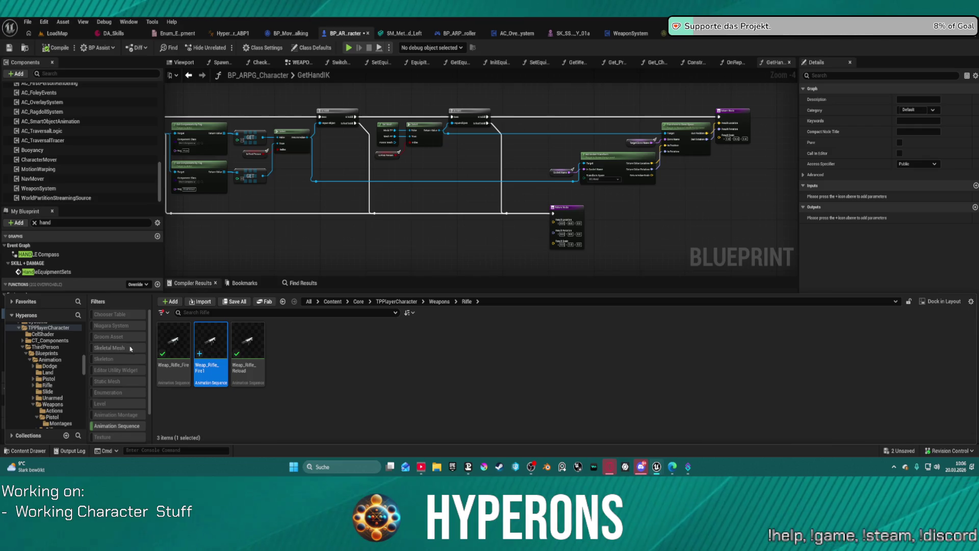
left_click(125, 415)
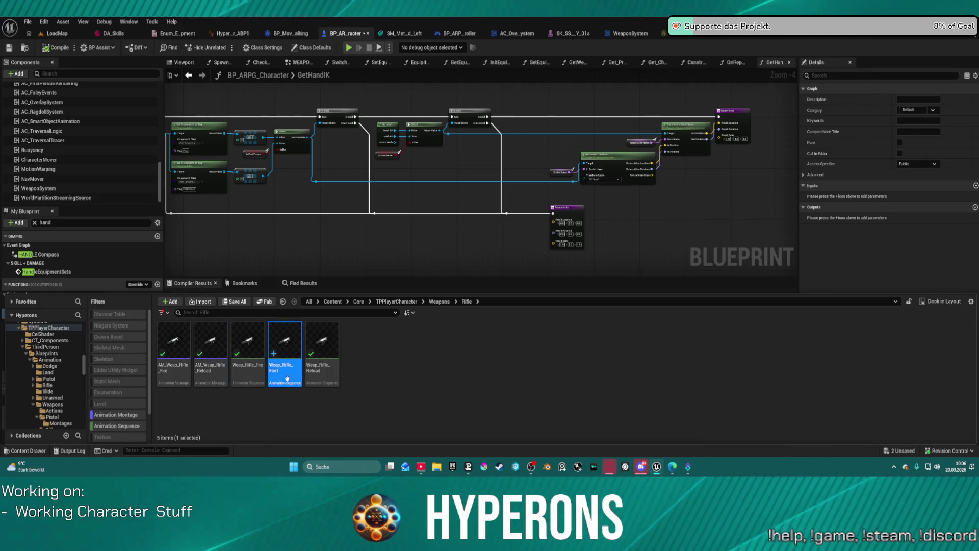
right_click(176, 346)
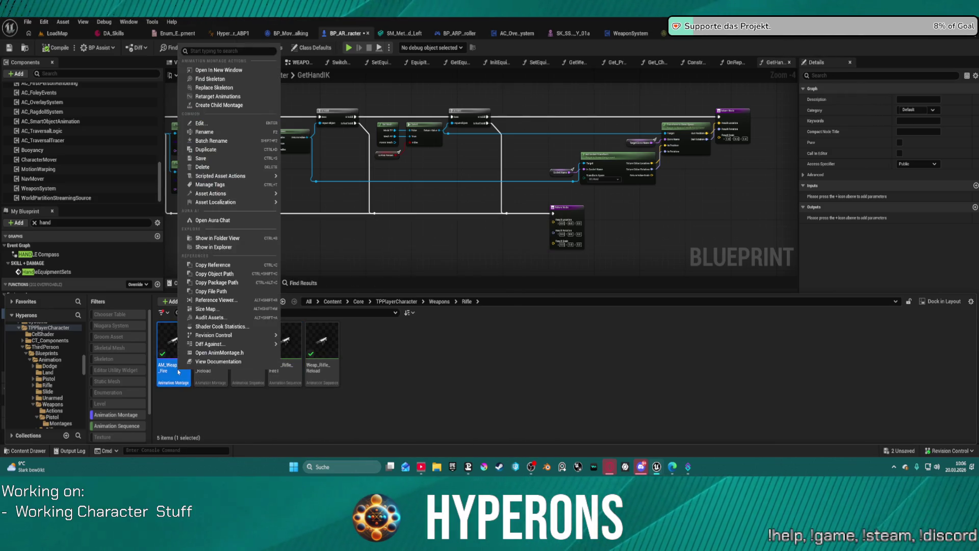
left_click(206, 150)
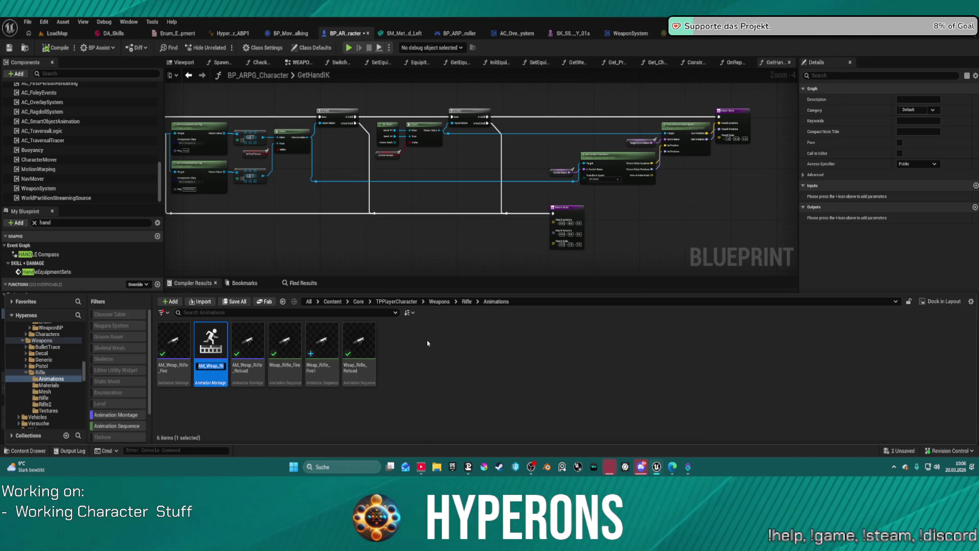
- Preview AM_Weap_Rifle_Fire1, Weap_Rifle_Fire and the original AM_Weap_Rifle_Fire montage
double_click(210, 339)
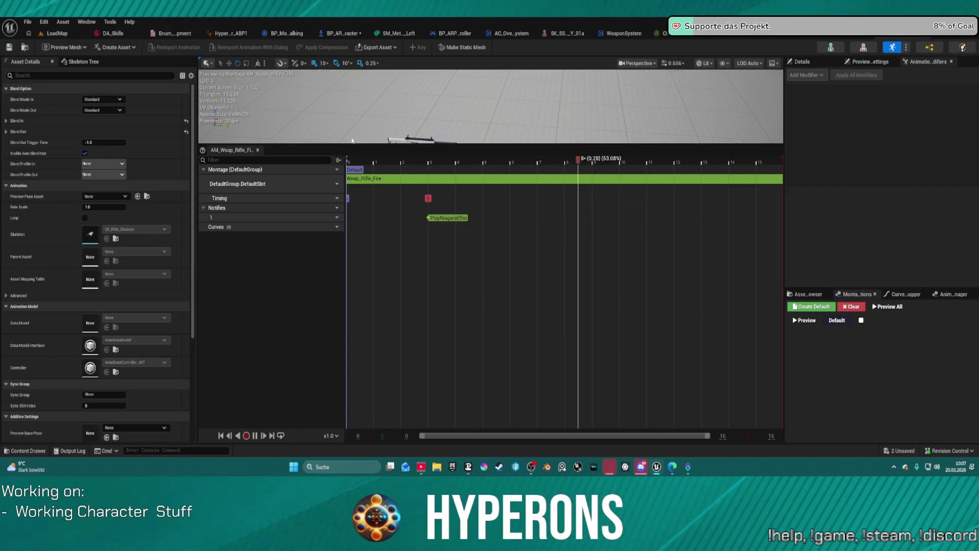
left_click_drag(352, 145, 351, 206)
key("ctrl+space")
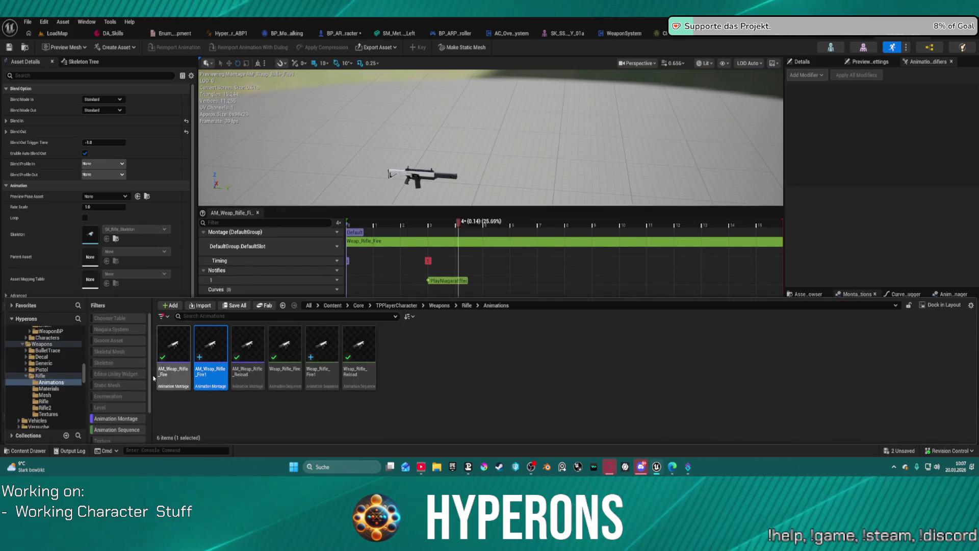
left_click(264, 411)
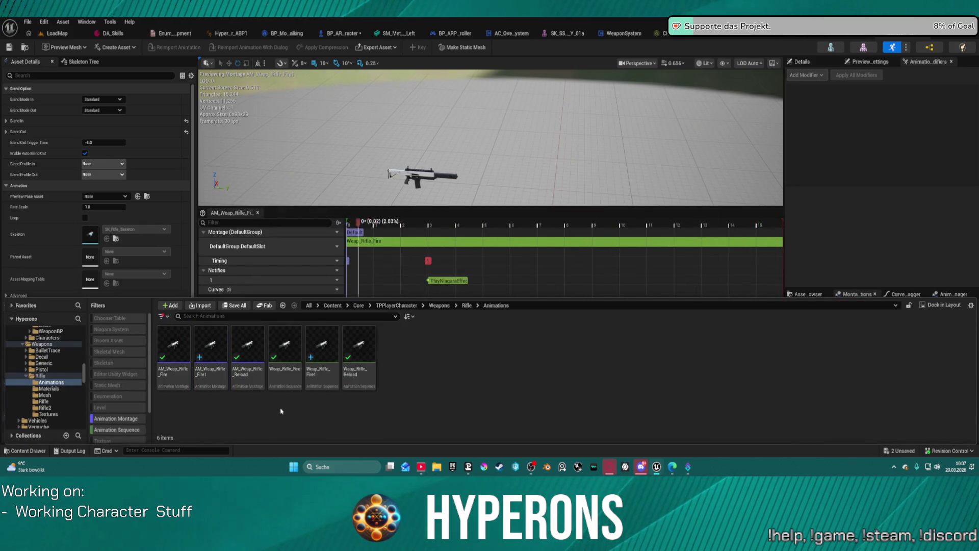
double_click(293, 345)
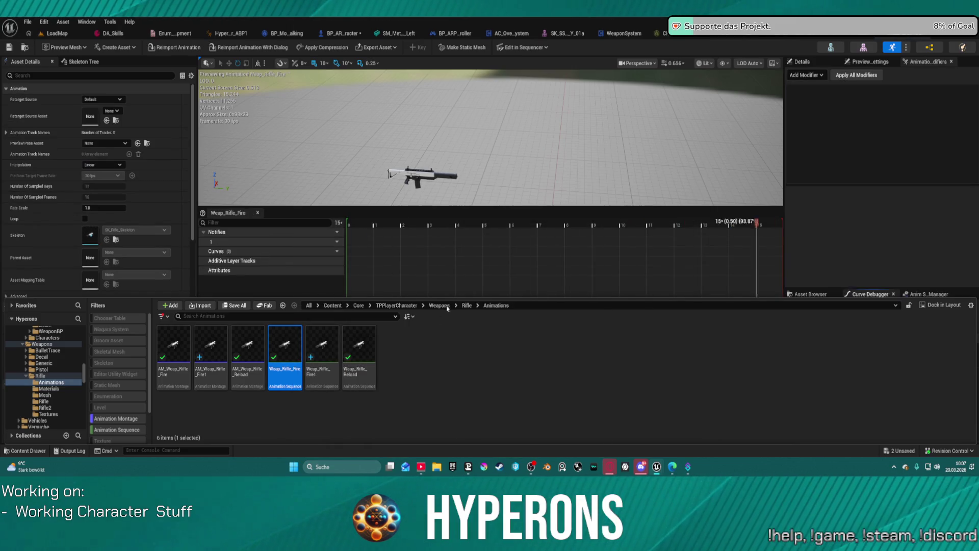
left_click(324, 345)
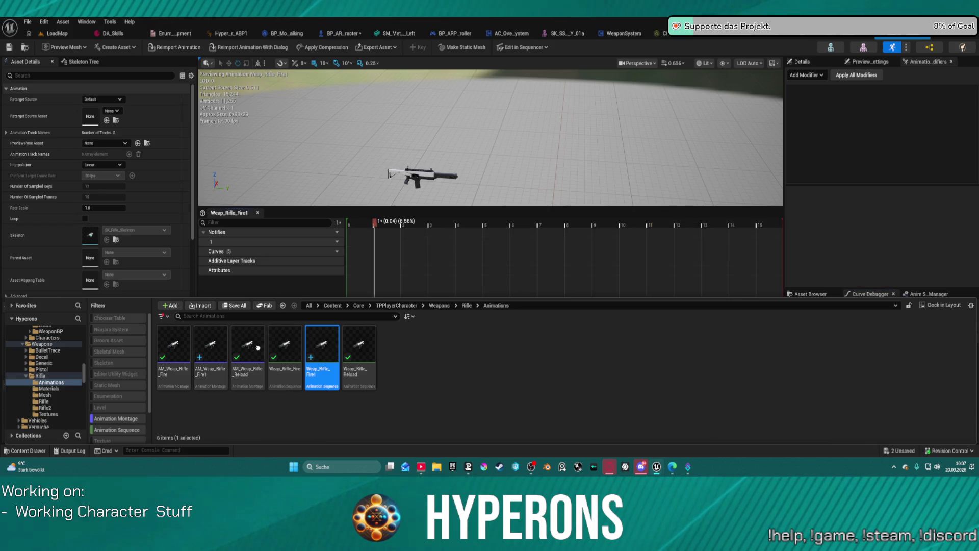
double_click(211, 347)
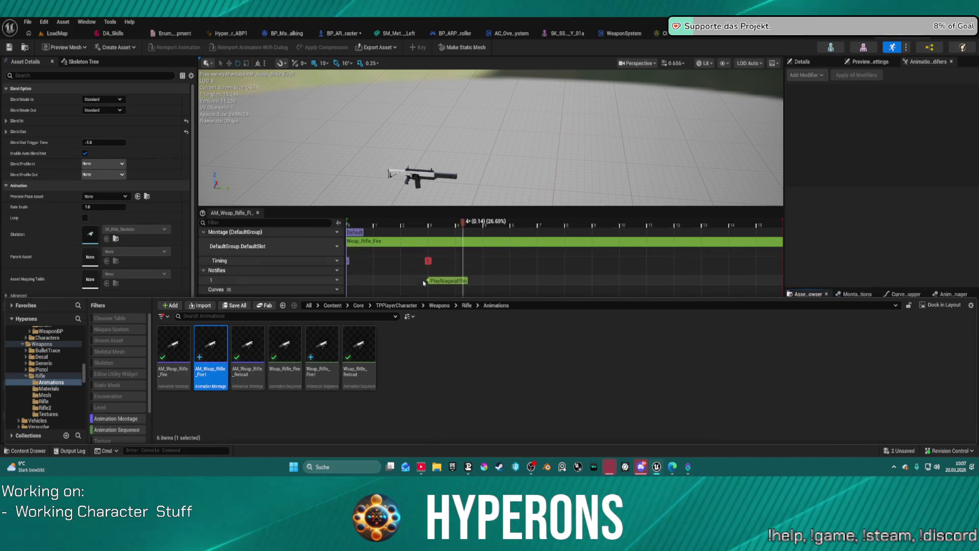
double_click(185, 360)
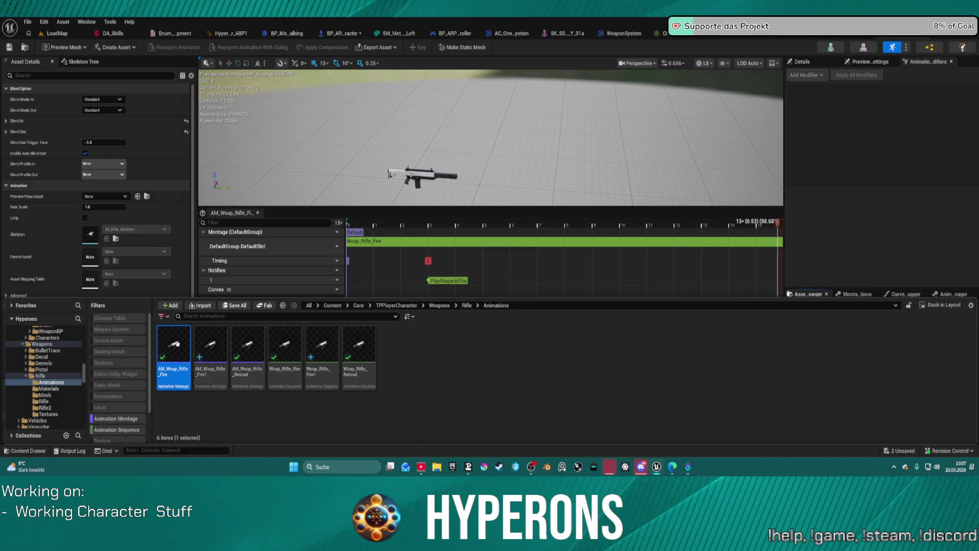
- Browse from the Rifle folder to the character's Animation folder
left_click(40, 376)
scroll(66, 357, "up", 5)
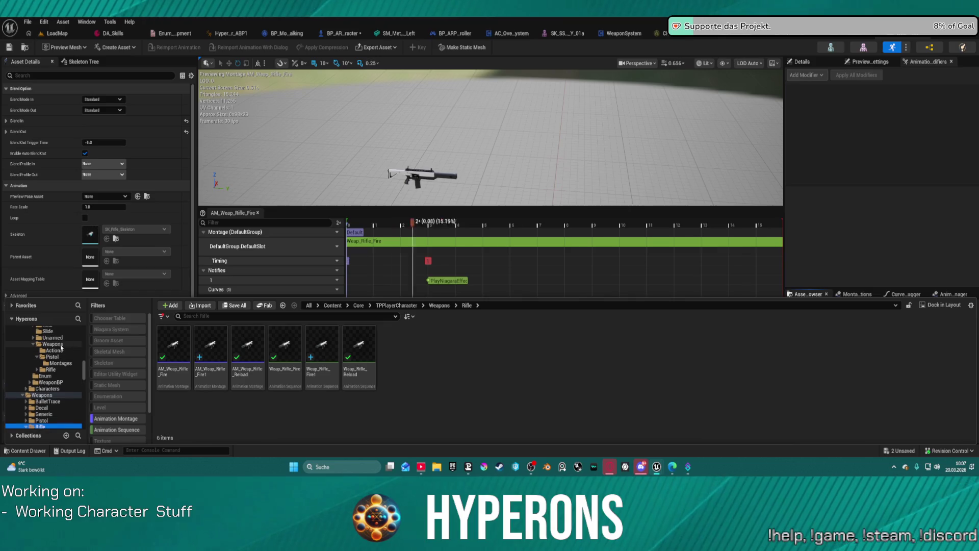
scroll(70, 351, "up", 2)
left_click(51, 338)
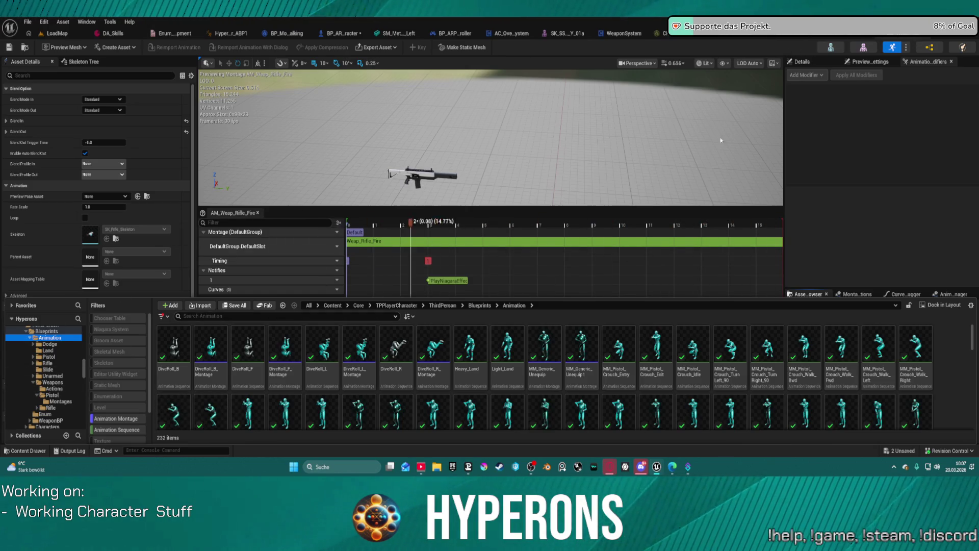
- Switch to the ABP_Equipment_HandIK graph and scroll through the asset folders
key("ctrl+space")
key("ctrl+Tab")
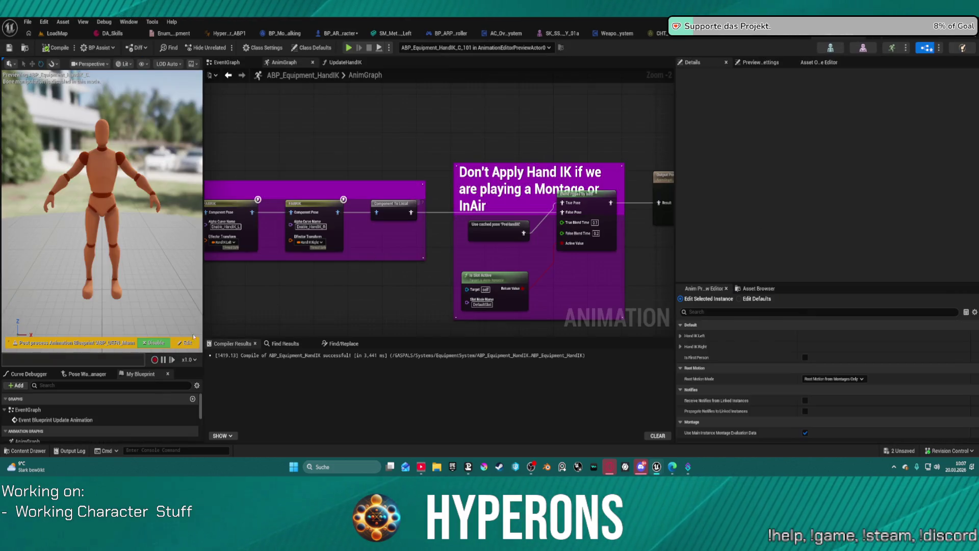
key("ctrl+space")
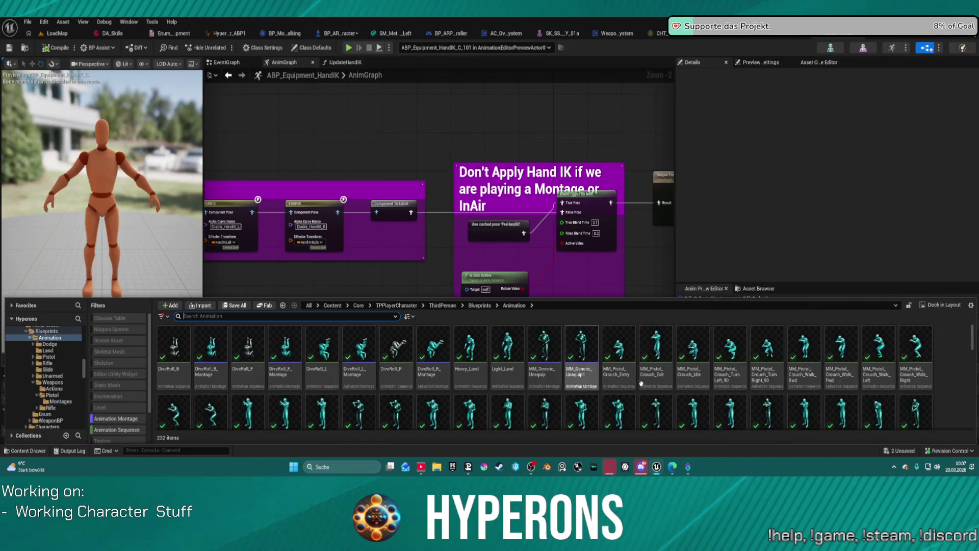
scroll(641, 383, "down", 15)
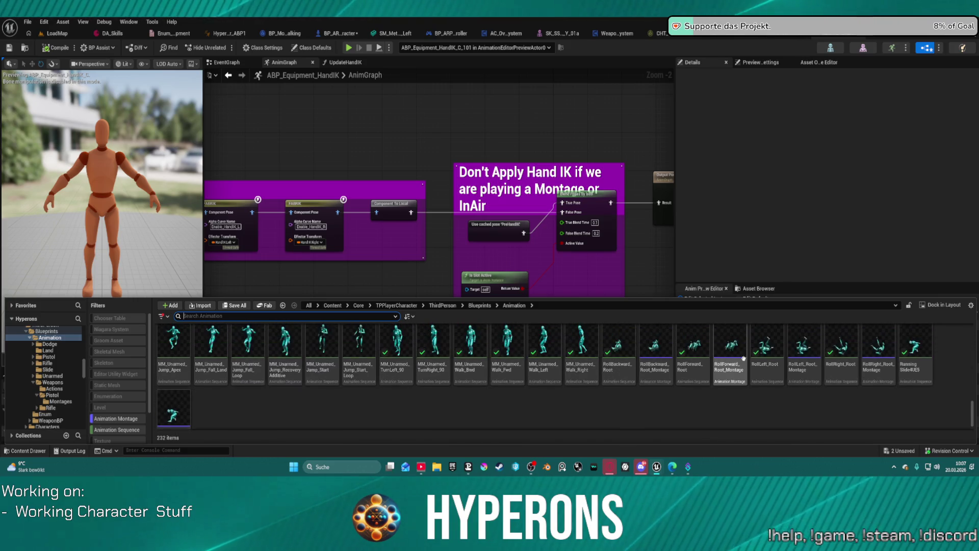
scroll(743, 359, "up", 5)
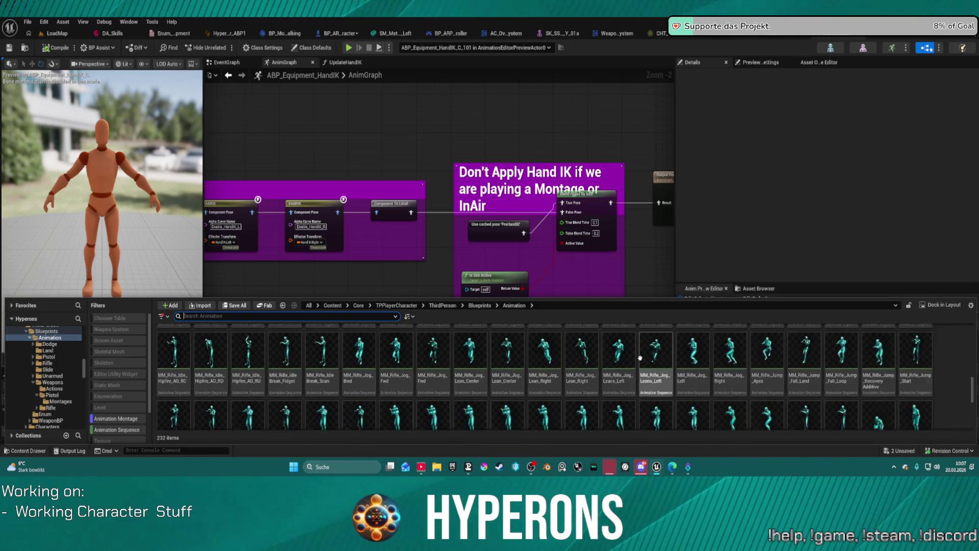
scroll(639, 357, "down", 2)
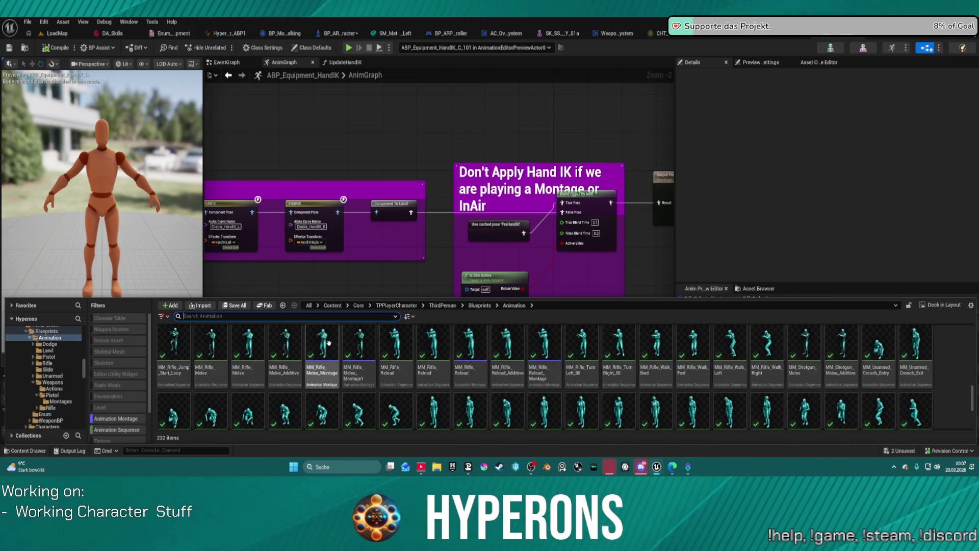
scroll(765, 367, "up", 2)
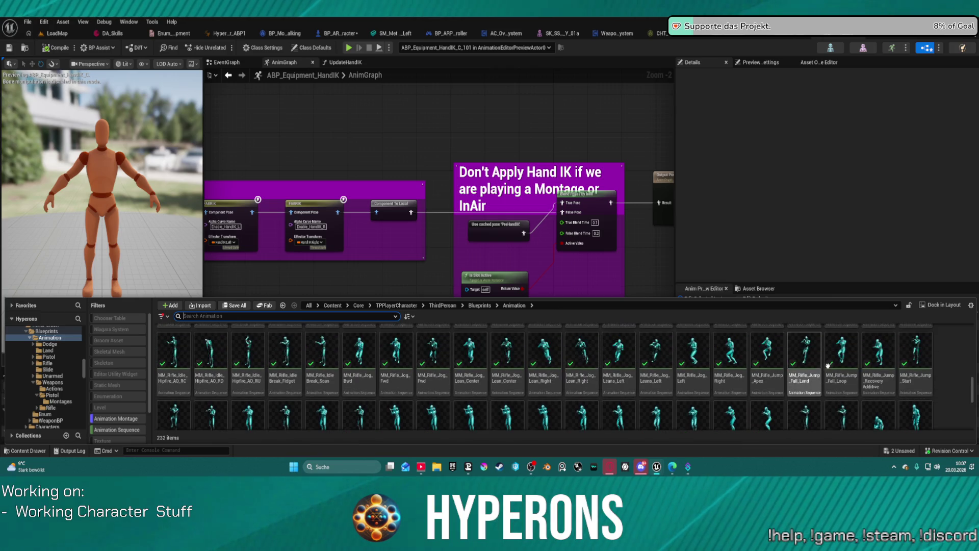
scroll(714, 370, "down", 5)
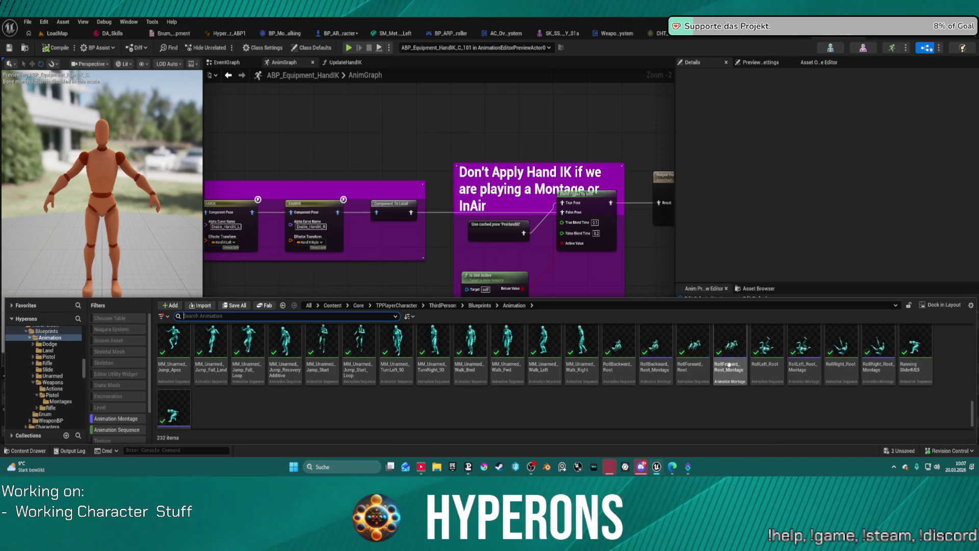
scroll(254, 386, "down", 2)
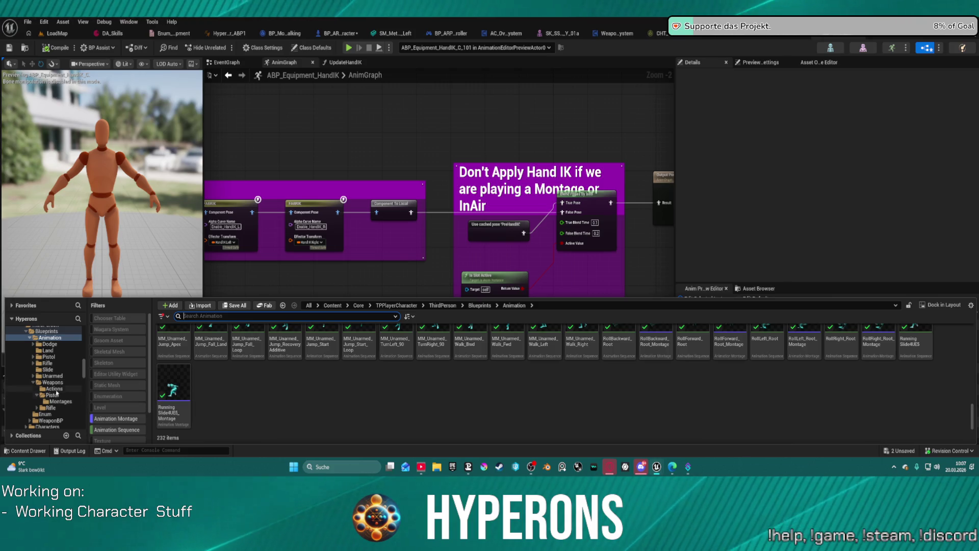
- Browse the weapon Actions animations and pick MM_Shotgun_Melee_Additive
left_click(55, 389)
scroll(587, 374, "up", 2)
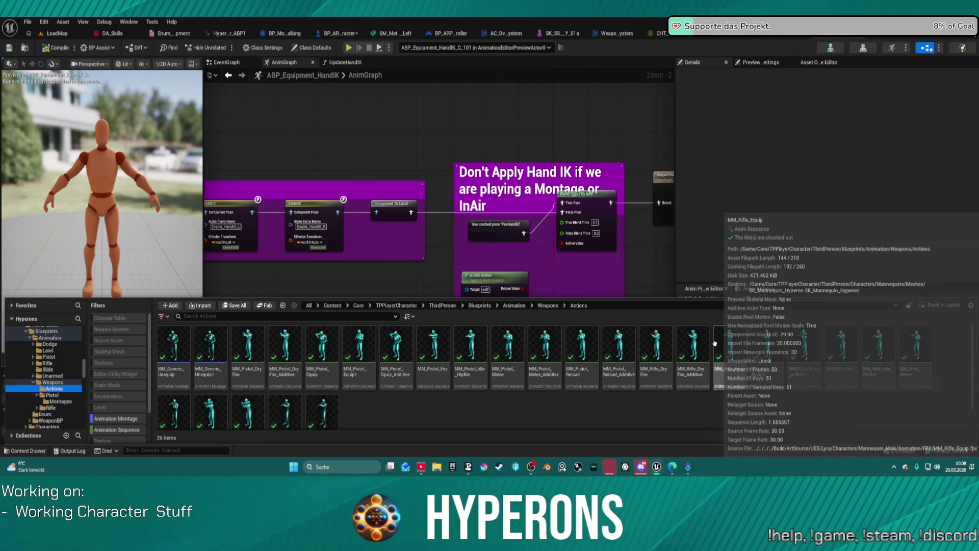
scroll(424, 381, "down", 1)
scroll(423, 381, "down", 1)
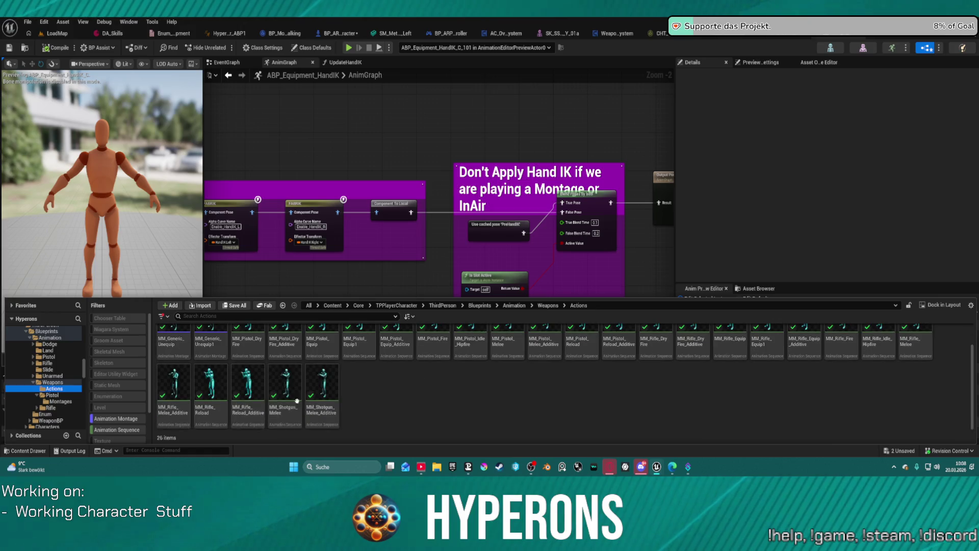
left_click(322, 387)
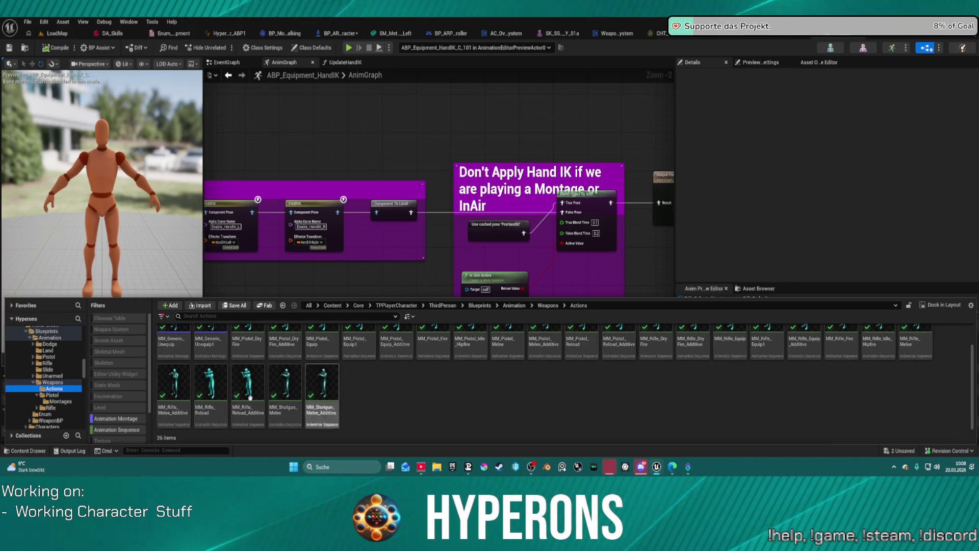
- Search the Weapons folder for 'fire', duplicate MM_Rifle_Fire, and open MM_Rifle_Fire1
left_click(53, 383)
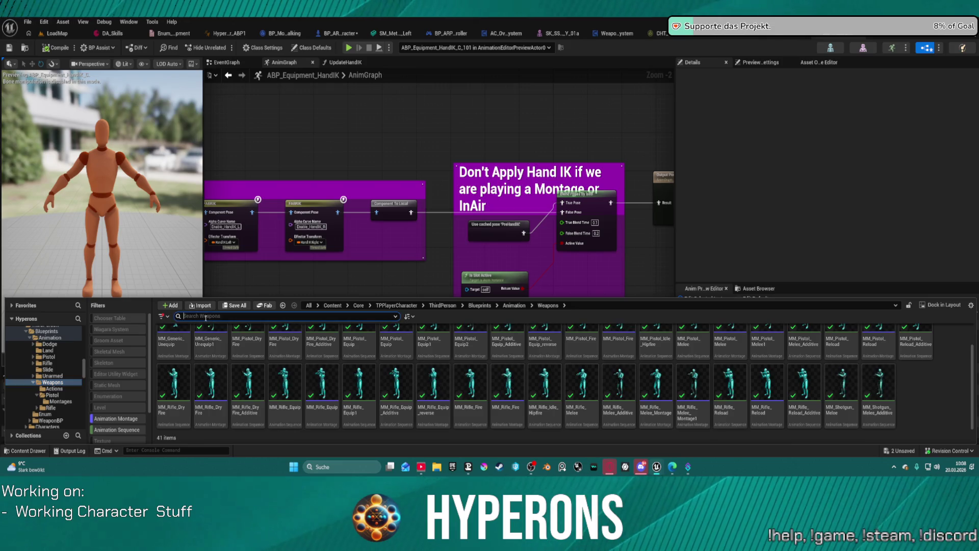
type("fire")
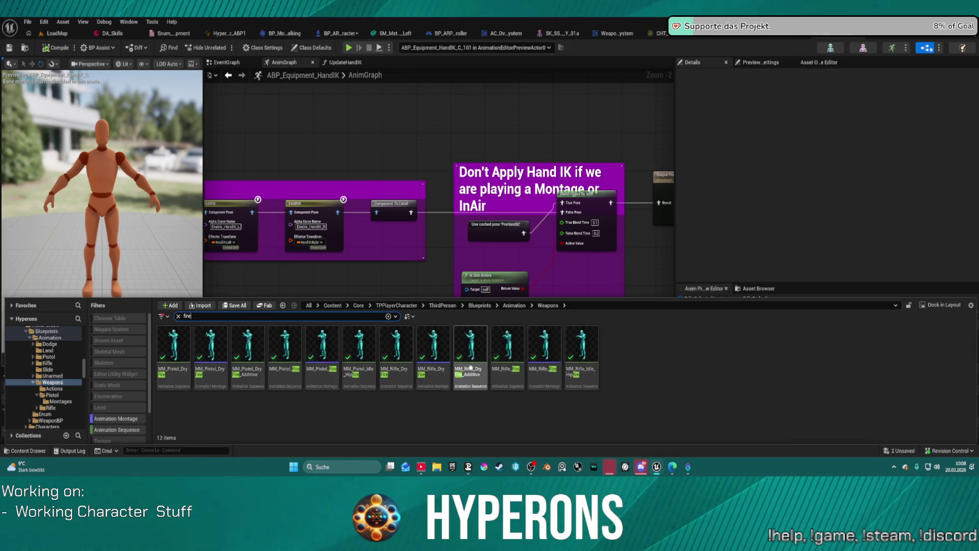
right_click(544, 376)
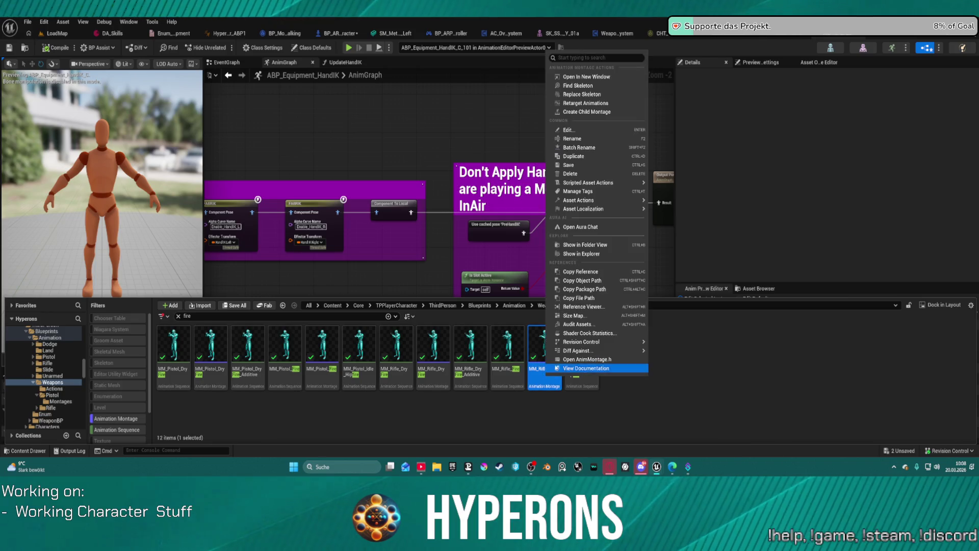
left_click(599, 155)
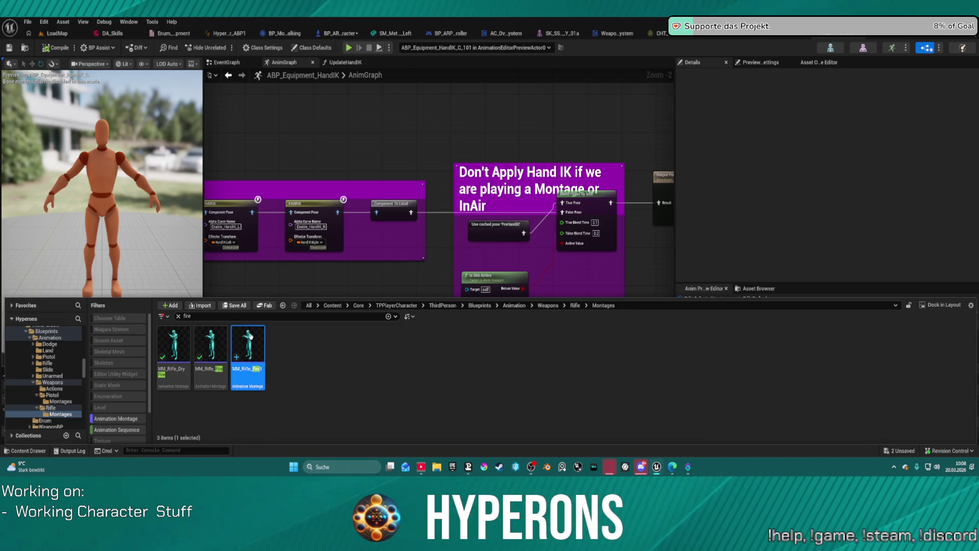
key("Return")
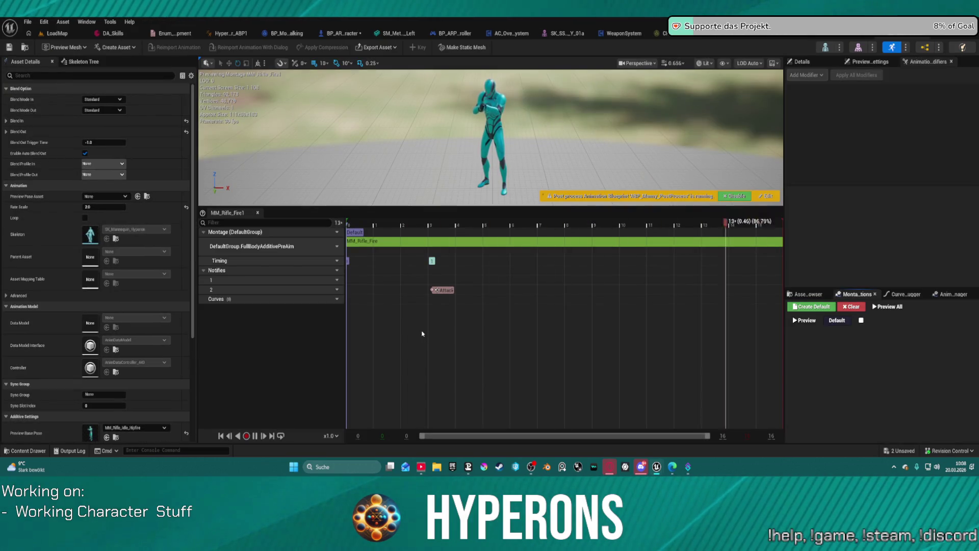
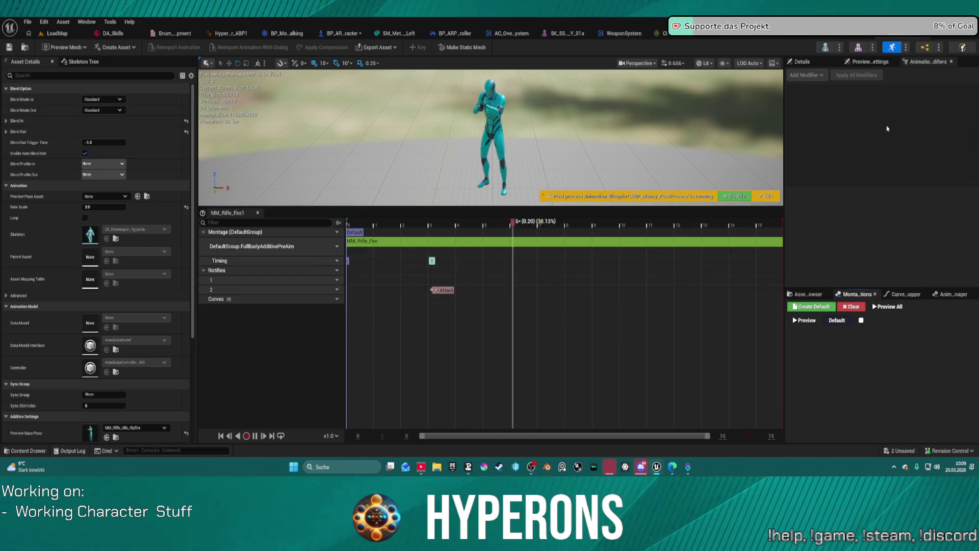
- Check MM_Rifle_Fire1's slot options without changes, then show the Rifle Montages folder and animation asset list
key("ctrl+space")
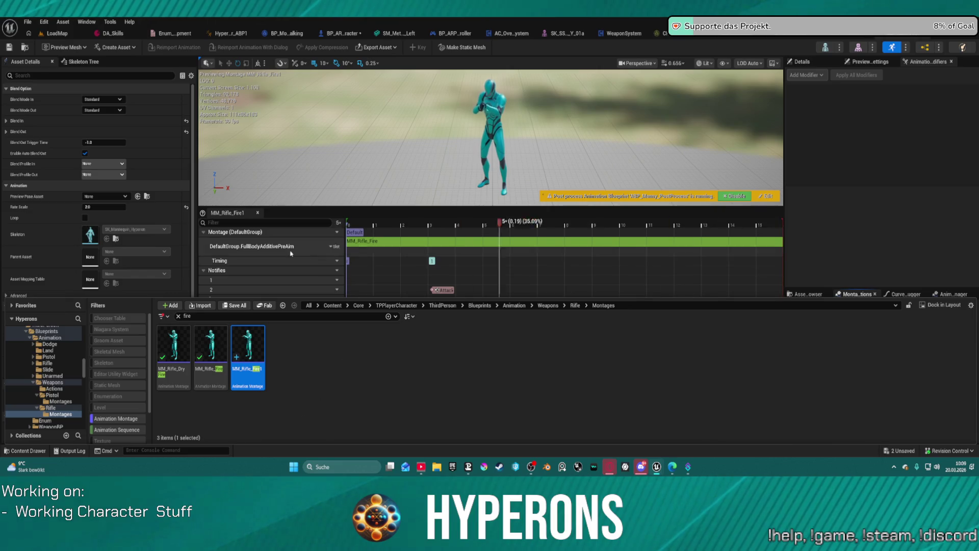
left_click(332, 246)
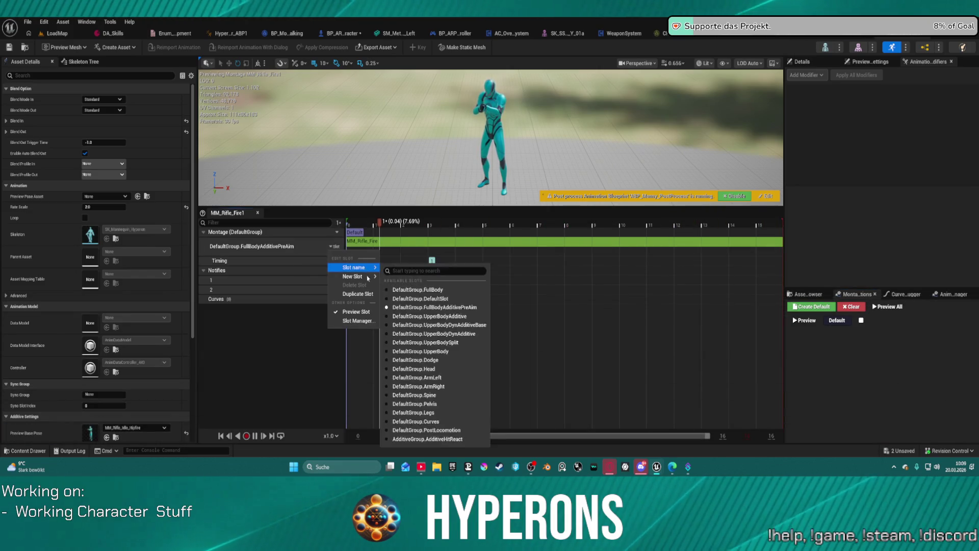
mouse_move(354, 277)
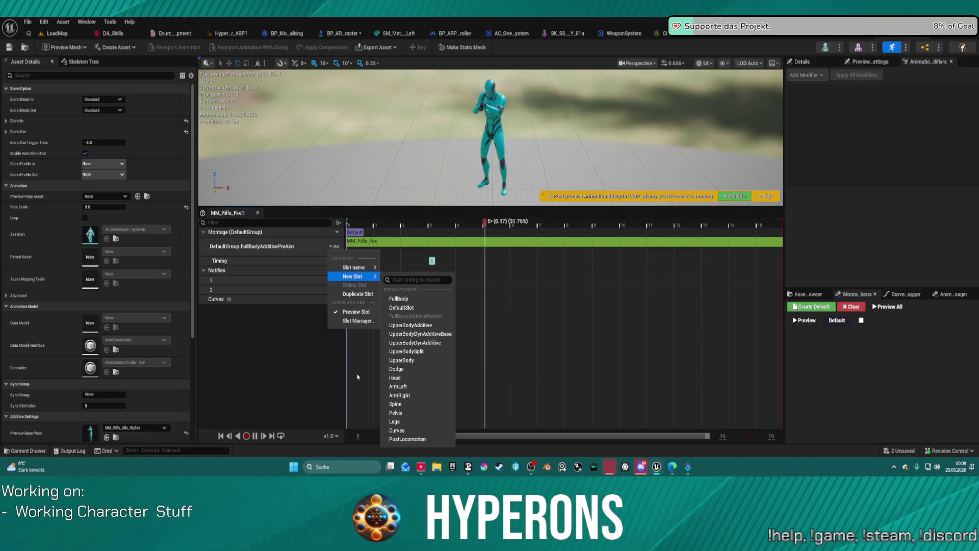
left_click(284, 363)
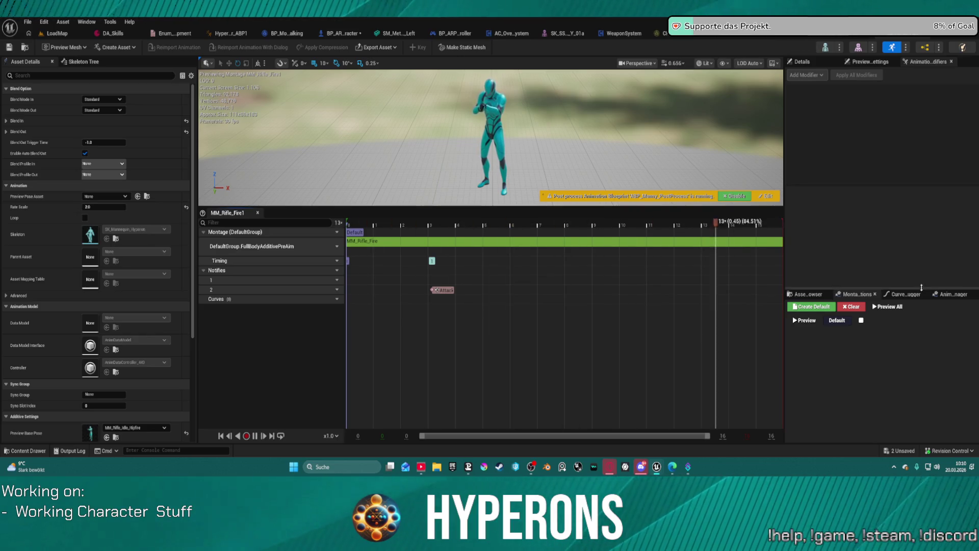
left_click(808, 294)
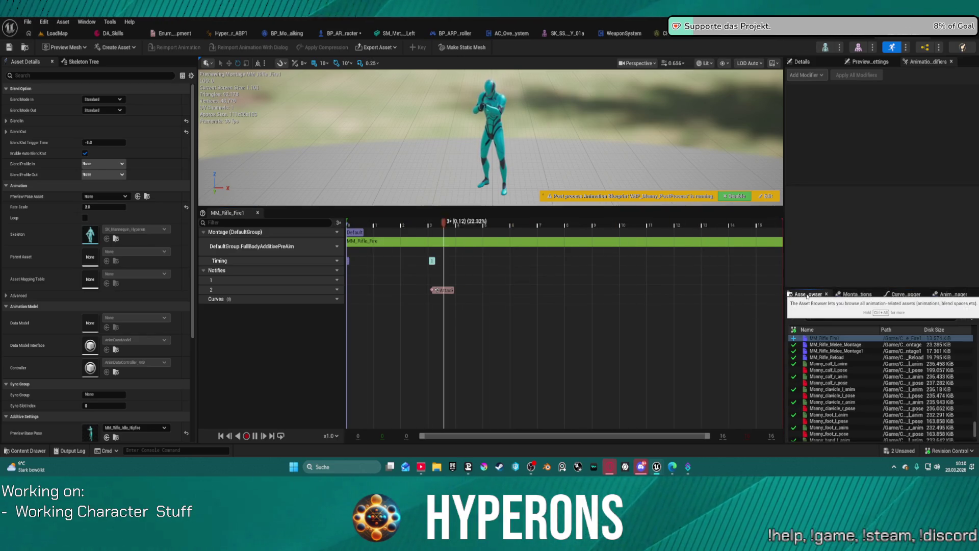
left_click(817, 67)
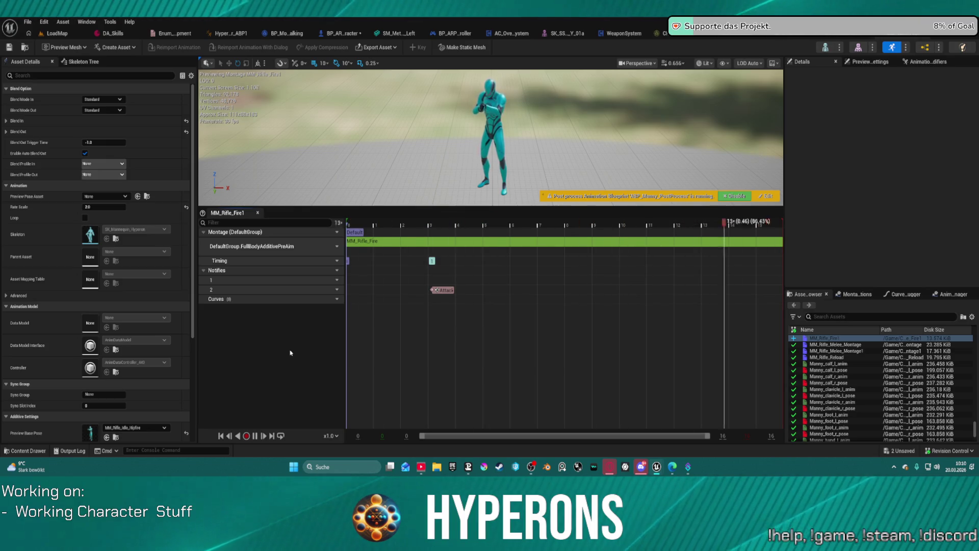
- Open the MM_Rifle_Melee_UEFN montage from the UEFN animation folder, clearing the fire search
key("ctrl+space")
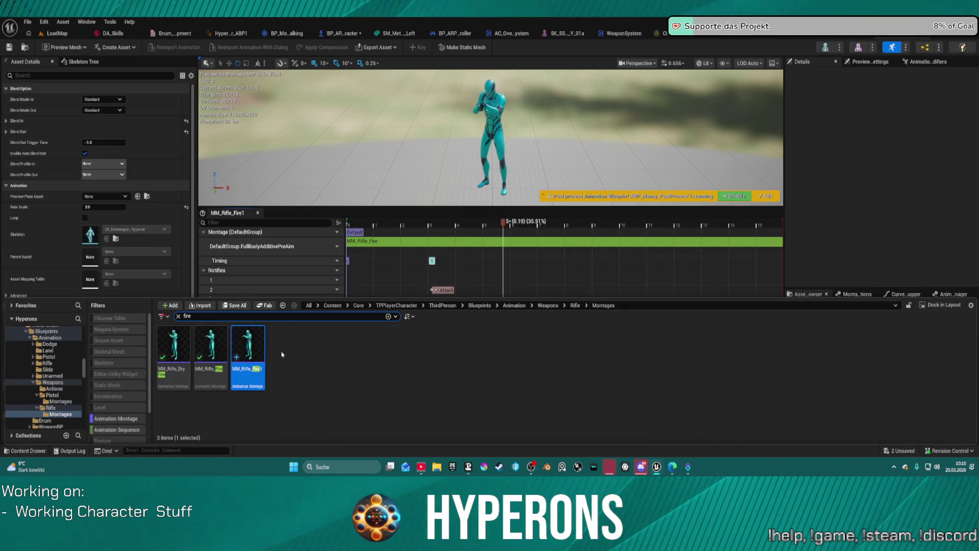
scroll(75, 355, "up", 5)
scroll(75, 352, "up", 10)
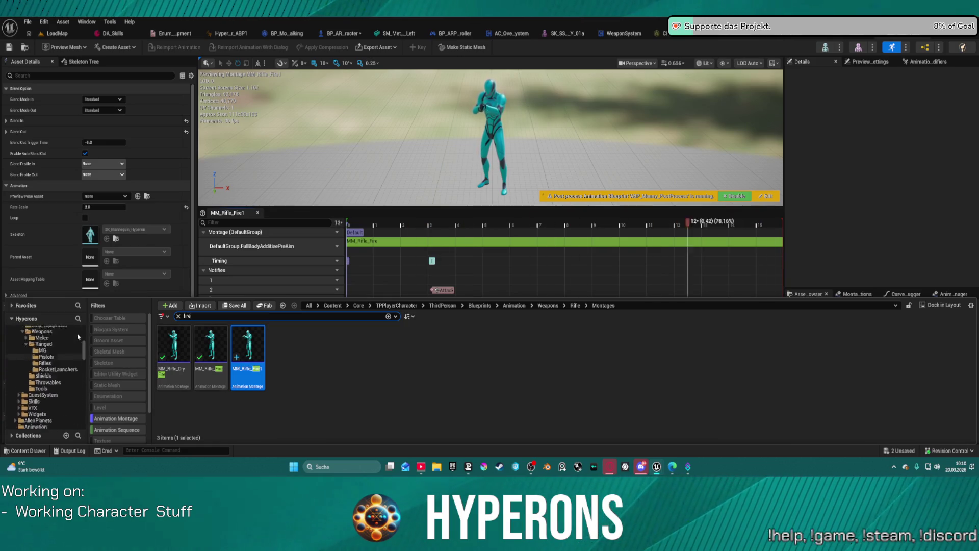
scroll(74, 338, "up", 5)
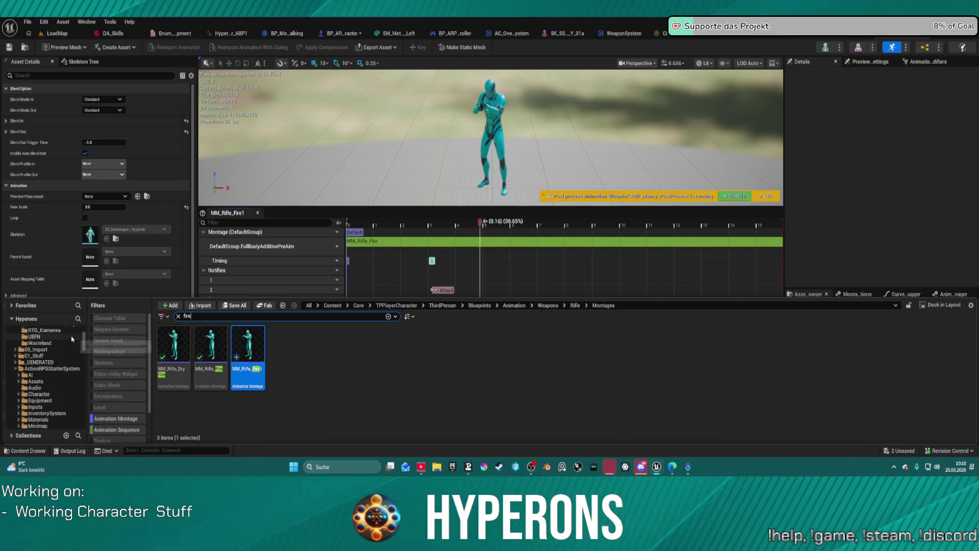
left_click(34, 375)
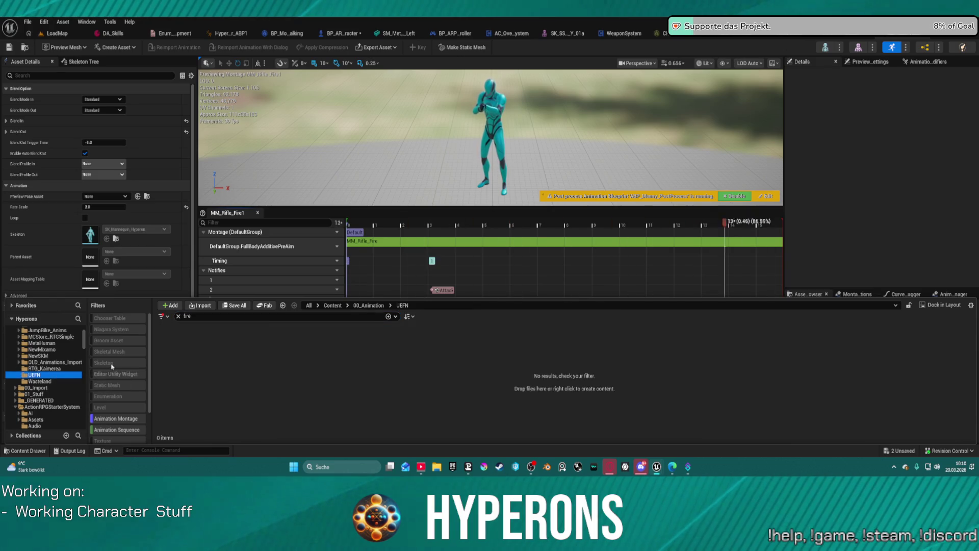
left_click(178, 318)
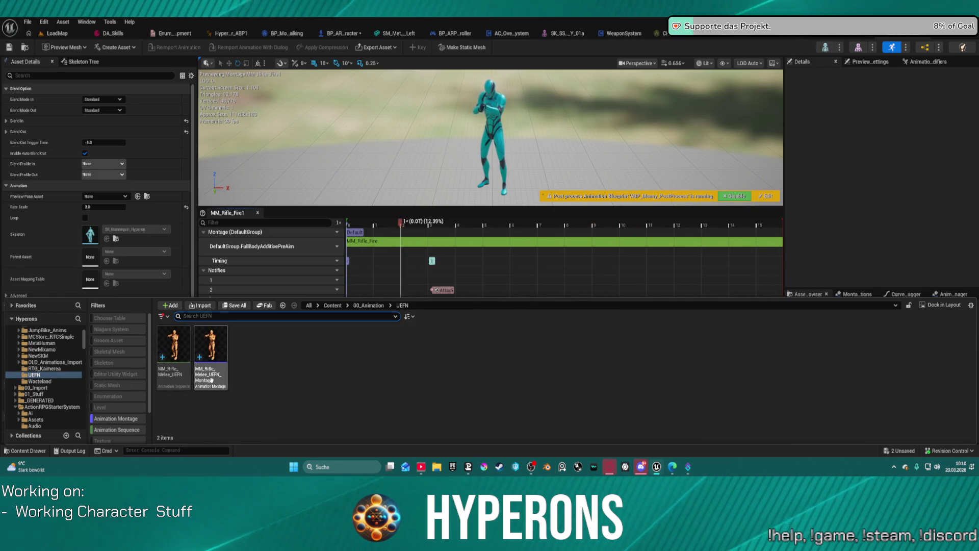
left_click(181, 381)
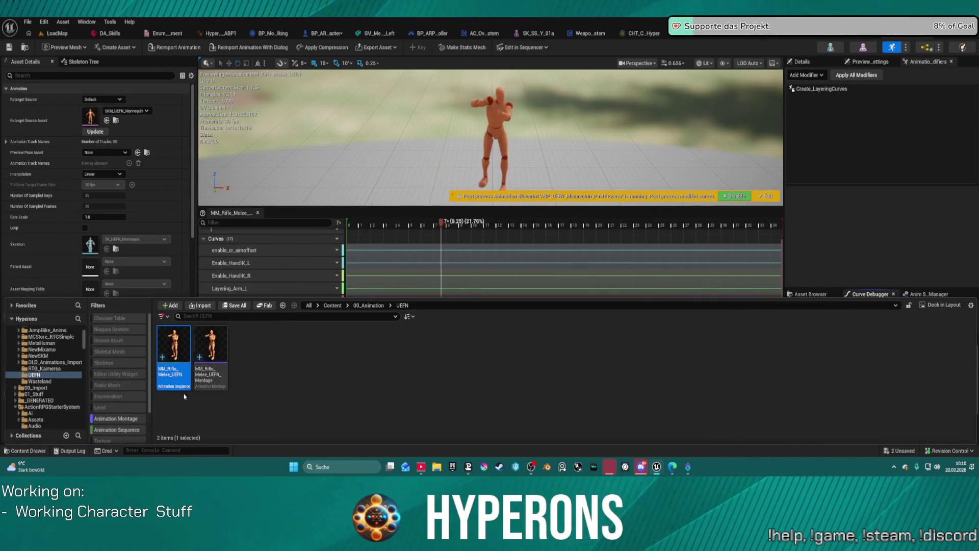
double_click(210, 357)
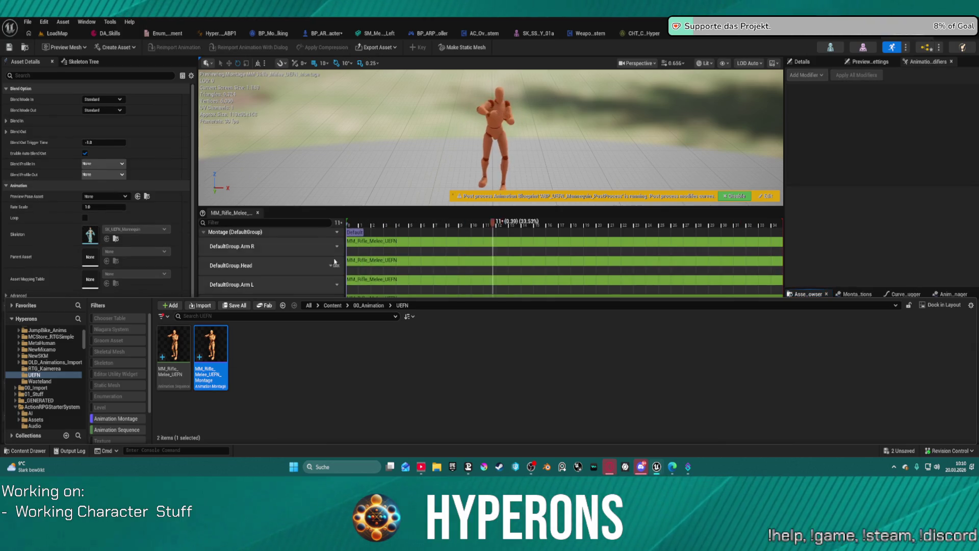
left_click(363, 225)
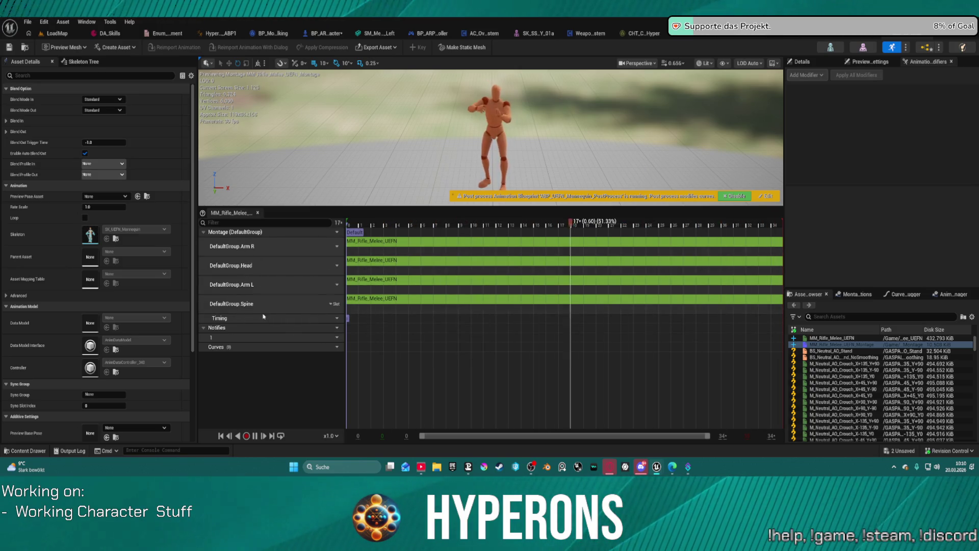
- Return to MM_Rifle_Fire1 and review its slot options without changing them
left_click(688, 33)
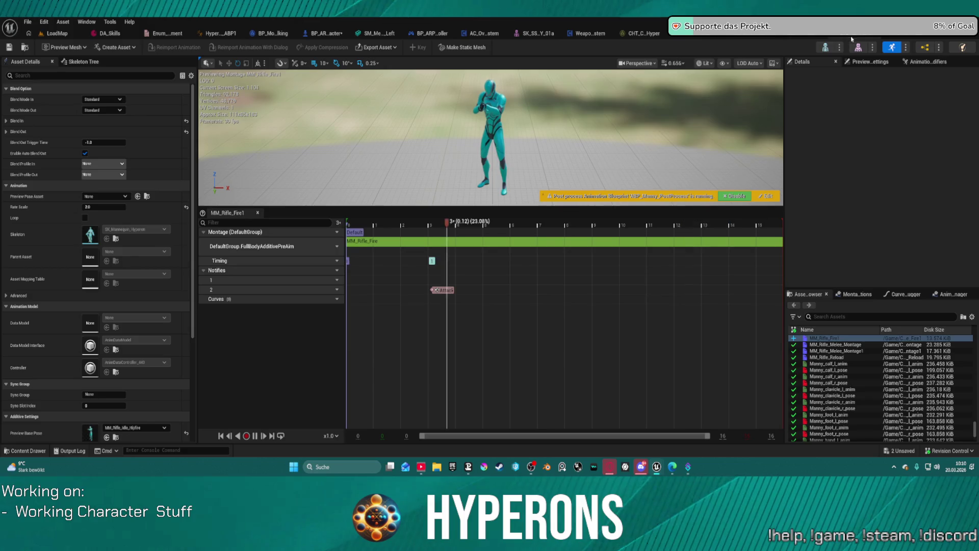
left_click(333, 246)
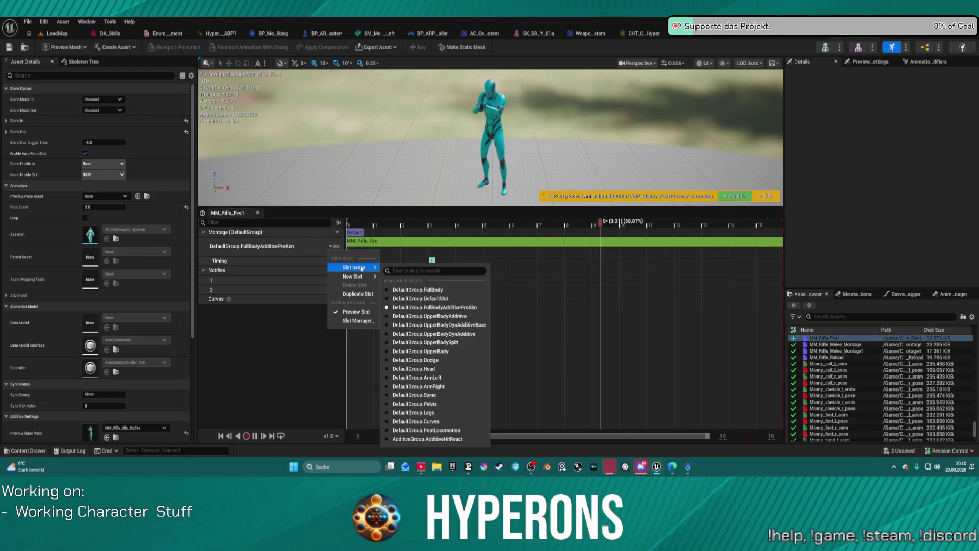
left_click(264, 258)
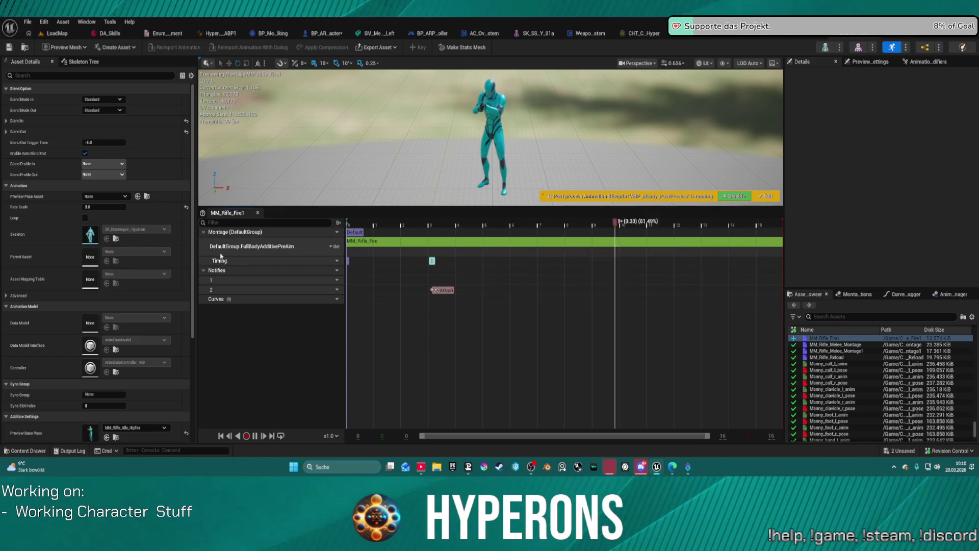
- Open the character's skeleton, browse its notifies and retargeting settings, closing Find/Replace, then return to Skeleton Tree
left_click(826, 48)
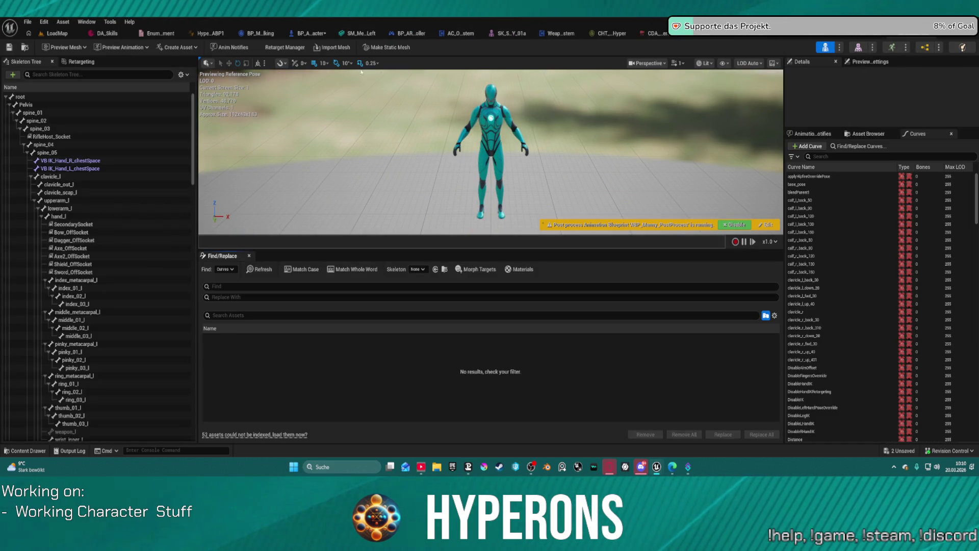
scroll(846, 306, "down", 10)
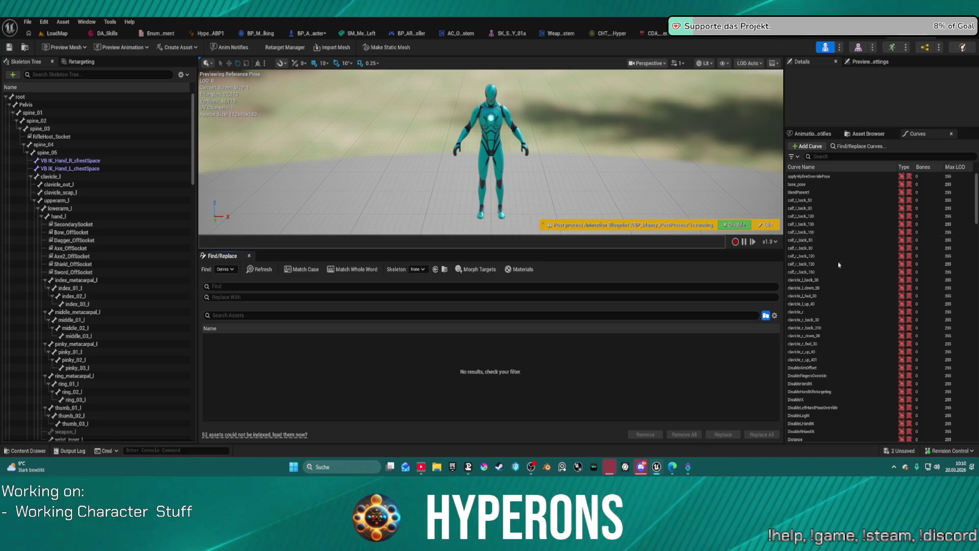
scroll(845, 339, "down", 15)
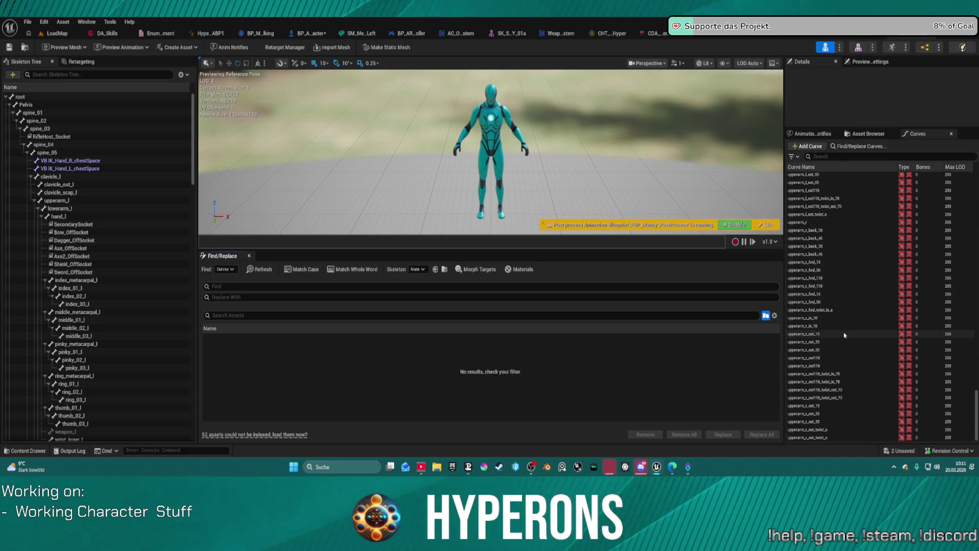
left_click(867, 134)
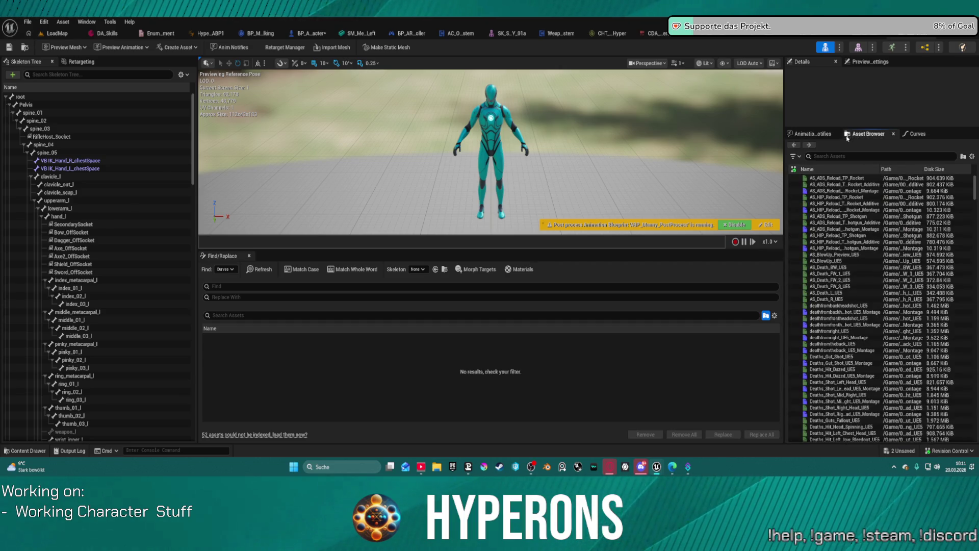
left_click(822, 135)
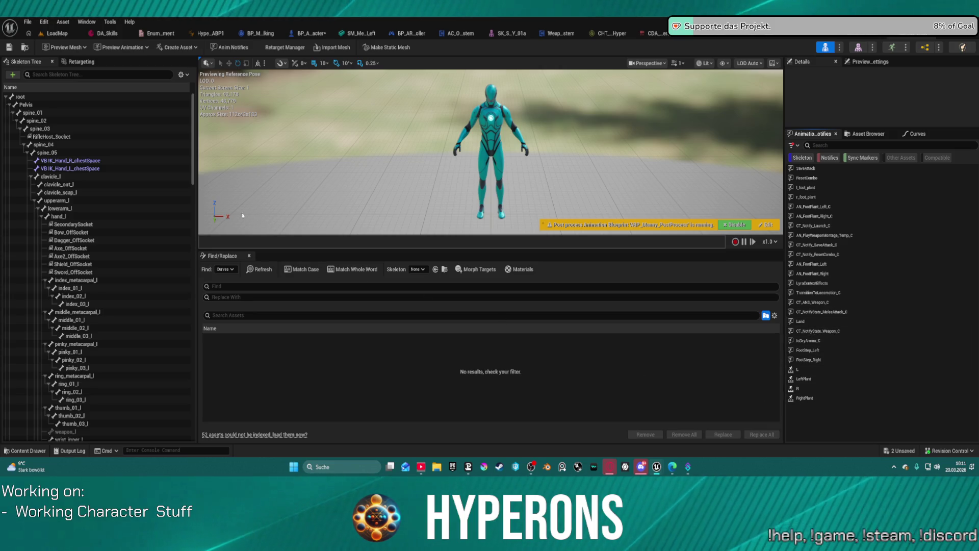
left_click(250, 256)
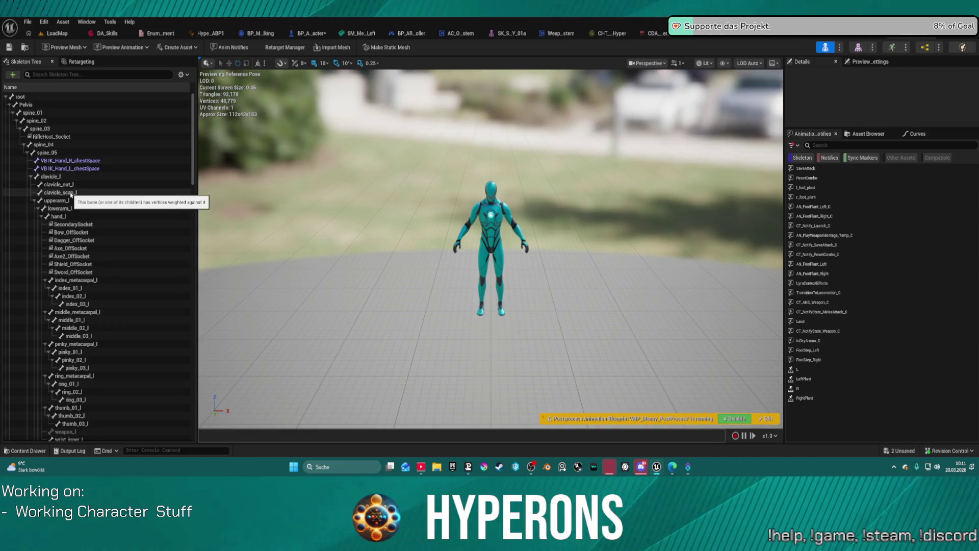
left_click(73, 60)
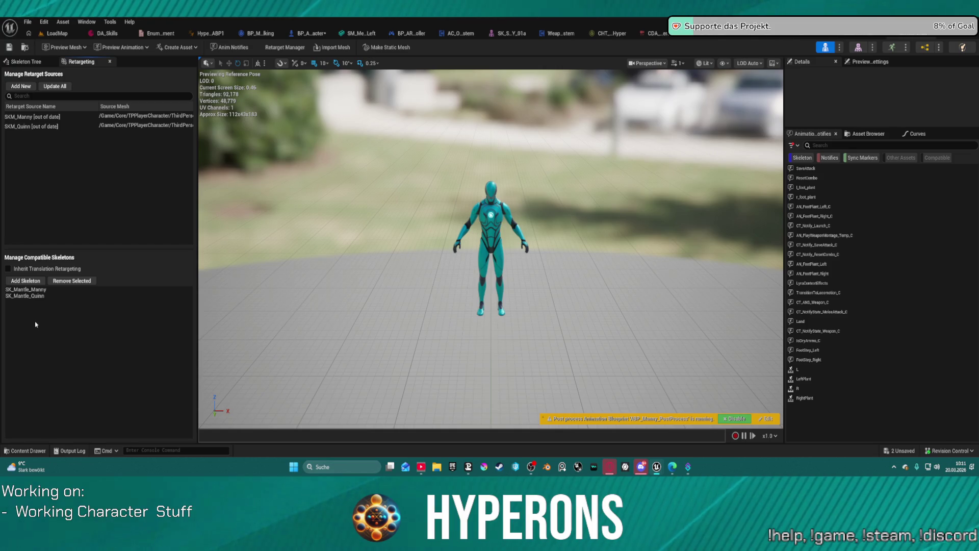
left_click(28, 62)
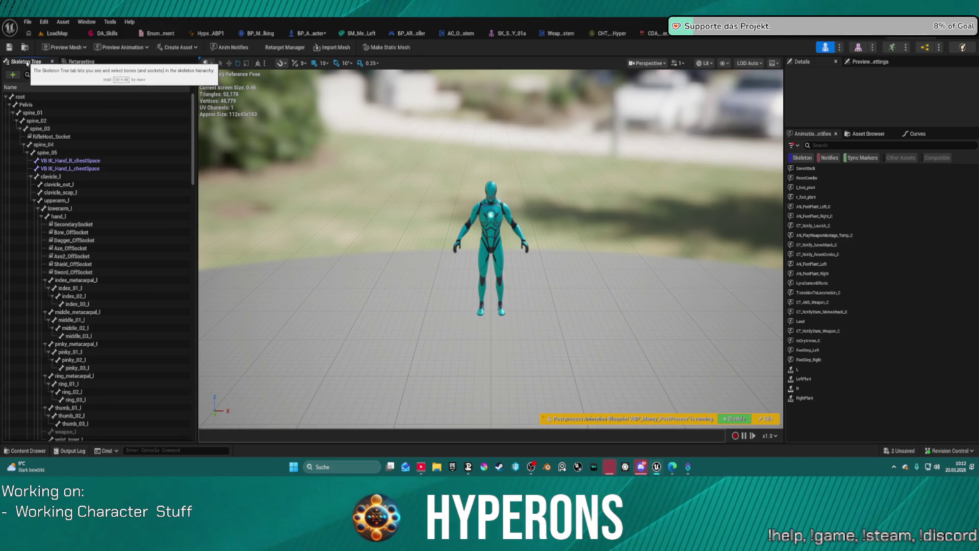
- Open the Anim Slot Manager from the Window menu and switch to the MM_Rifle_Melee montage's skeleton
left_click(81, 24)
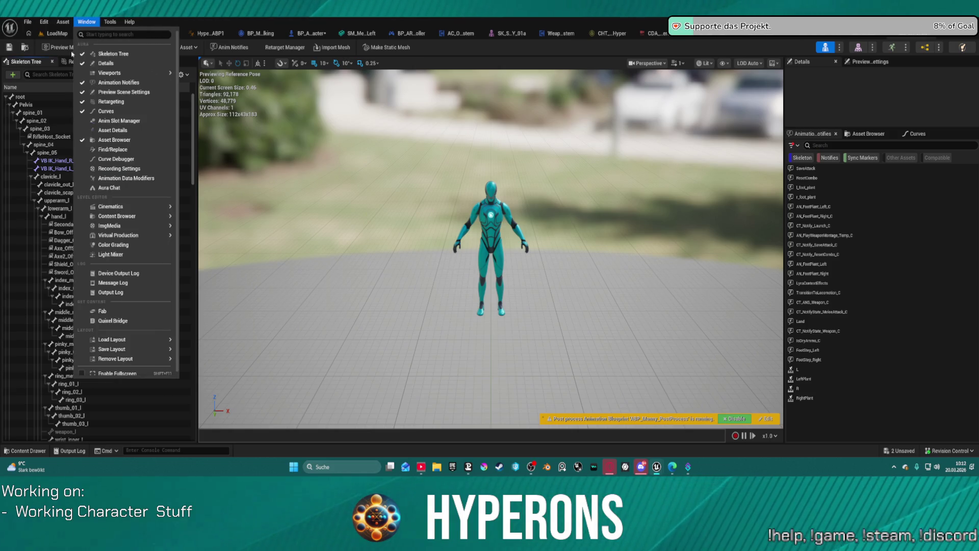
left_click(168, 121)
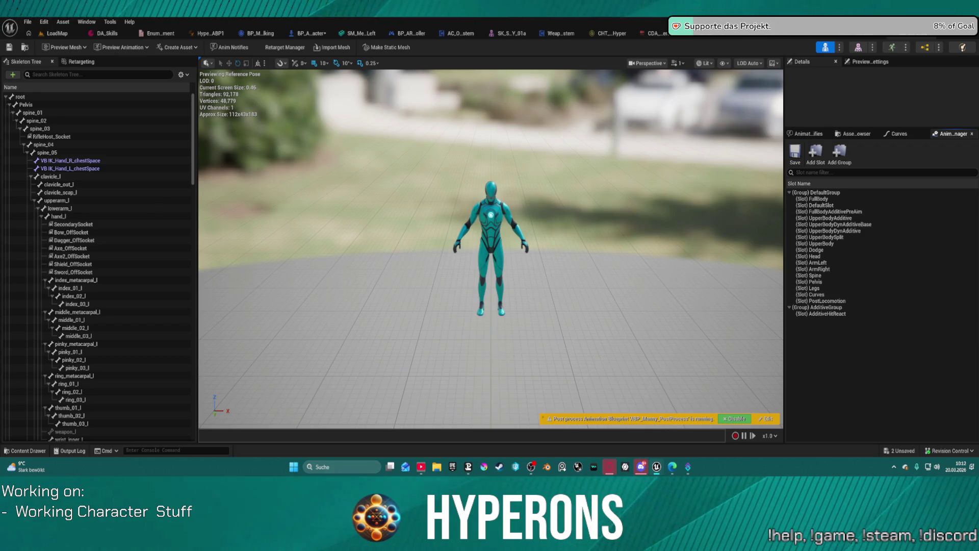
left_click(858, 45)
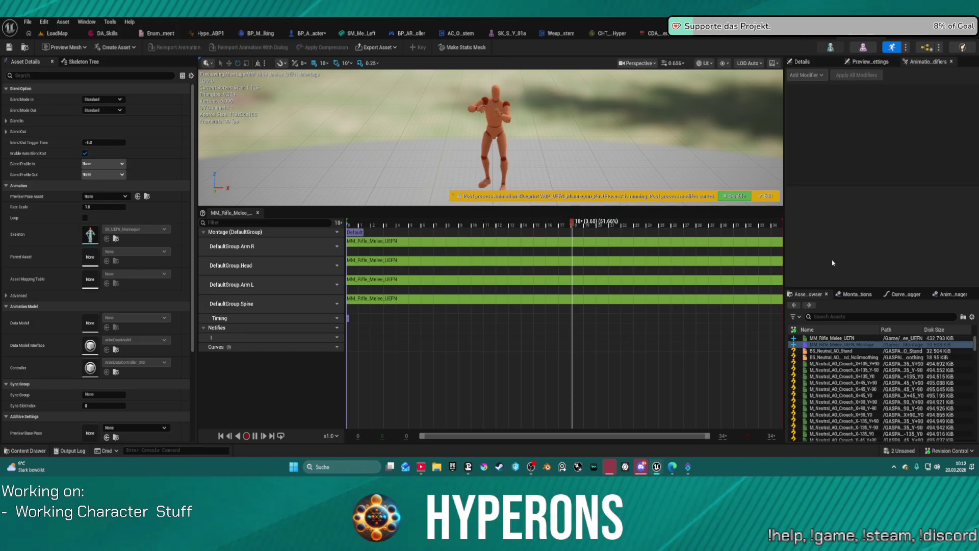
left_click(830, 47)
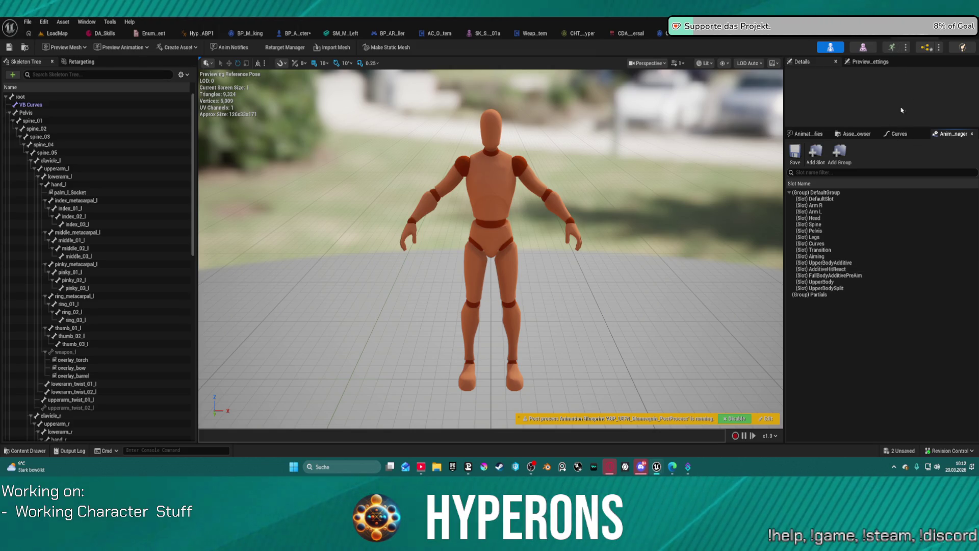
- Inspect the Arm R and Dodge slots on the teal character's skeleton without changes
left_click(881, 38)
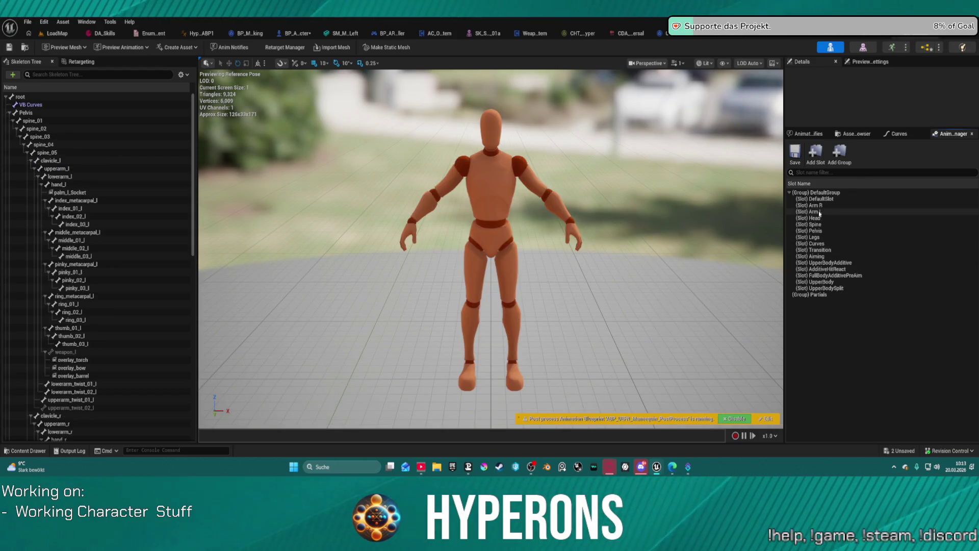
left_click(822, 205)
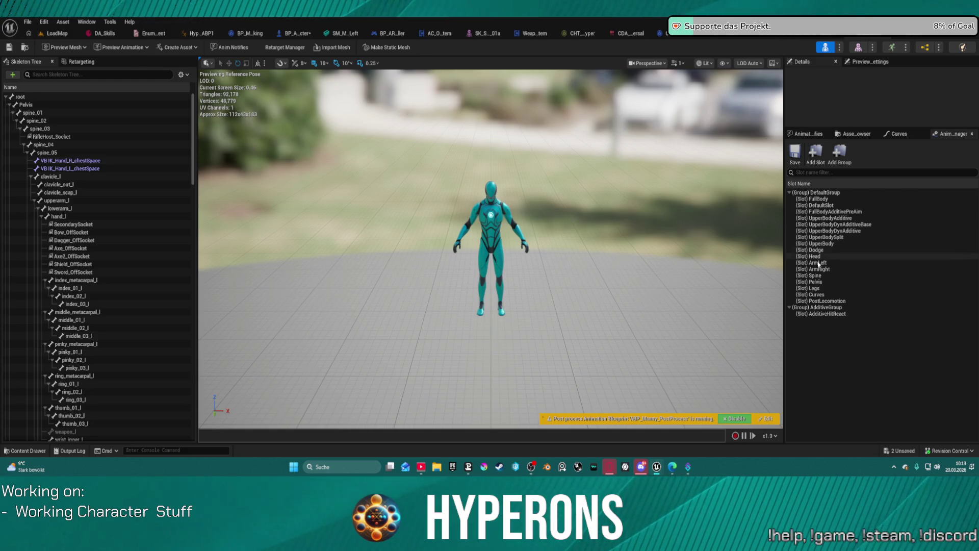
right_click(818, 252)
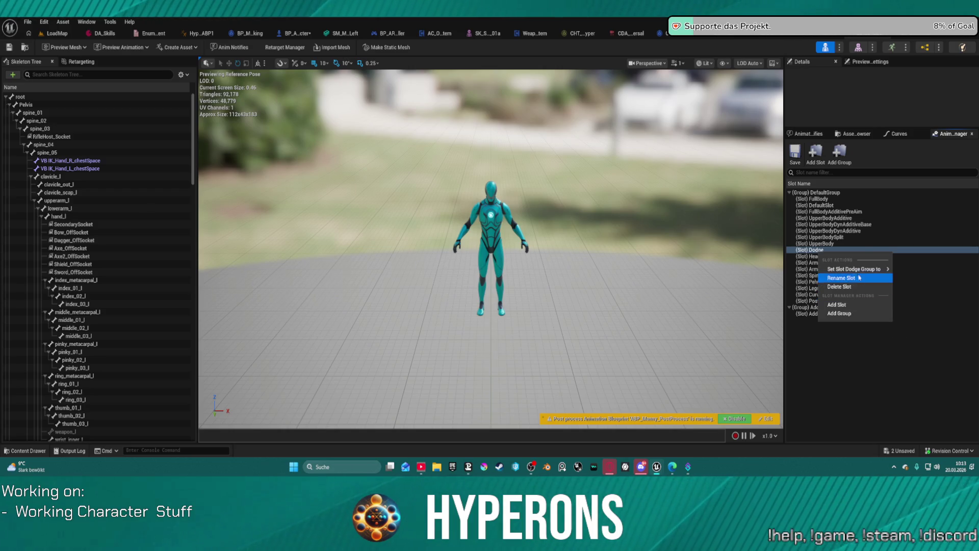
mouse_move(861, 269)
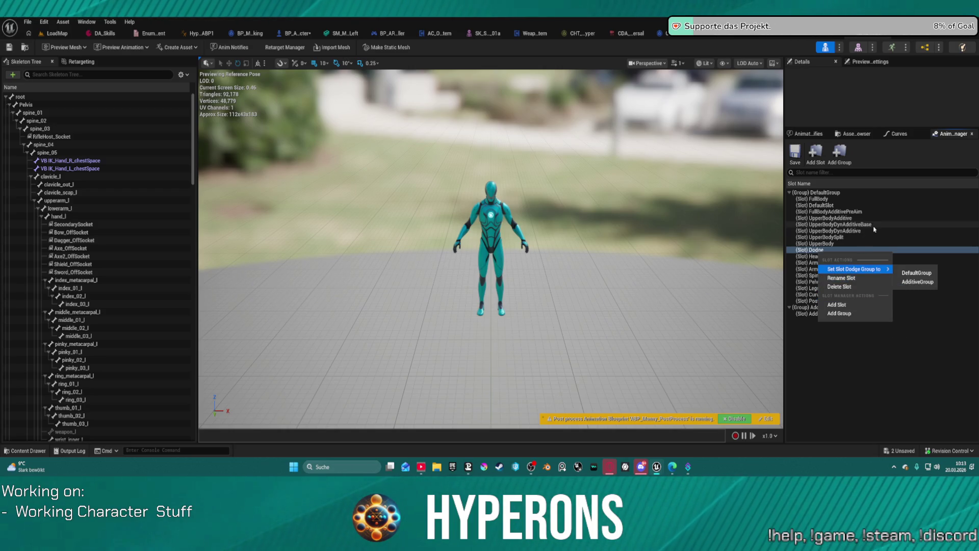
left_click(810, 251)
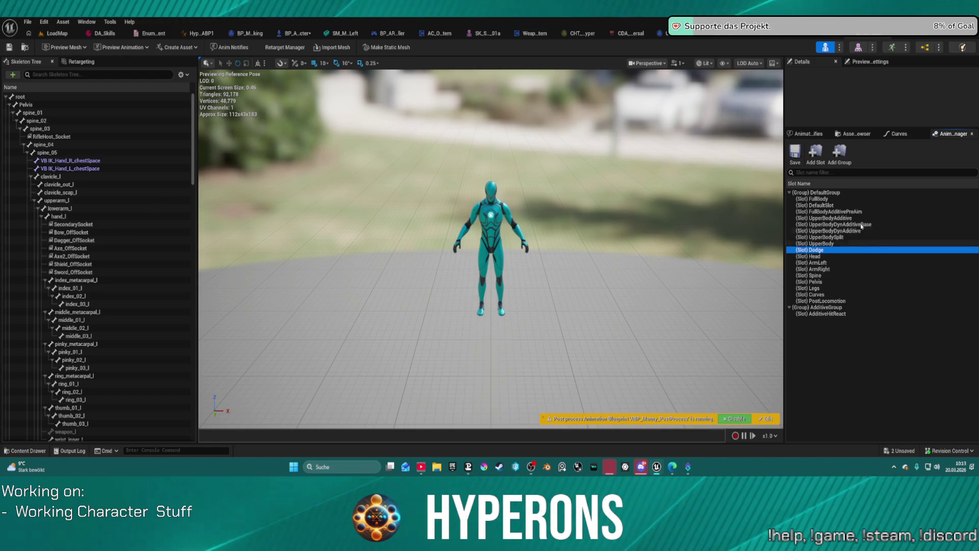
- Add a Dodge slot to the mannequin skeleton's default group and return to LoadMap
key("ctrl+Tab")
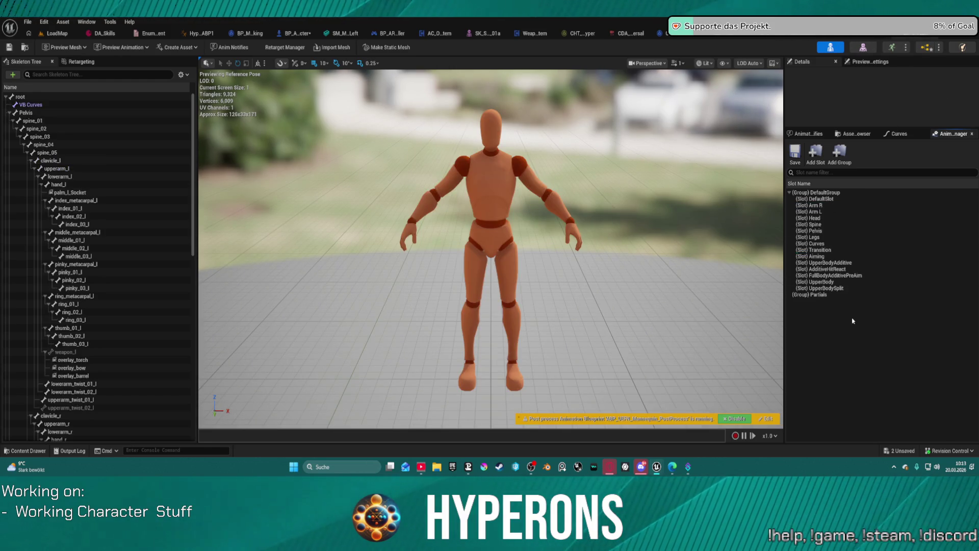
left_click(816, 151)
type("Dodge")
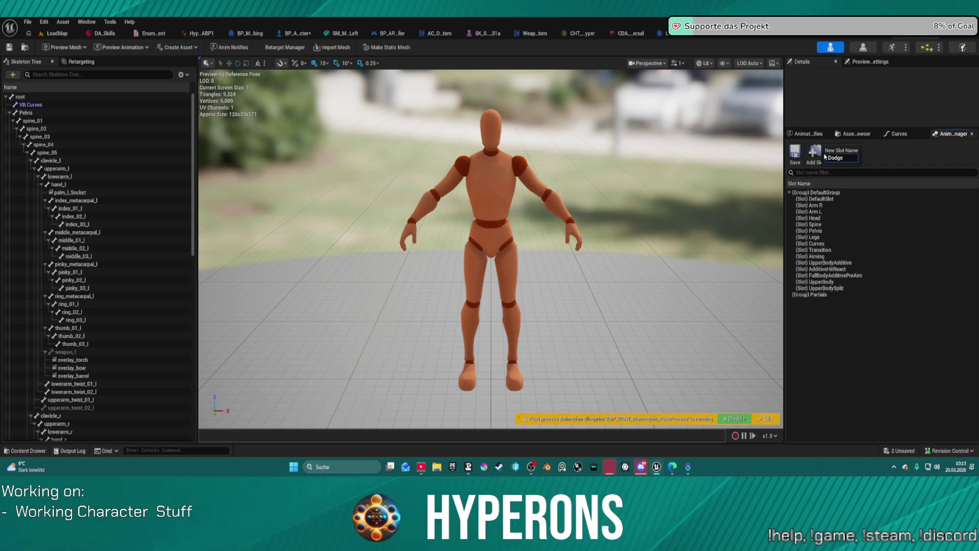
key("Return")
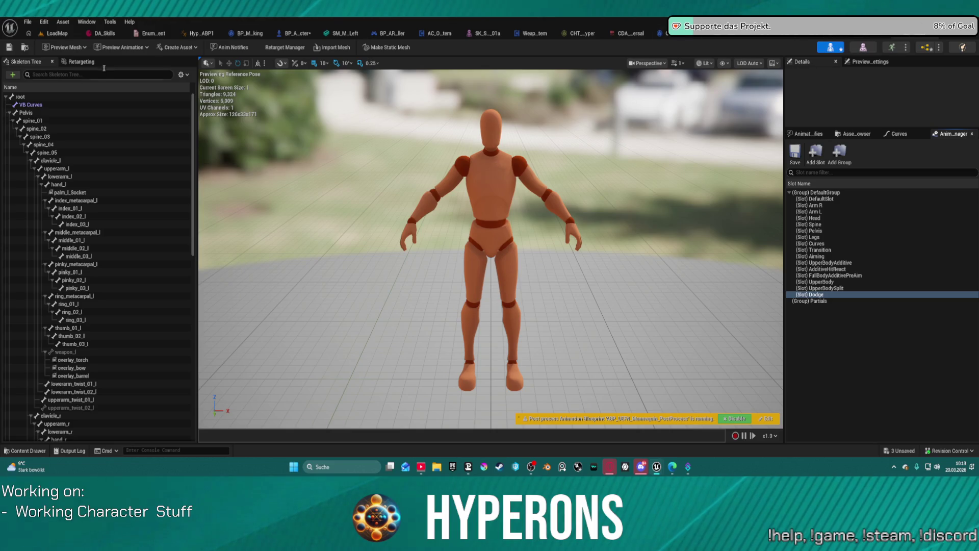
left_click(55, 33)
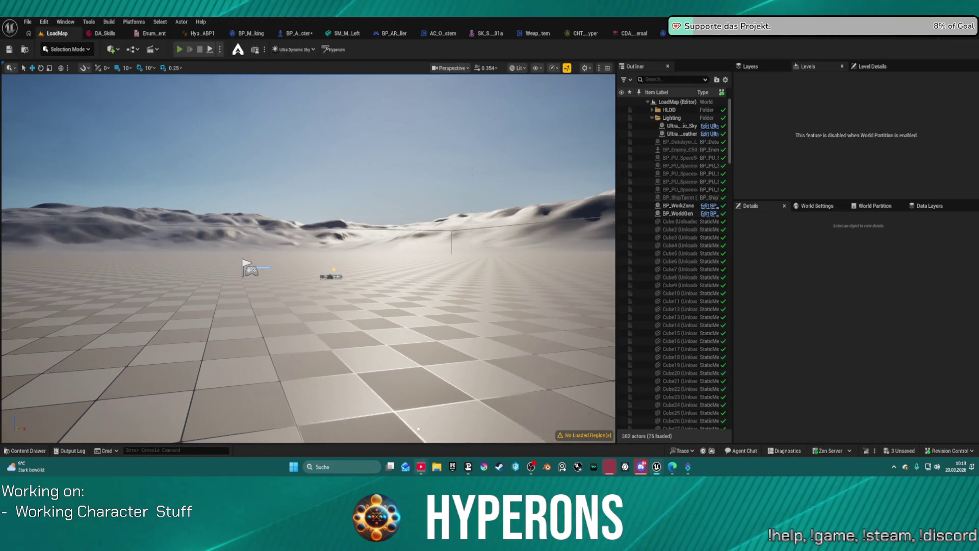
mouse_move(531, 467)
key("alt+p")
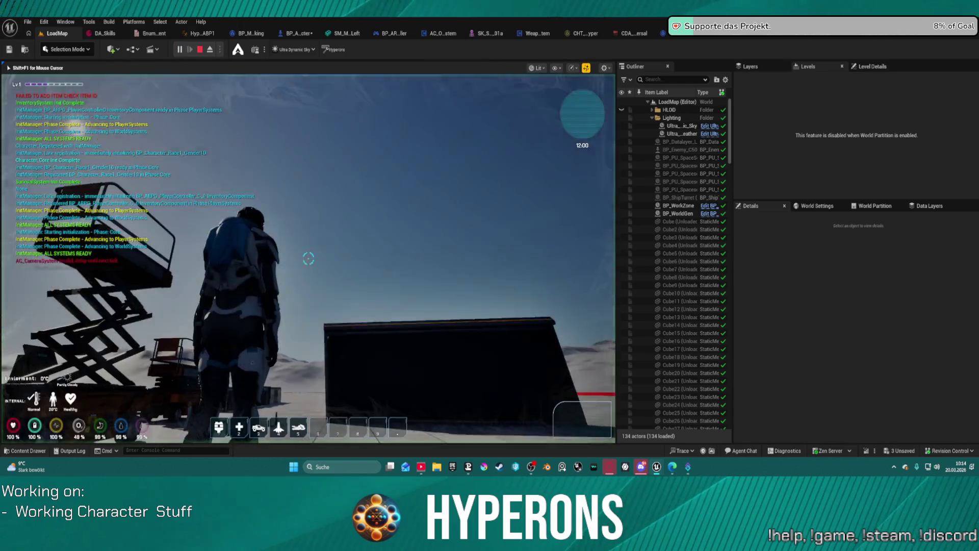
key("i")
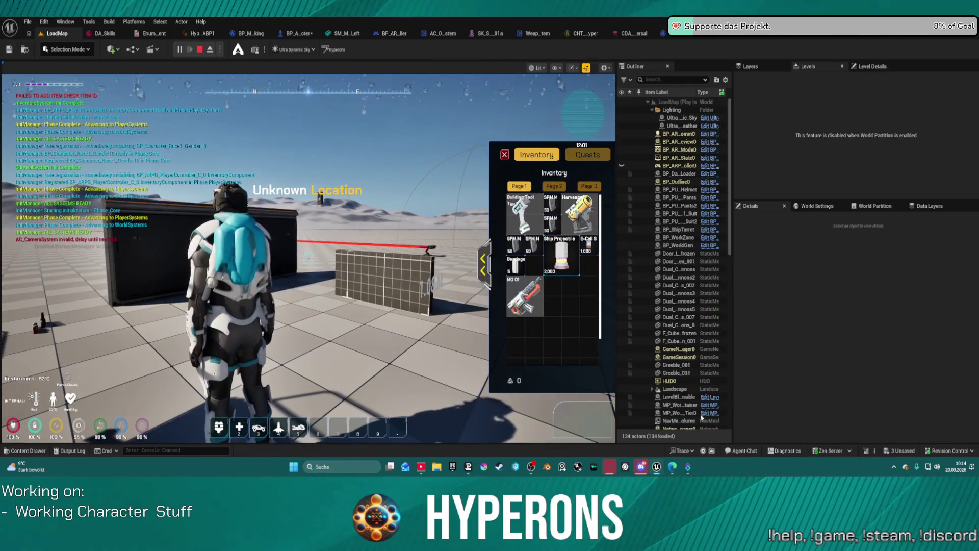
key("i")
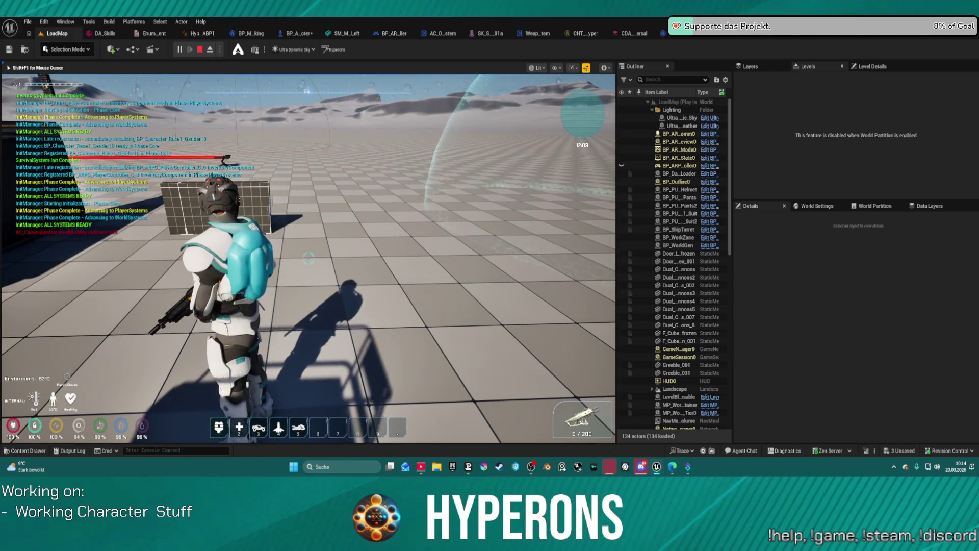
right_click(309, 258)
key("r")
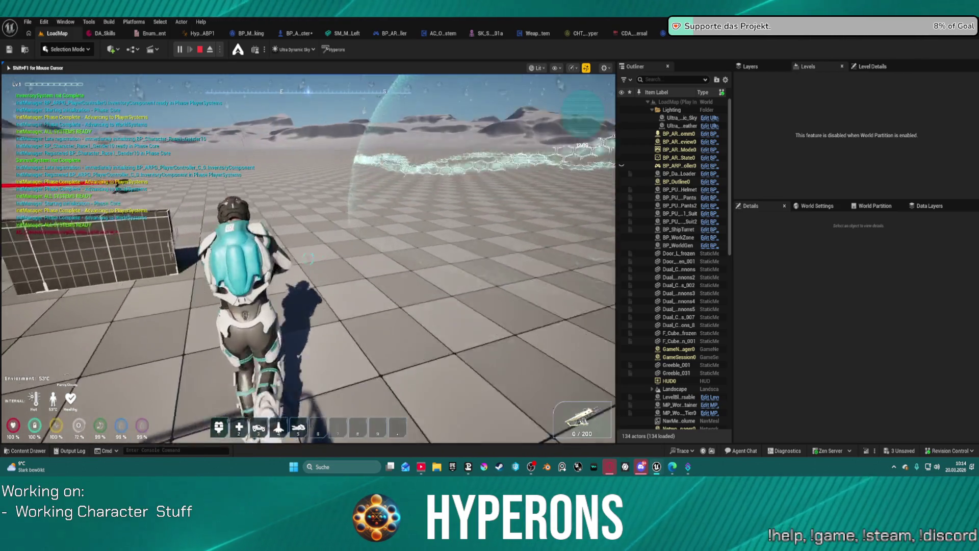
key("w")
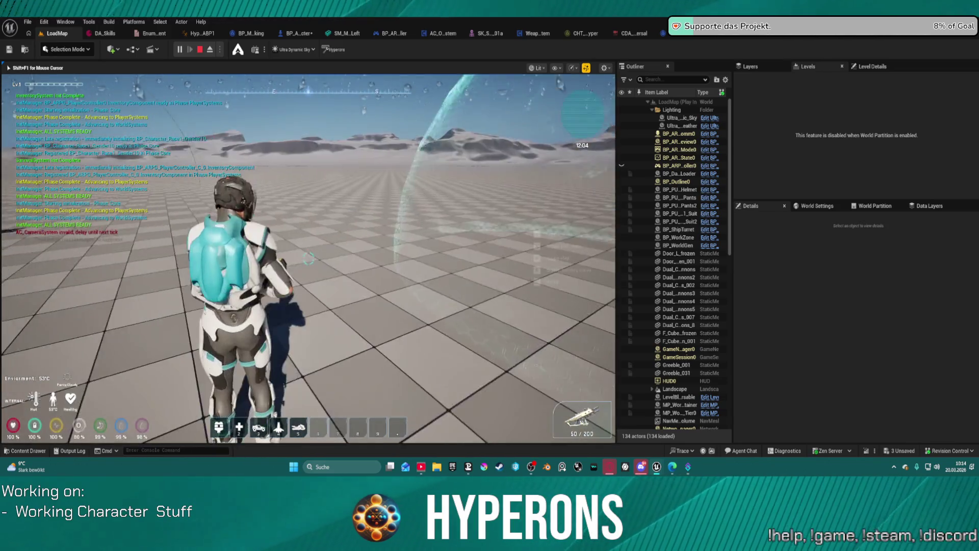
key("s")
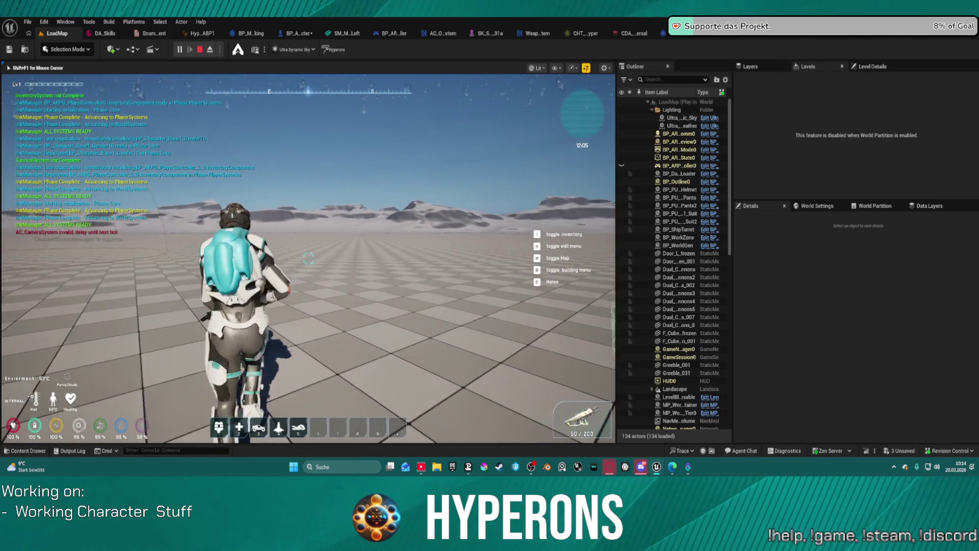
key("s")
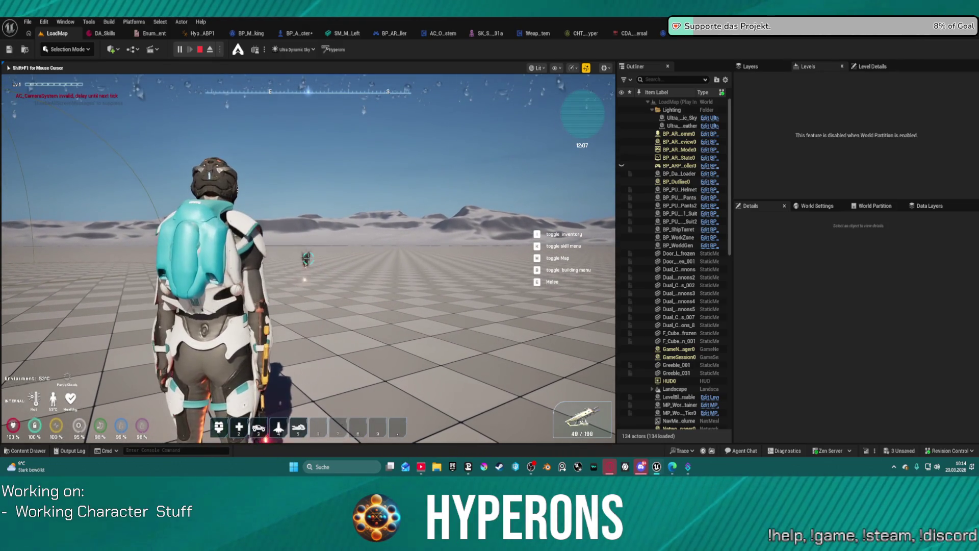
key("w")
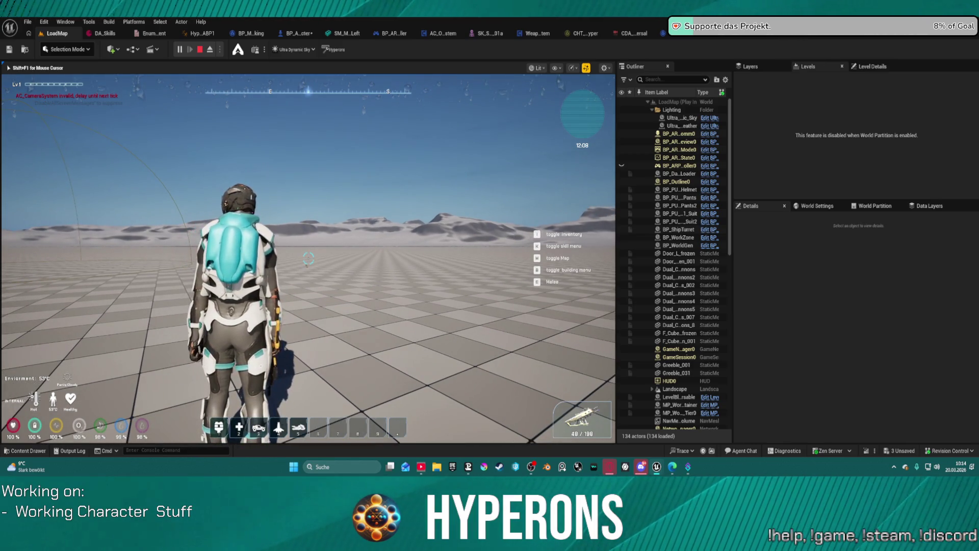
key("Escape")
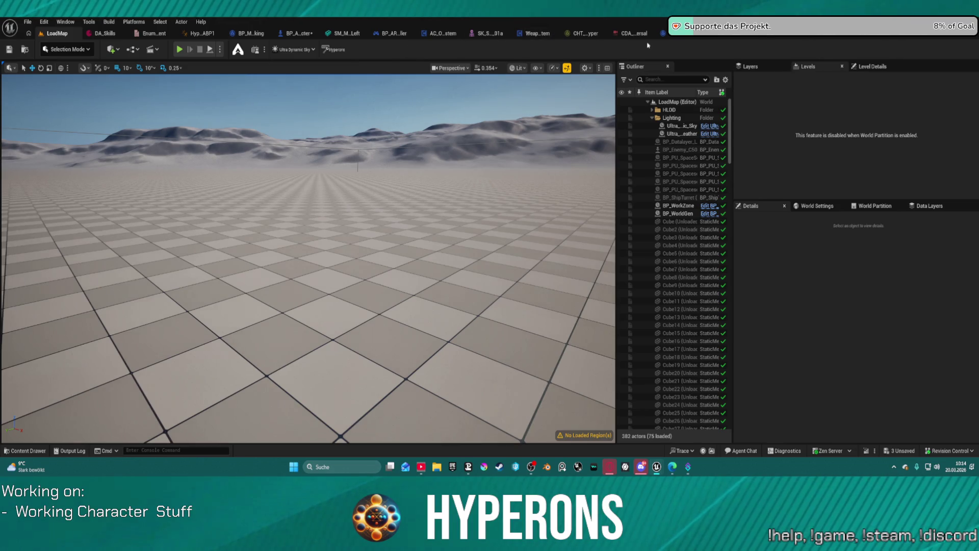
- Set DA_Skills Index[1] Montages(combo) Index[0] to MM_Rifle_Fire1, then view ABP_Equipment_HandIK's AnimGraph
left_click(786, 37)
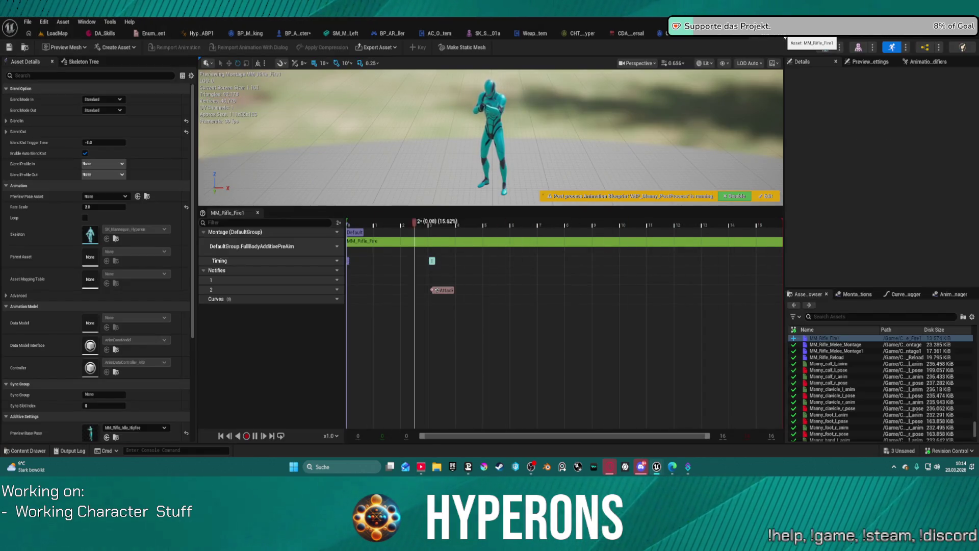
left_click(25, 47)
left_click(100, 33)
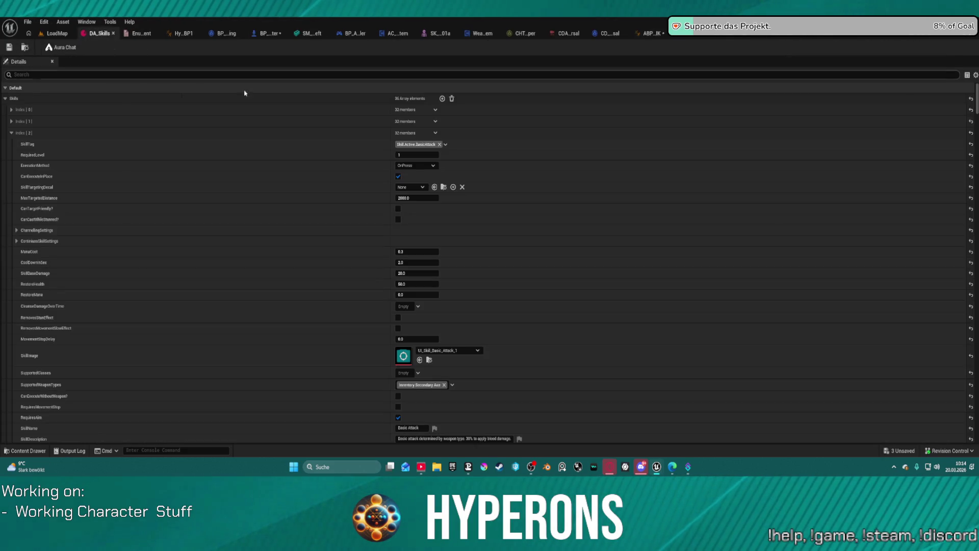
scroll(426, 363, "down", 10)
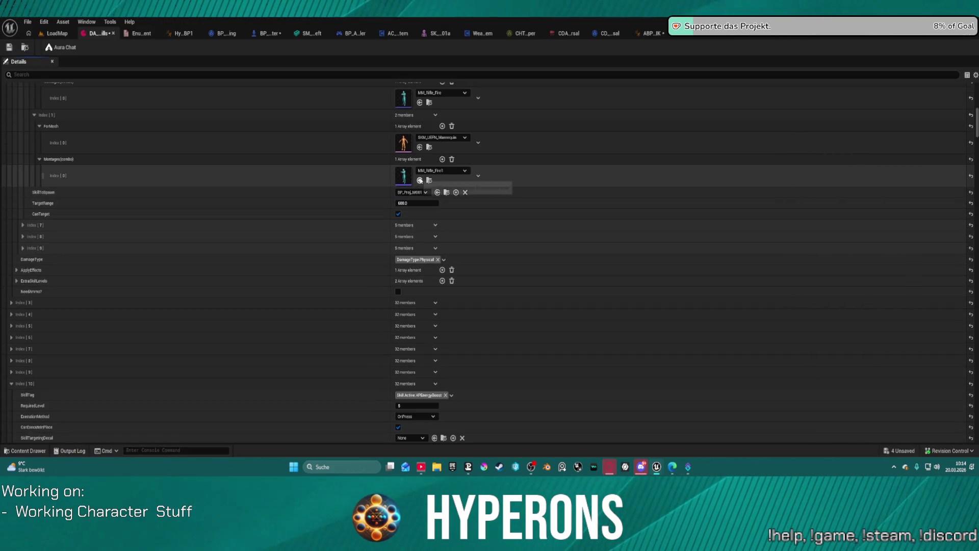
left_click(419, 180)
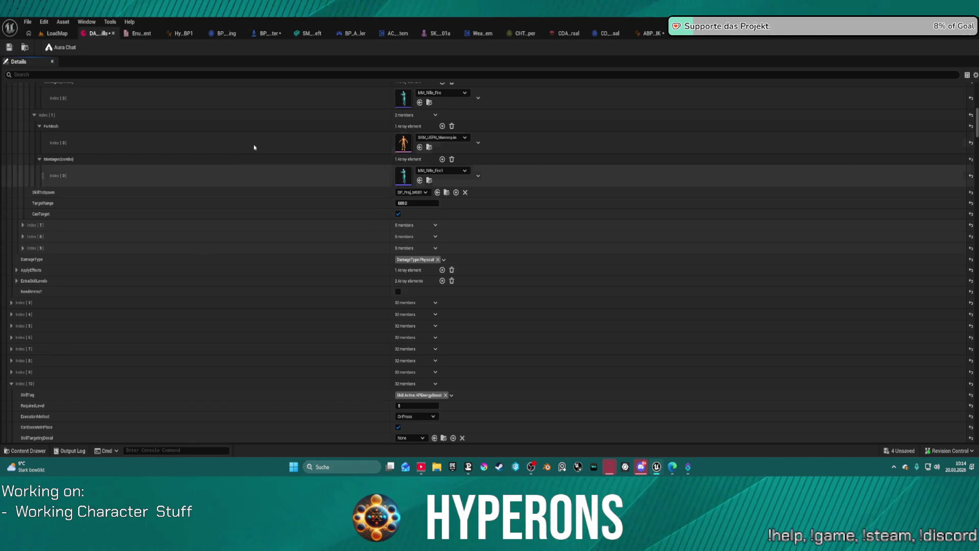
scroll(306, 164, "up", 2)
scroll(306, 134, "up", 1)
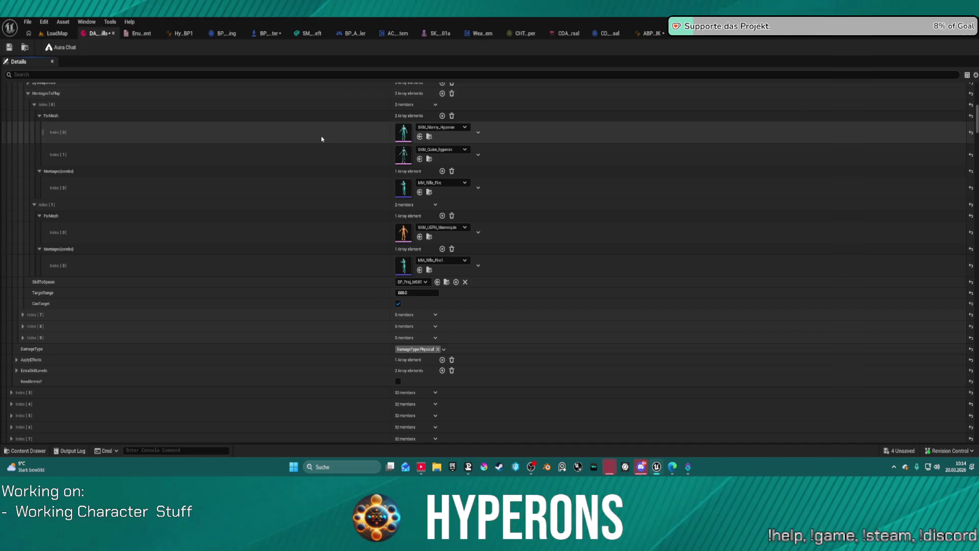
left_click(645, 33)
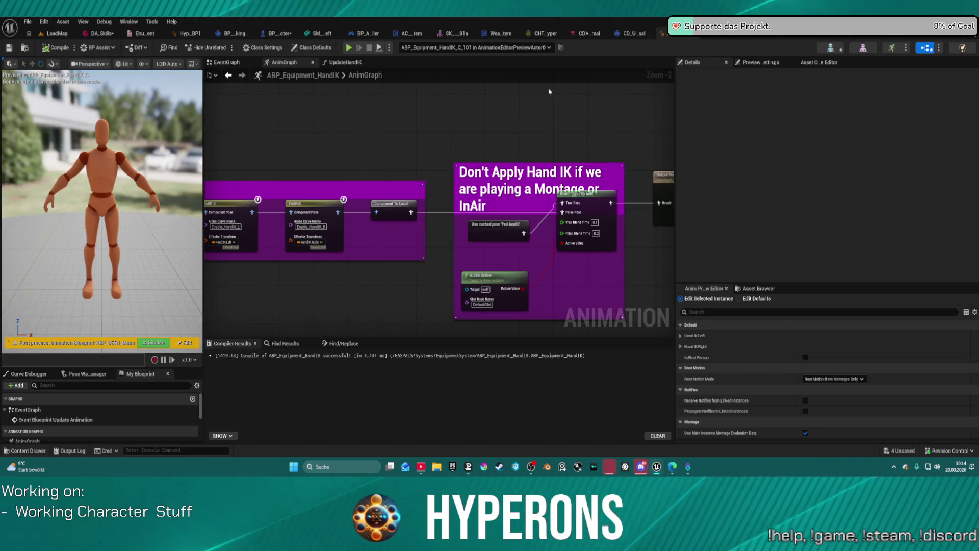
- Open the TPPlayerCharacter folder in the Content Drawer and search 'co' for the Locomotion blueprint
key("ctrl+space")
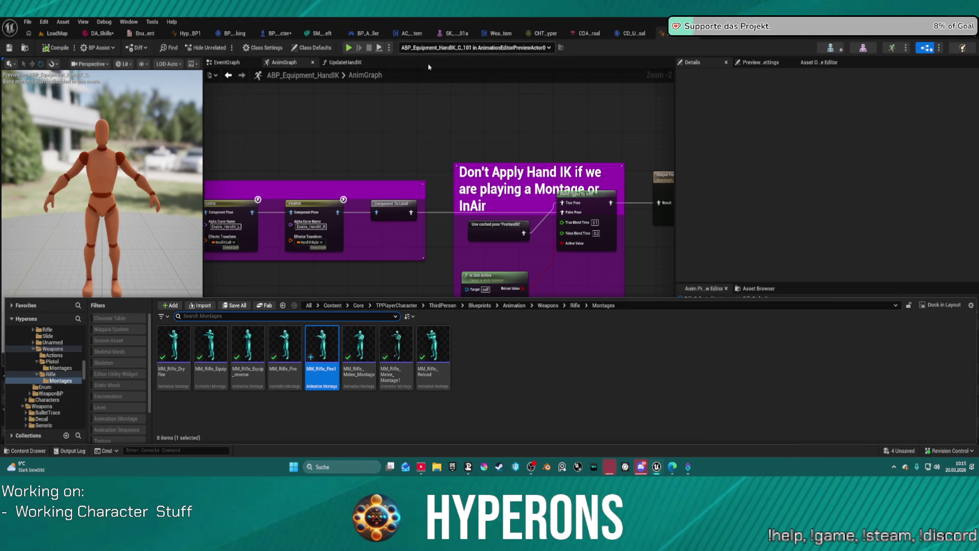
scroll(46, 387, "up", 10)
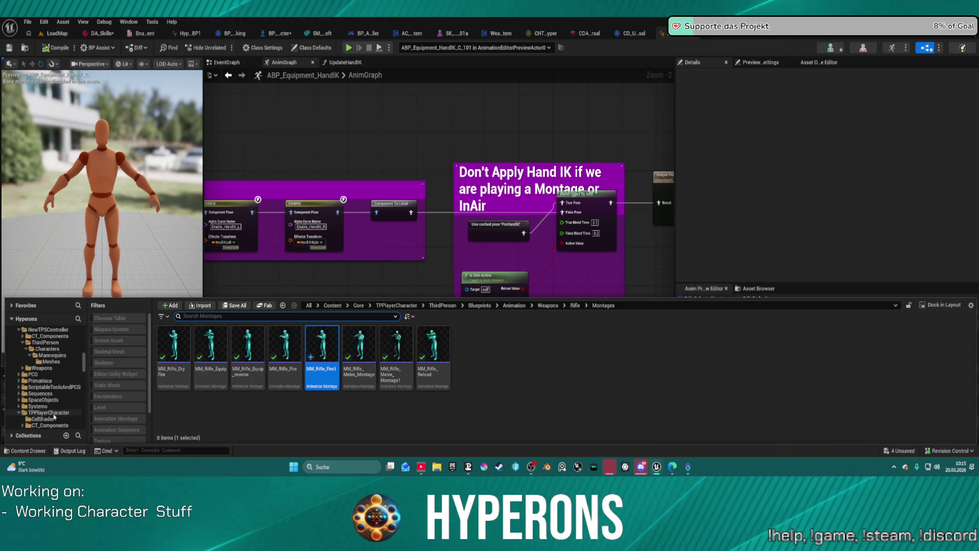
left_click(53, 413)
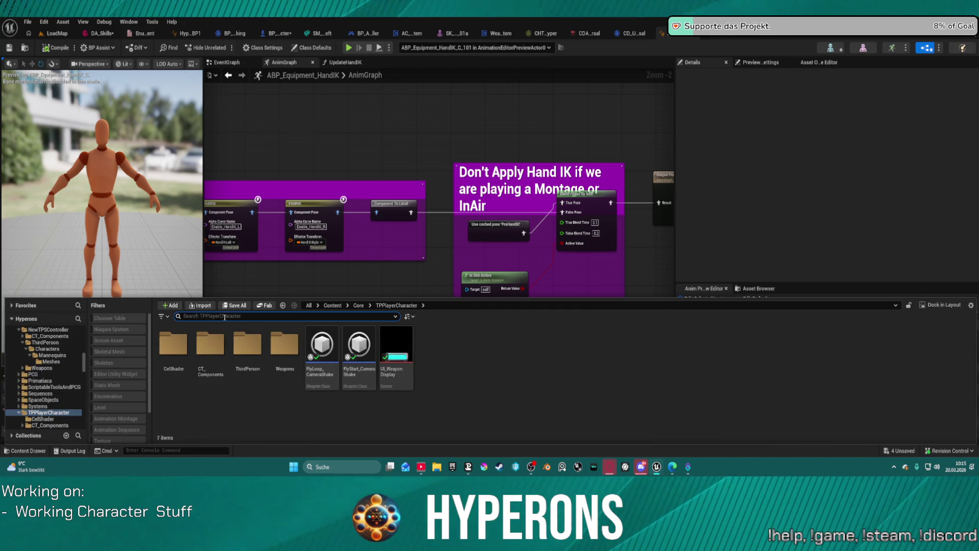
type("loco")
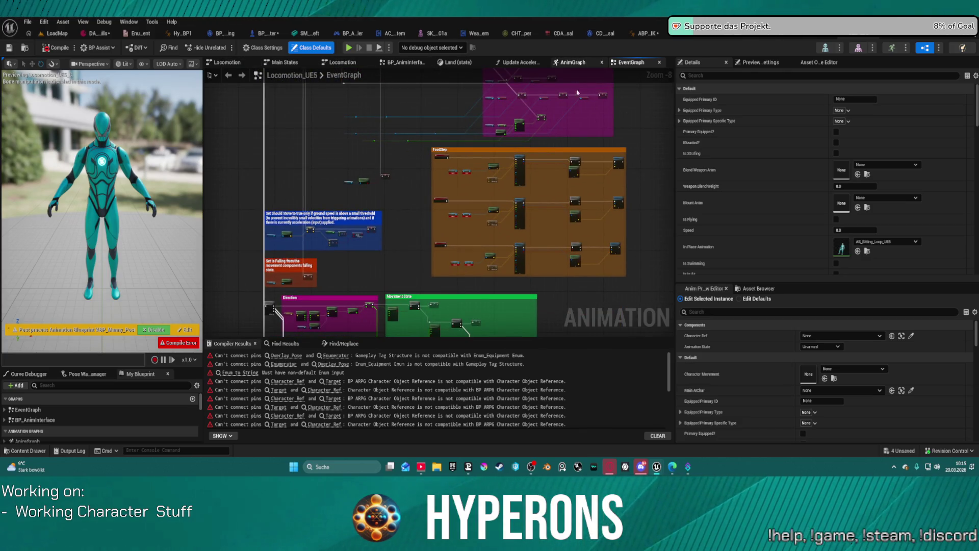
left_click(572, 61)
scroll(374, 201, "up", 5)
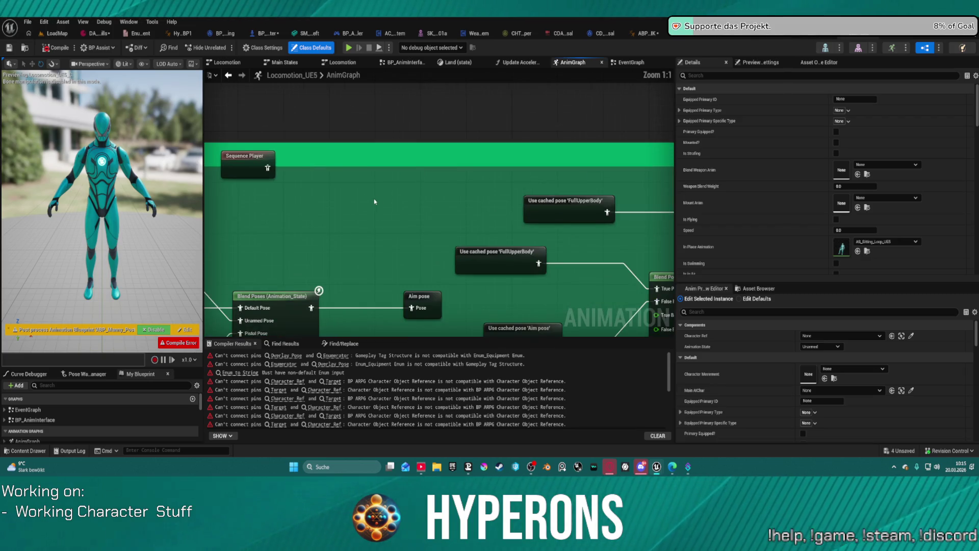
scroll(358, 194, "down", 3)
scroll(479, 239, "up", 3)
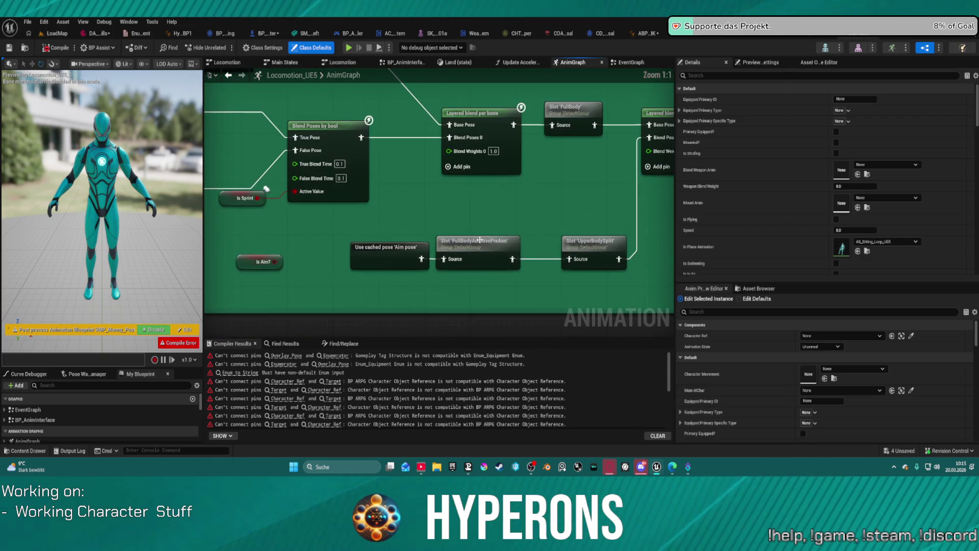
left_click_drag(479, 239, 51, 253)
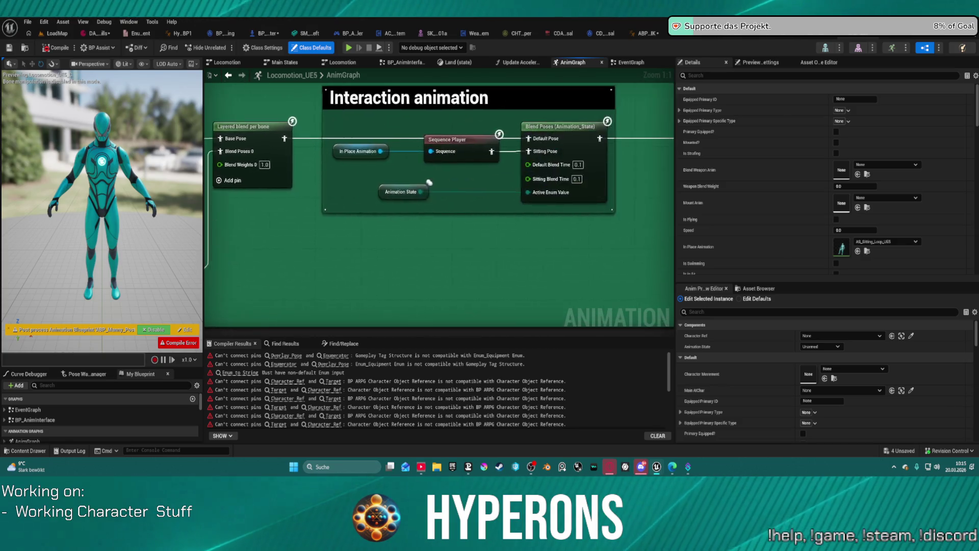
scroll(429, 182, "down", 5)
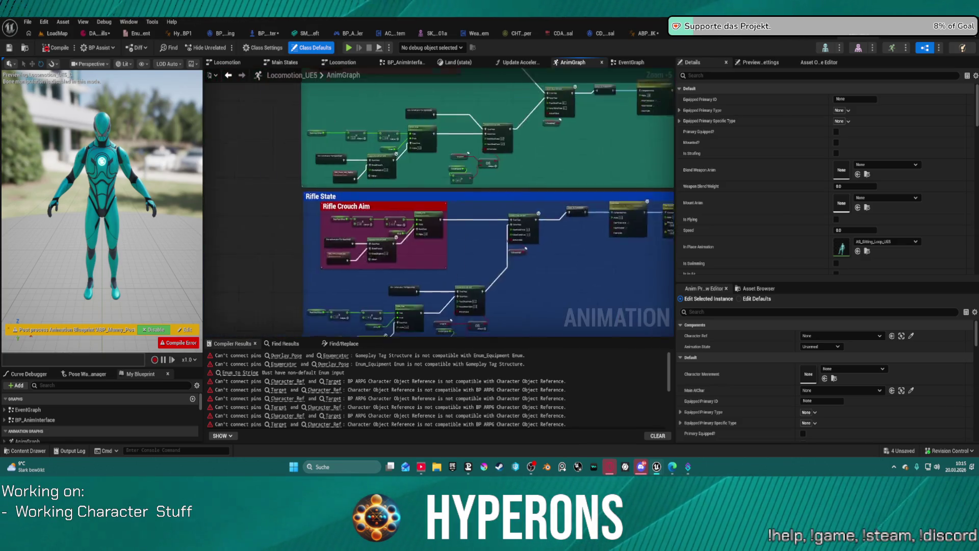
mouse_move(525, 249)
left_mouse_down()
mouse_move(542, 134)
mouse_move(415, 134)
mouse_move(423, 210)
mouse_move(379, 198)
mouse_move(428, 108)
mouse_move(440, 109)
mouse_move(458, 77)
left_mouse_up()
scroll(379, 197, "up", 2)
scroll(376, 169, "down", 2)
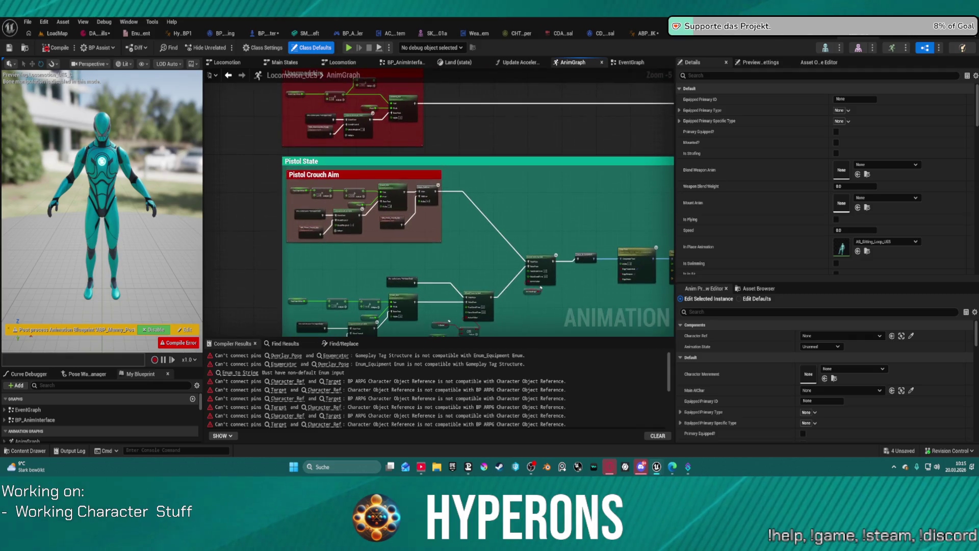
scroll(413, 253, "up", 4)
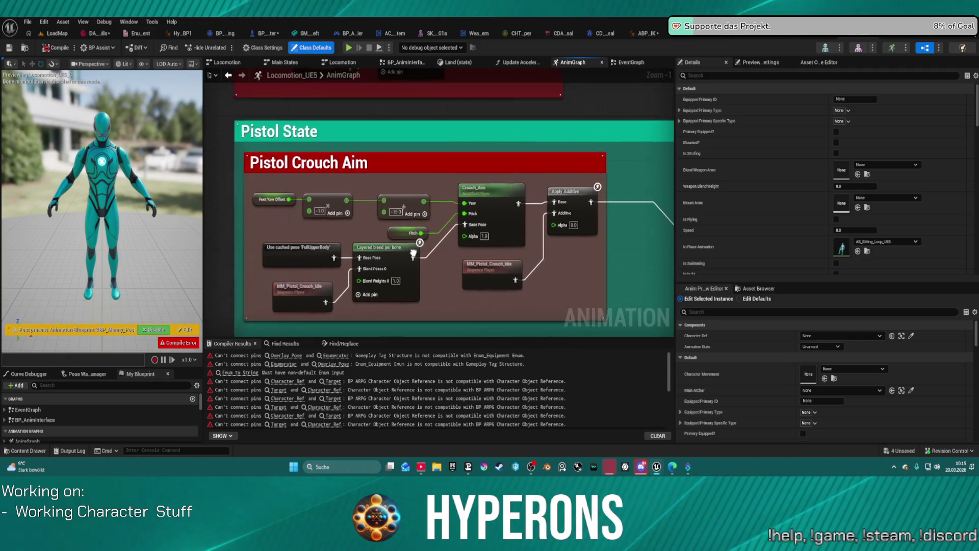
mouse_move(413, 253)
left_mouse_down()
mouse_move(451, 425)
mouse_move(451, 414)
left_mouse_up()
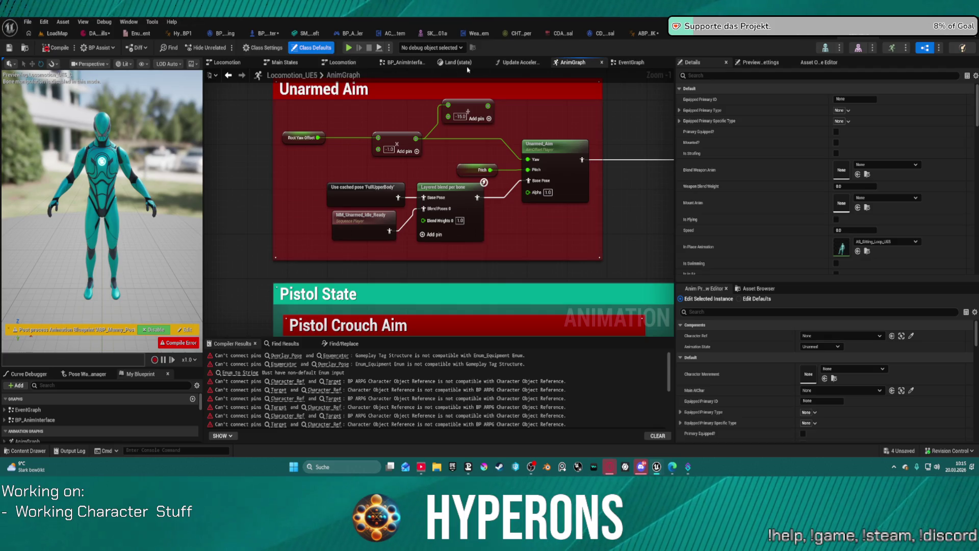
left_click(623, 63)
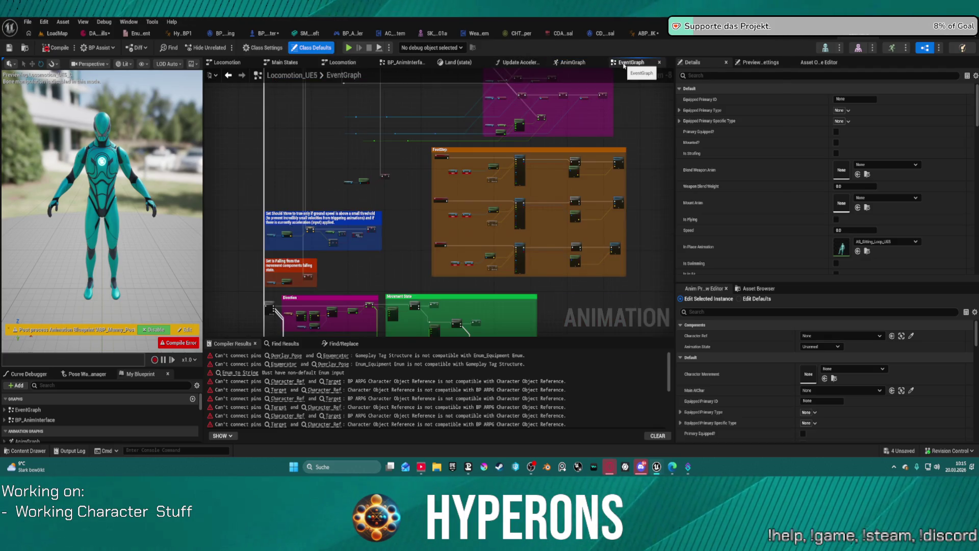
left_click(584, 62)
scroll(362, 254, "down", 11)
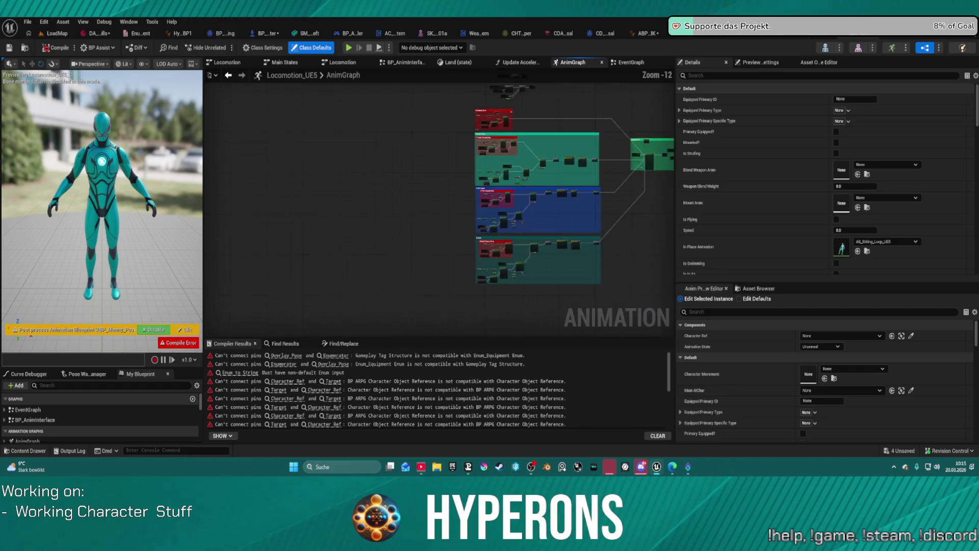
scroll(468, 114, "up", 10)
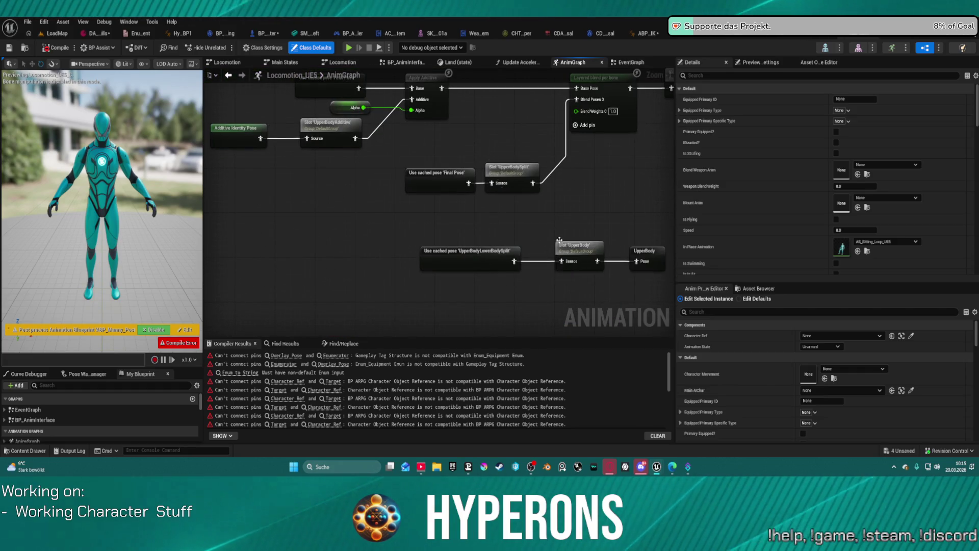
mouse_move(608, 203)
left_mouse_down()
mouse_move(537, 218)
mouse_move(641, 240)
mouse_move(647, 331)
mouse_move(750, 352)
mouse_move(761, 402)
left_mouse_up()
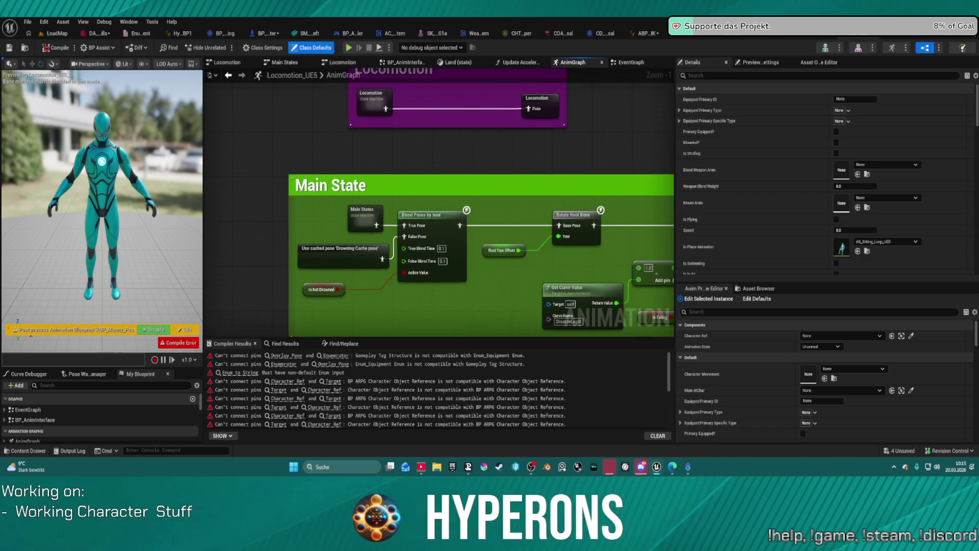
mouse_move(438, 204)
left_mouse_down()
mouse_move(382, 182)
mouse_move(407, 249)
left_mouse_up()
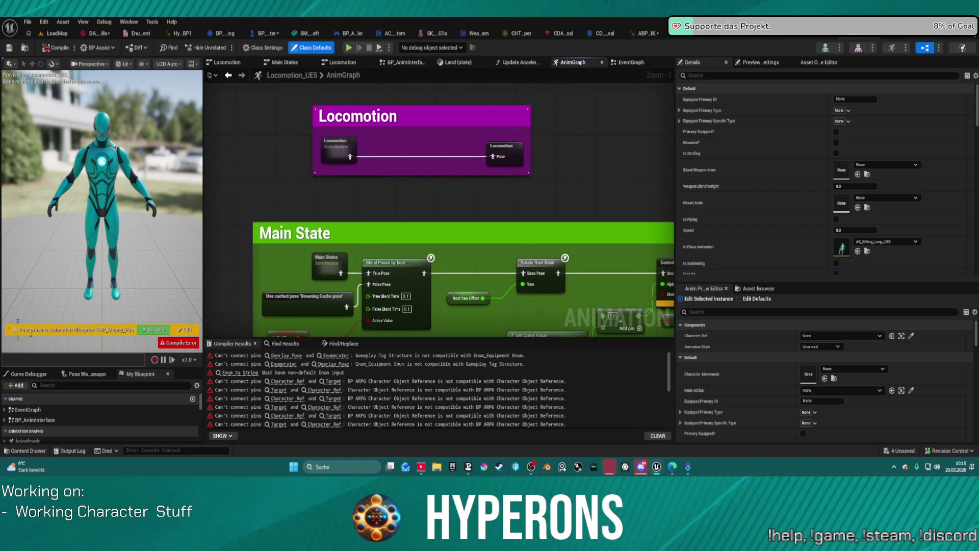
left_click_drag(340, 303, 332, 293)
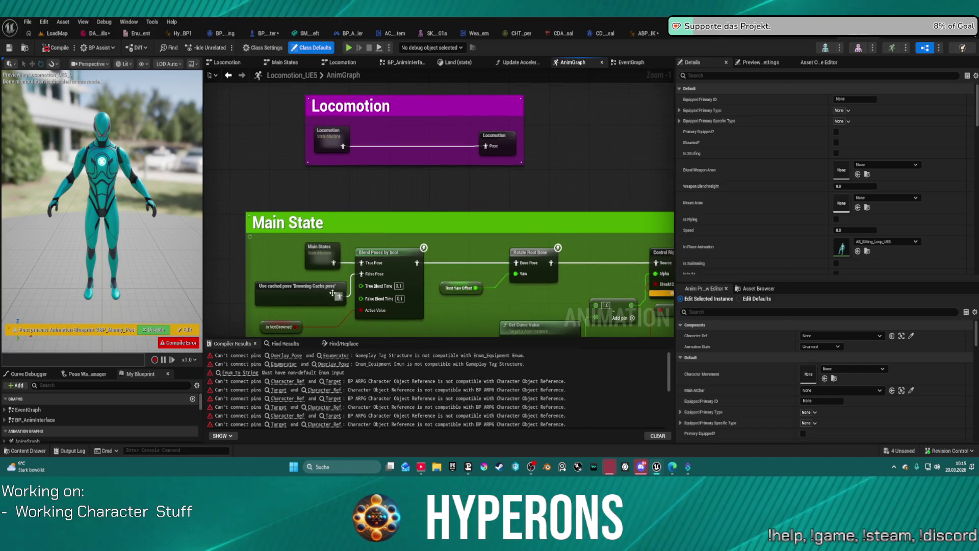
scroll(560, 230, "down", 2)
- Pan past Hoverbike, Driving IK Solving and Interaction sections to the Hide Weapon section
left_click_drag(560, 230, 540, 77)
mouse_move(439, 204)
left_mouse_down()
mouse_move(434, 127)
mouse_move(381, 117)
left_mouse_up()
left_click_drag(494, 96, 472, 126)
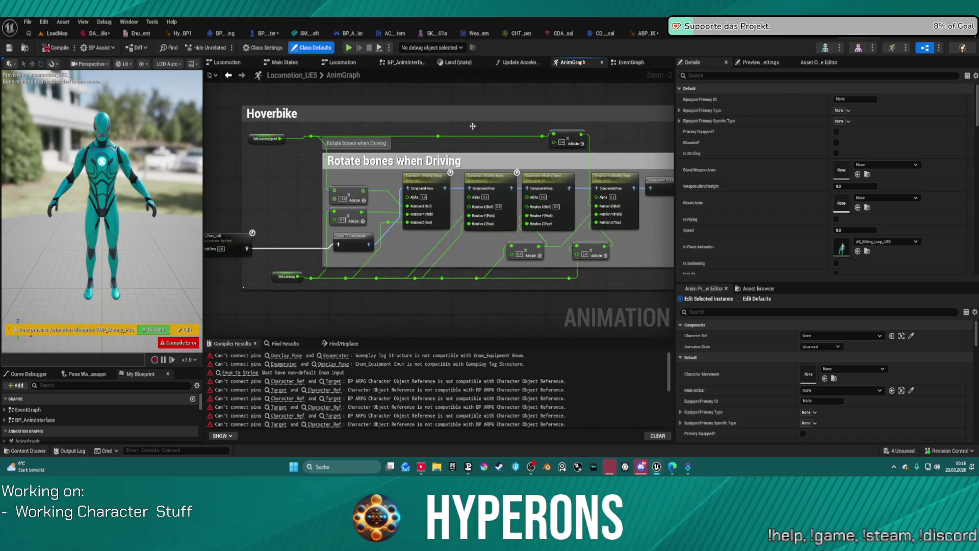
scroll(499, 251, "down", 1)
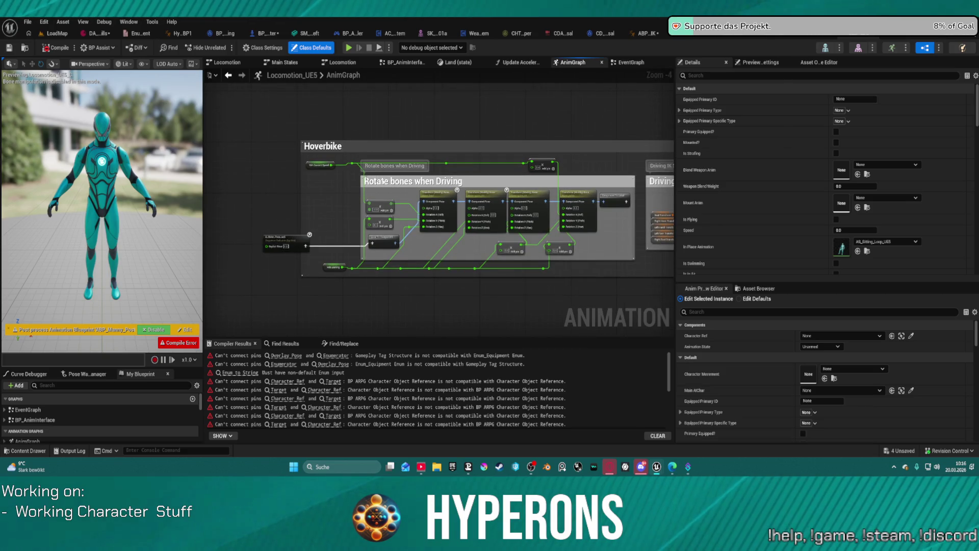
left_click_drag(382, 181, 181, 165)
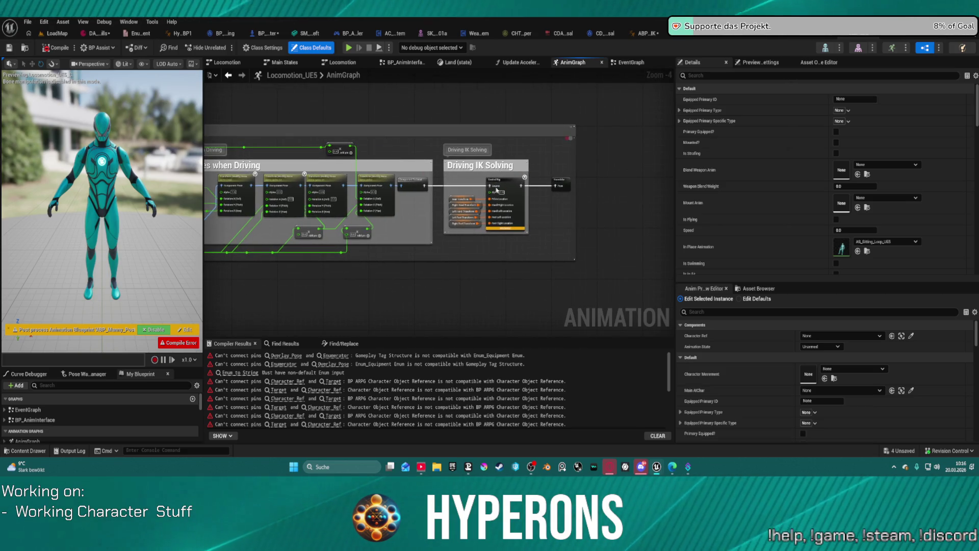
mouse_move(496, 190)
left_mouse_down()
mouse_move(415, 225)
mouse_move(515, 202)
left_mouse_up()
scroll(601, 212, "up", 1)
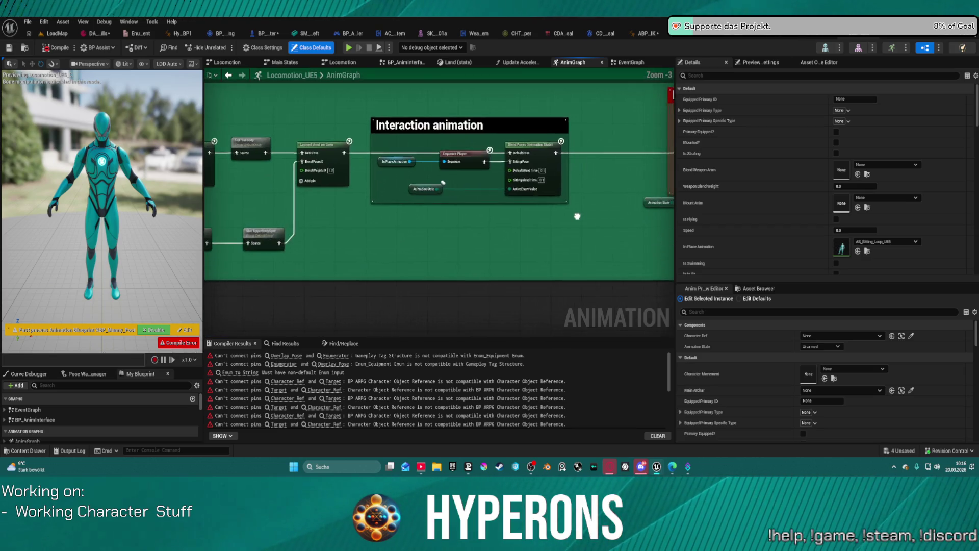
left_click_drag(577, 216, 127, 214)
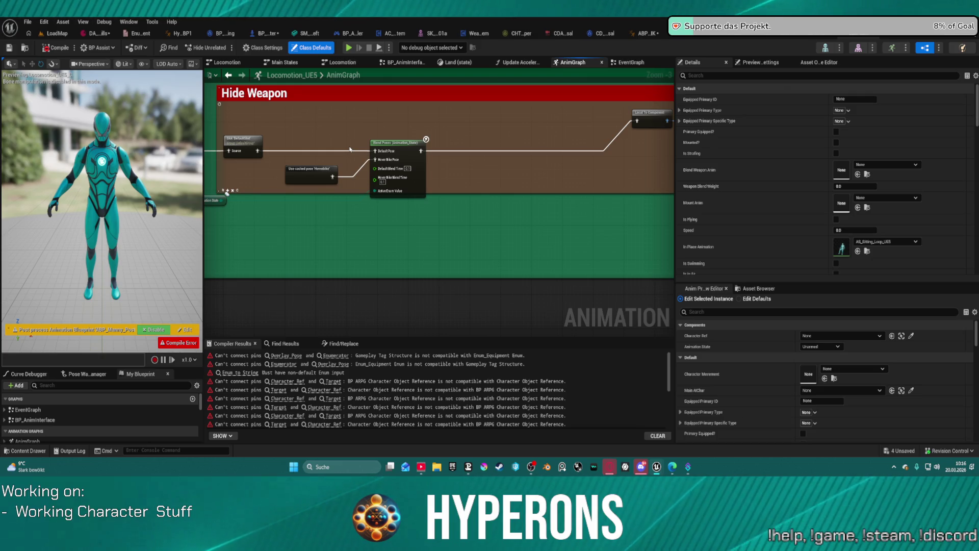
left_click_drag(538, 209, 316, 204)
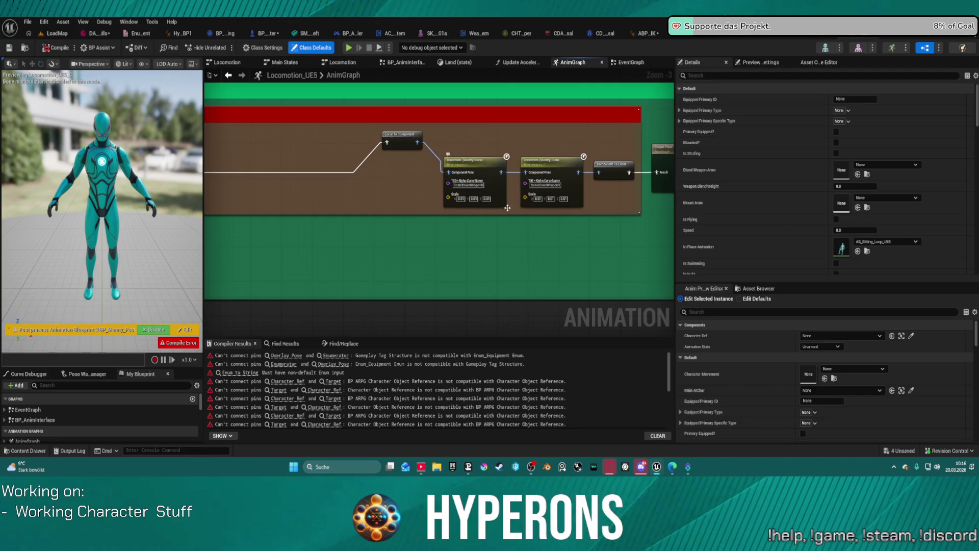
- Reposition Local To Component, inspect Transform (Modify) Bone, and marquee-select the cached-pose and Blend Poses nodes
right_click(629, 201)
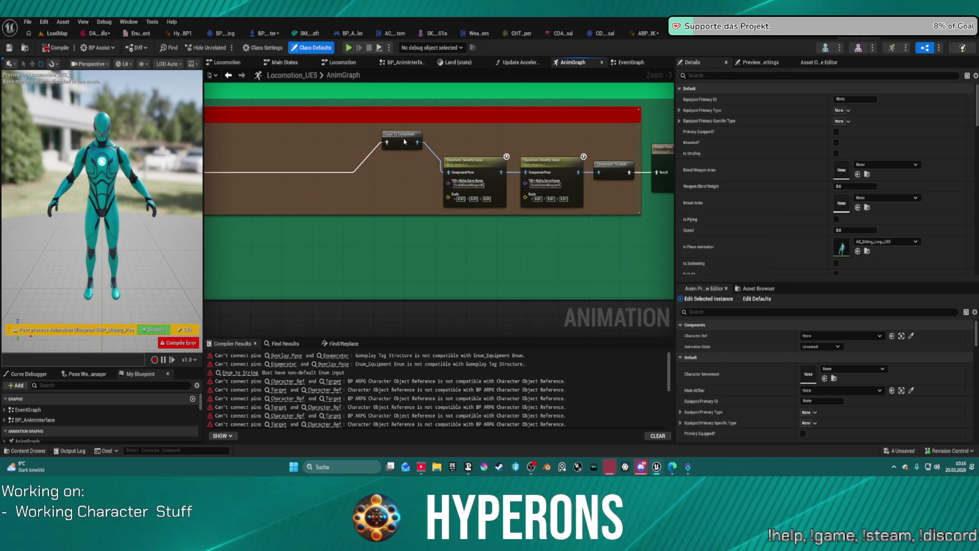
left_click_drag(404, 140, 379, 170)
left_click(479, 166)
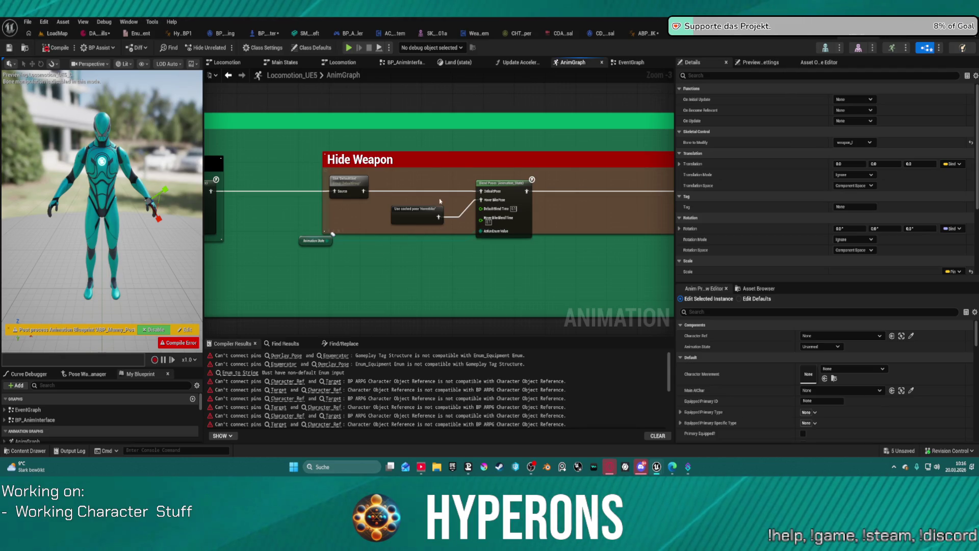
mouse_move(401, 184)
left_mouse_down()
mouse_move(499, 221)
mouse_move(519, 219)
left_mouse_up()
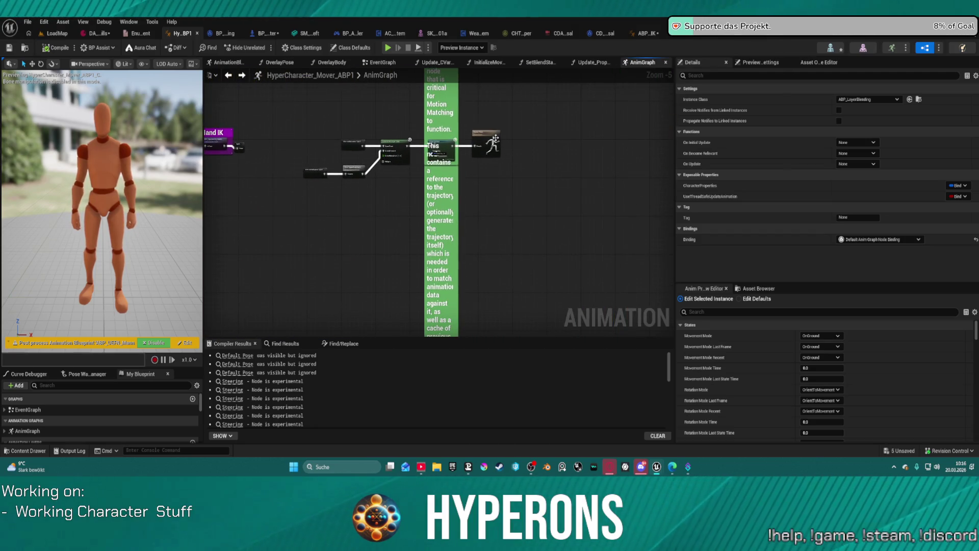
- Shift Output Pose and Pose History right, paste the cached-pose and Blend Poses nodes, then return to Locomotion_UE5
left_click_drag(495, 138, 607, 139)
scroll(498, 137, "up", 2)
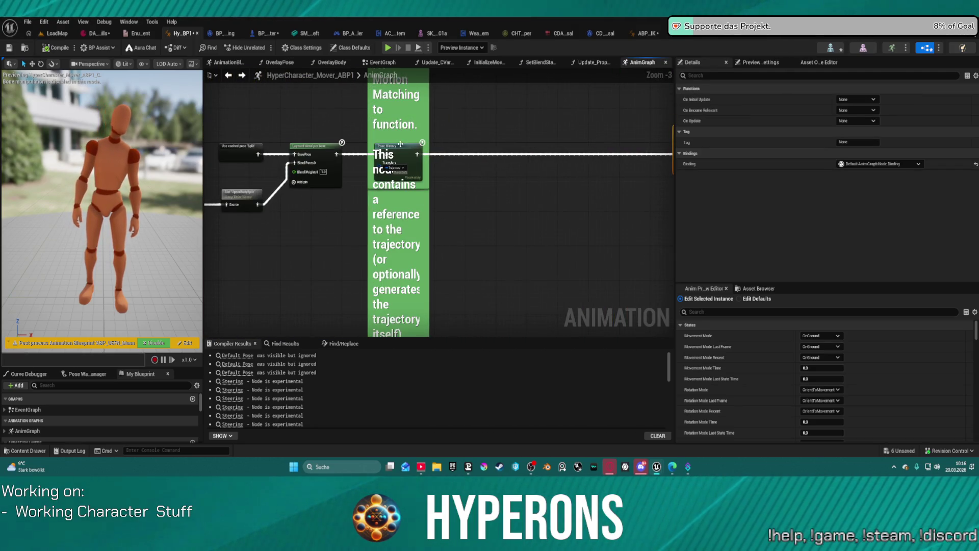
left_click_drag(400, 145, 651, 147)
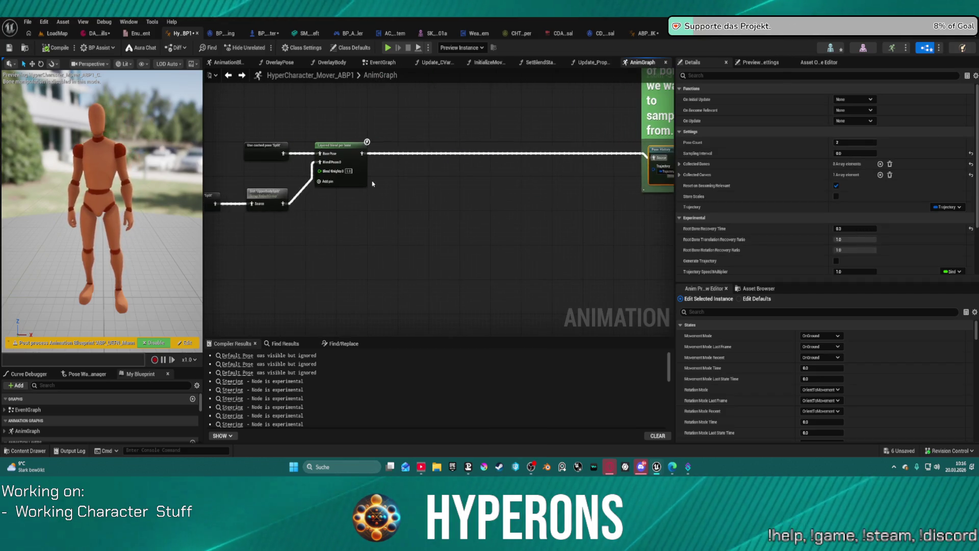
left_click(408, 184)
key("ctrl+v")
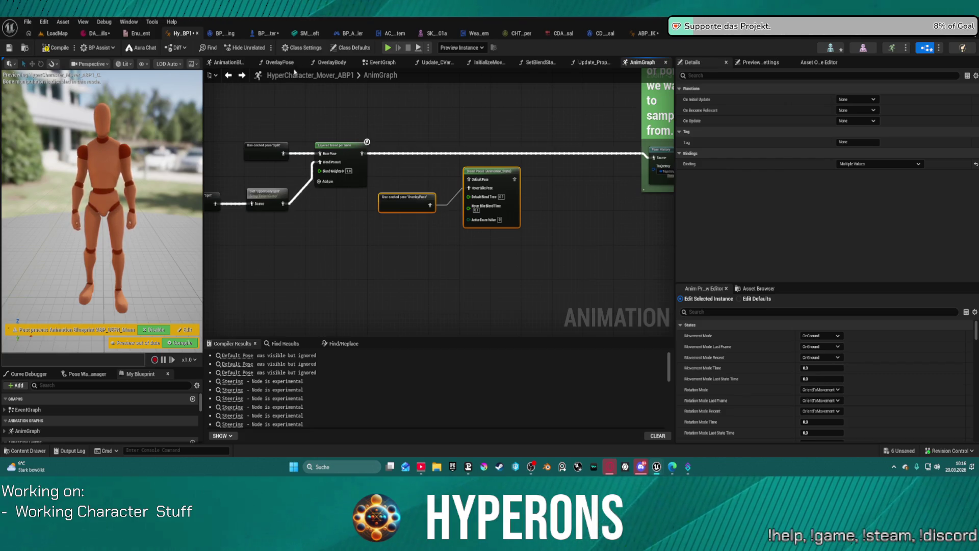
left_click(855, 36)
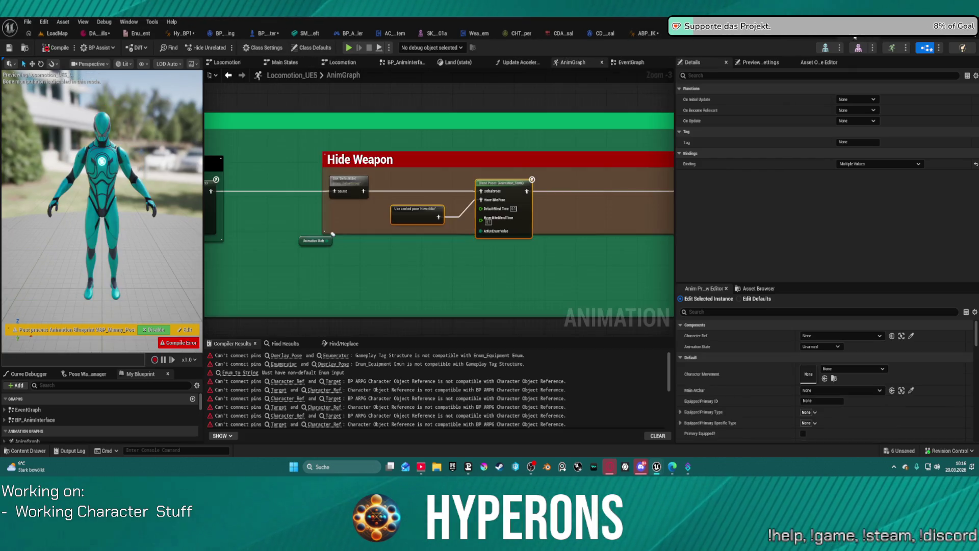
scroll(406, 164, "down", 3)
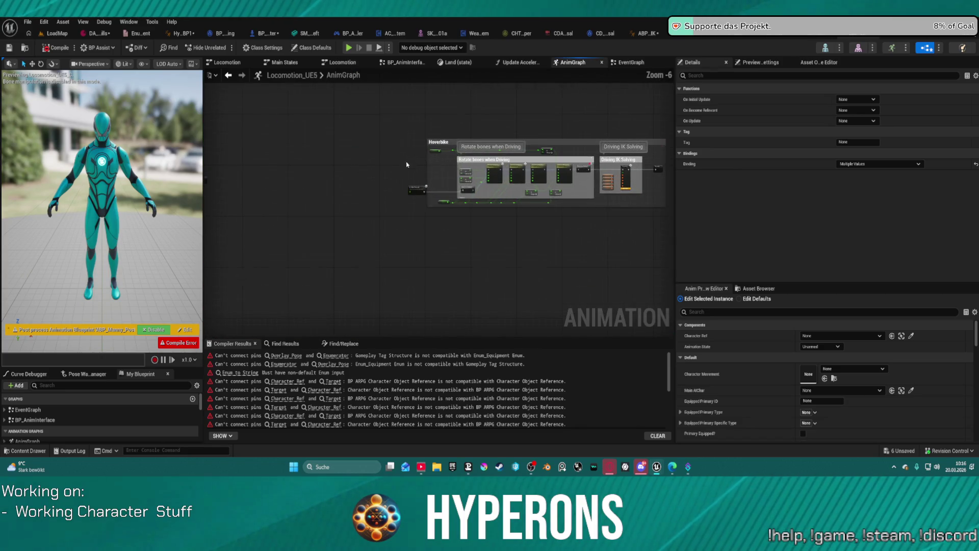
mouse_move(363, 124)
left_mouse_down()
mouse_move(665, 232)
mouse_move(651, 227)
left_mouse_up()
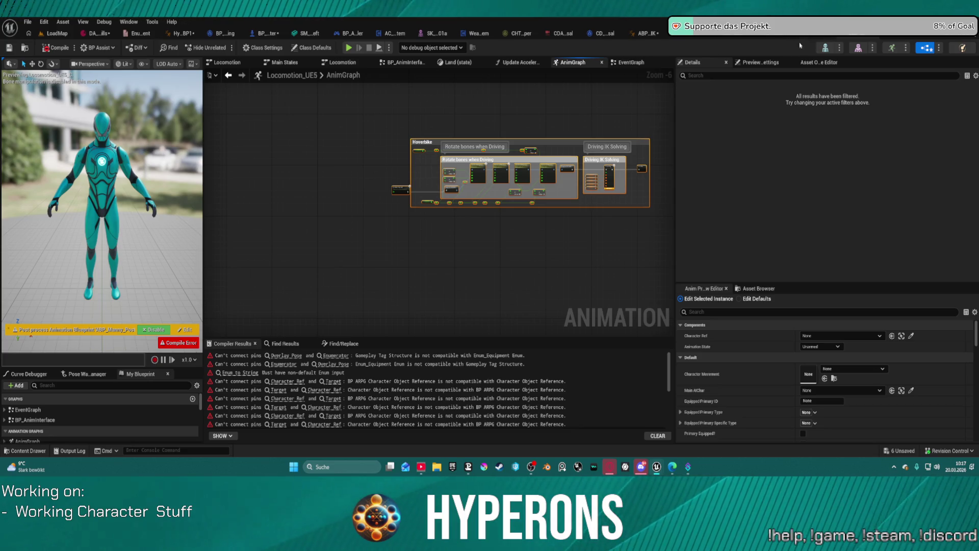
left_click(181, 33)
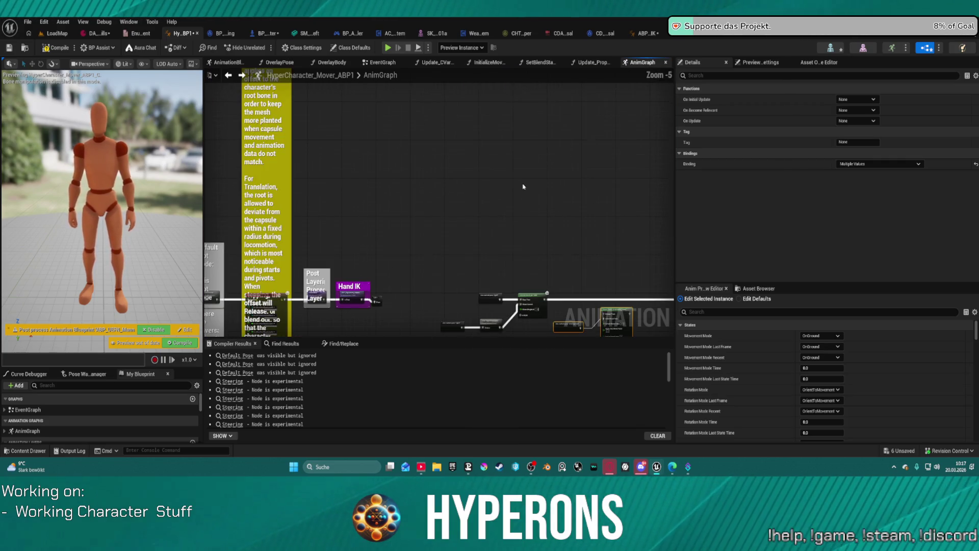
key("ctrl+v")
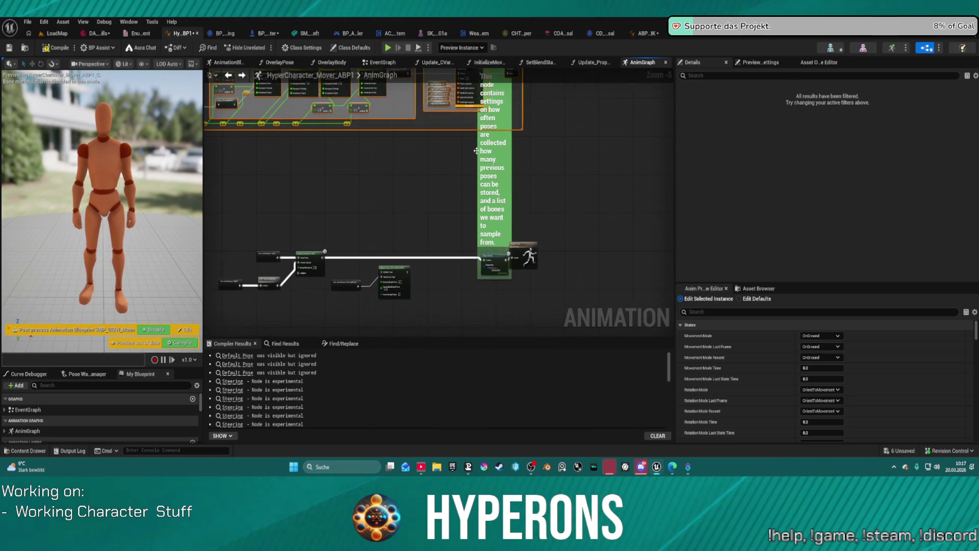
mouse_move(554, 169)
left_mouse_down()
mouse_move(537, 167)
mouse_move(494, 116)
mouse_move(631, 158)
left_mouse_up()
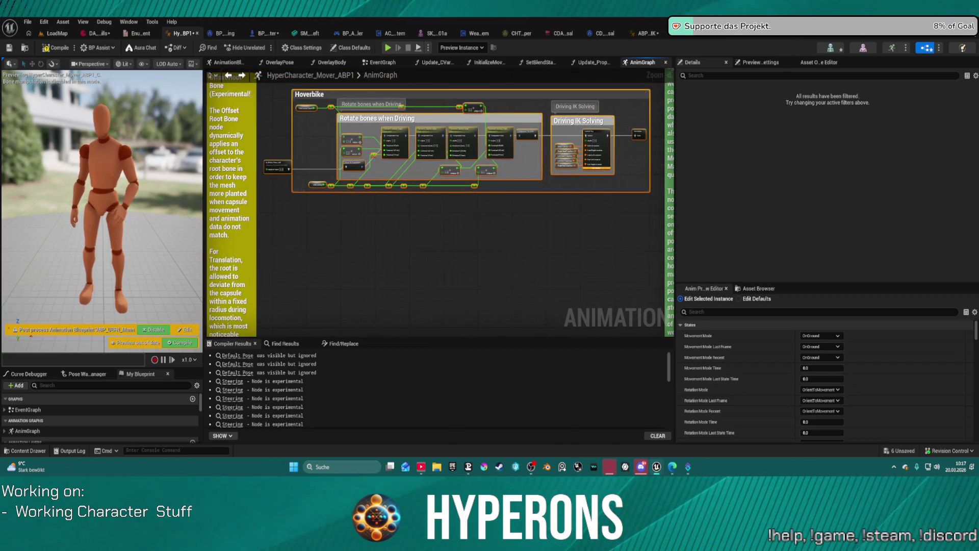
scroll(481, 271, "down", 3)
mouse_move(481, 271)
left_mouse_down()
mouse_move(485, 234)
mouse_move(463, 122)
left_mouse_up()
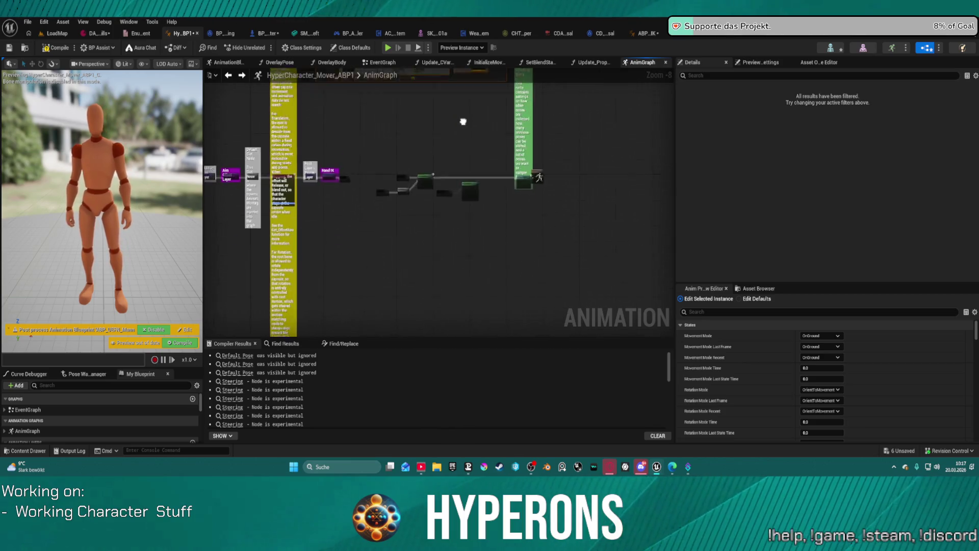
scroll(541, 164, "up", 7)
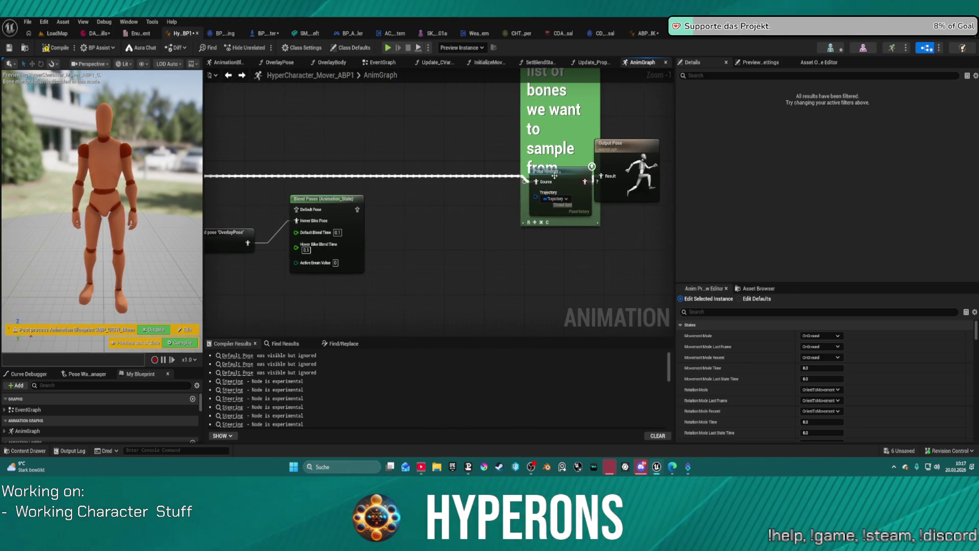
scroll(567, 166, "down", 4)
left_click_drag(244, 168, 493, 162)
mouse_move(438, 204)
left_mouse_down()
mouse_move(647, 194)
mouse_move(232, 214)
mouse_move(335, 224)
mouse_move(294, 239)
left_mouse_up()
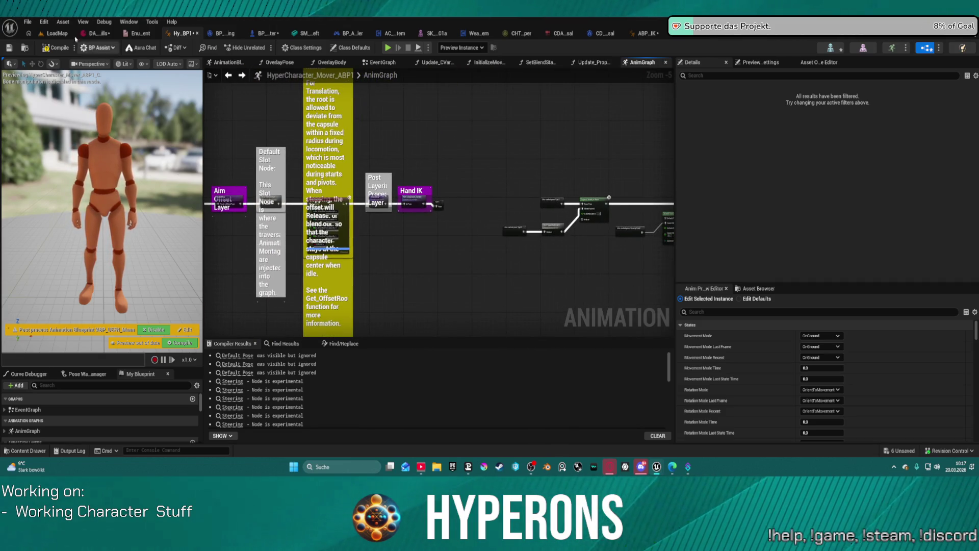
- Lower the Auto Size Comments Default Font Size in Editor Preferences
left_click(44, 22)
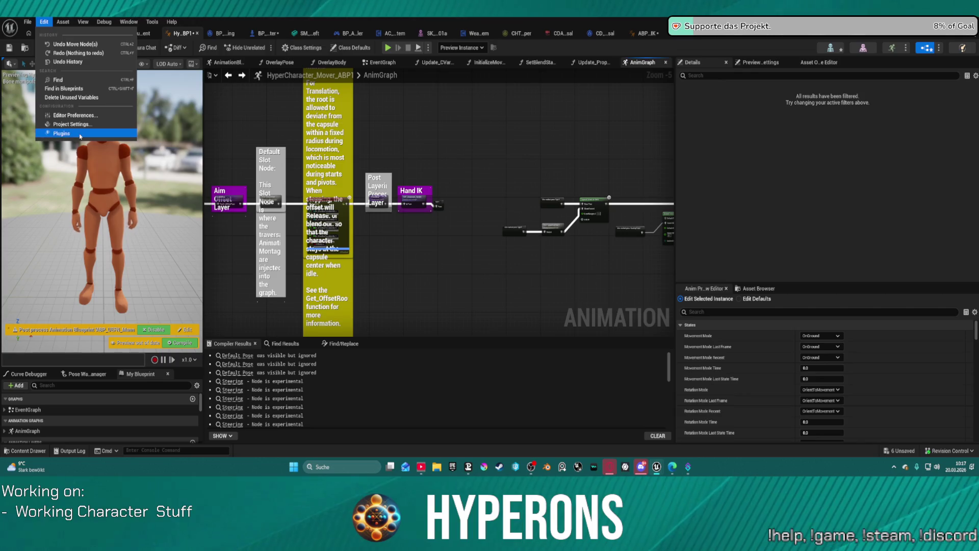
left_click(61, 134)
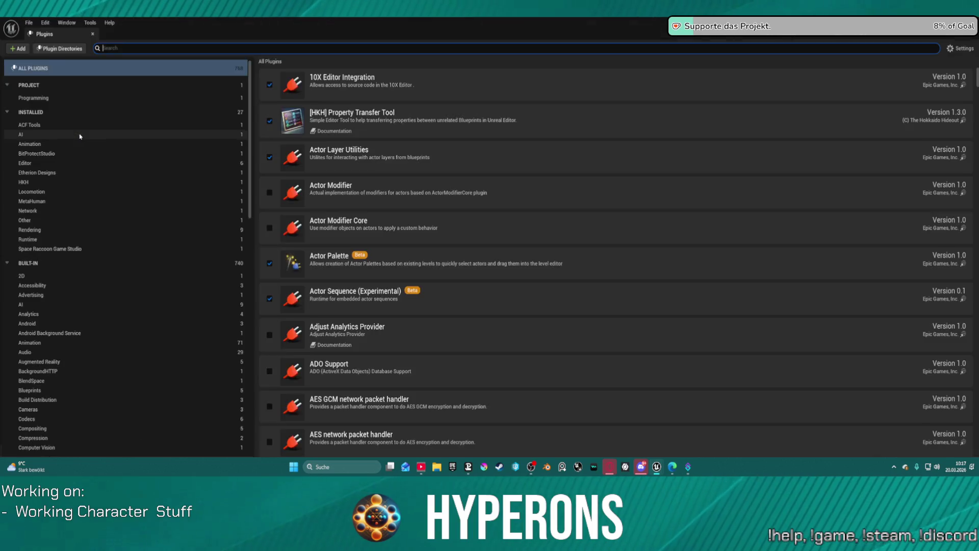
left_click(92, 33)
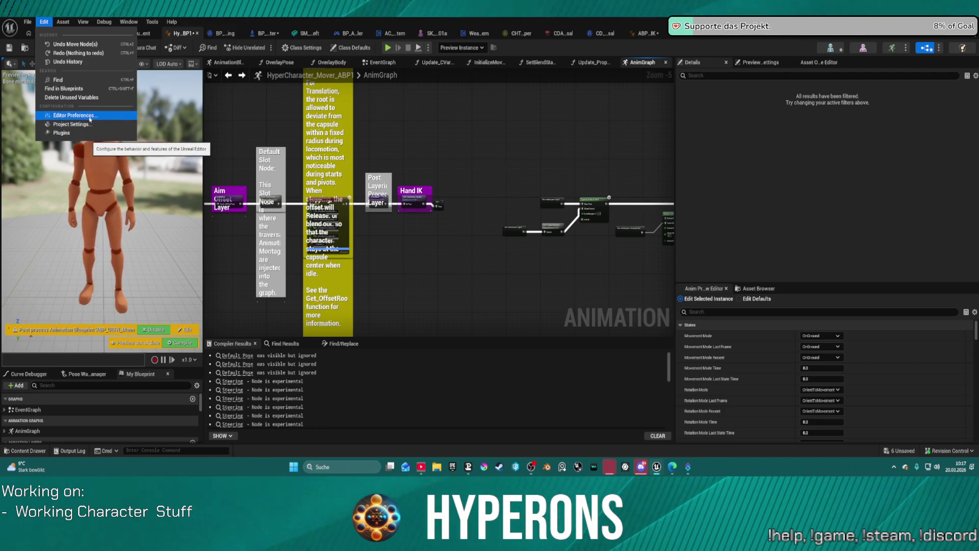
left_click(90, 116)
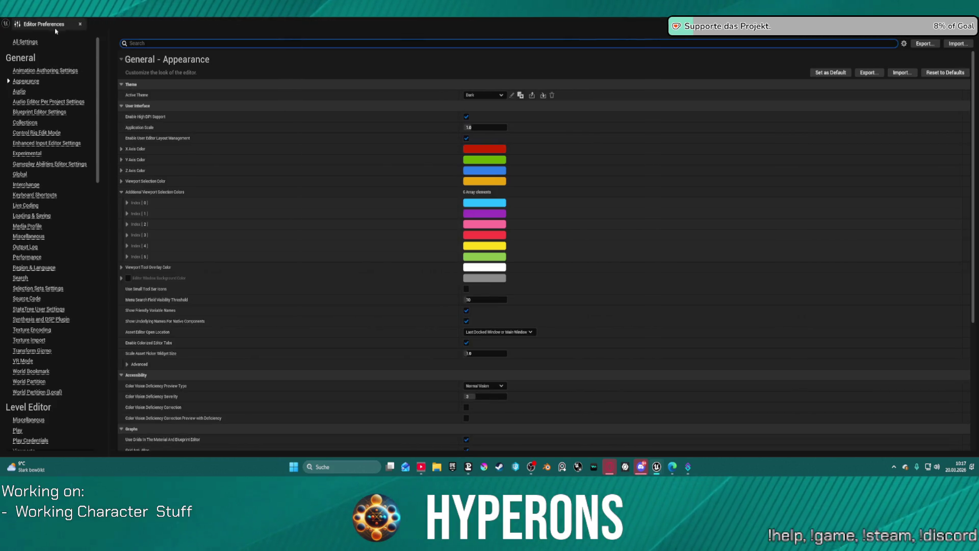
scroll(45, 313, "down", 10)
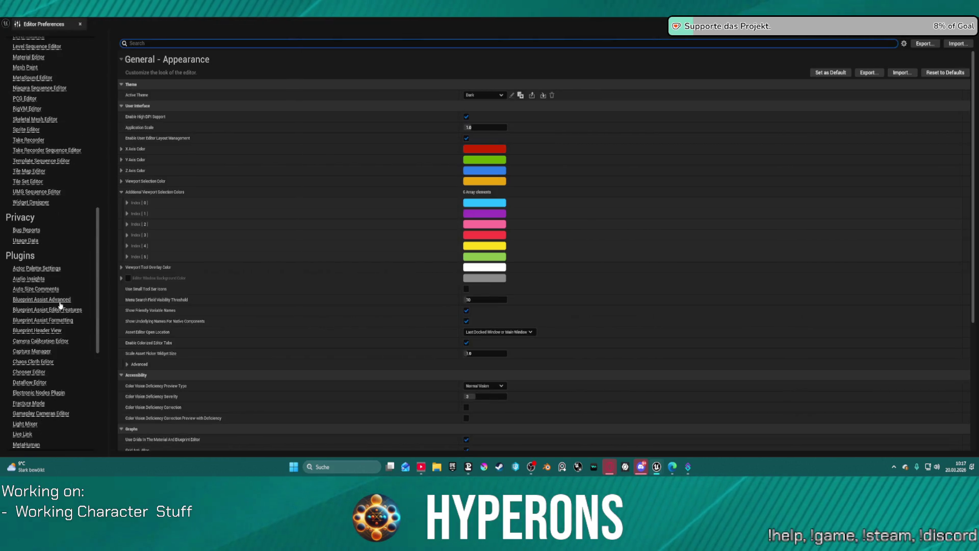
left_click(52, 290)
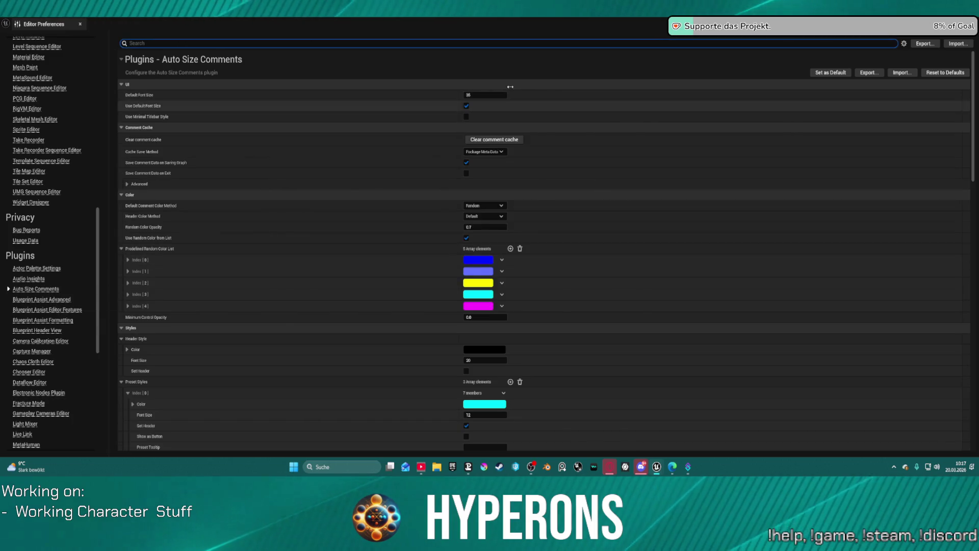
left_click(485, 94)
type("18")
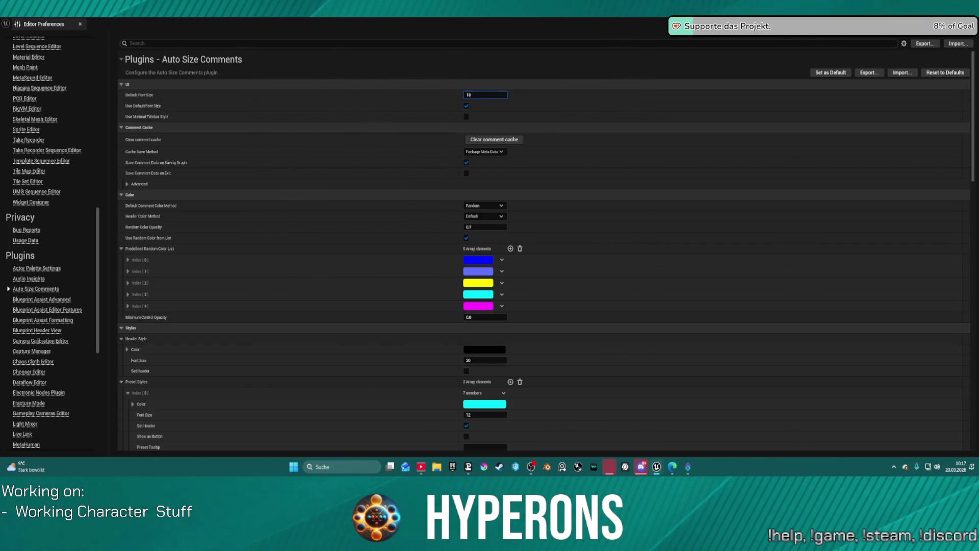
left_click(80, 24)
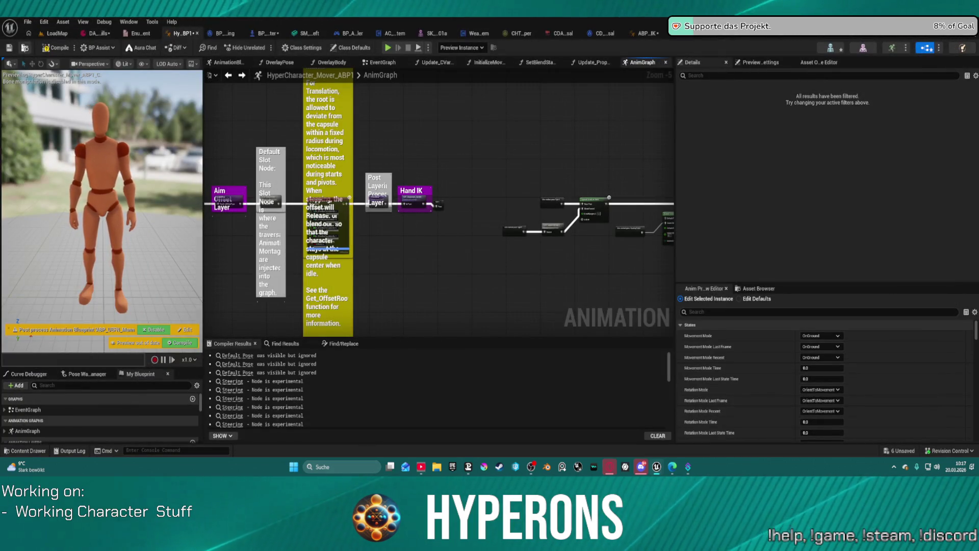
- Close HyperCharacter_Mover_ABP1 and reopen it from the Content Drawer
key("ctrl+space")
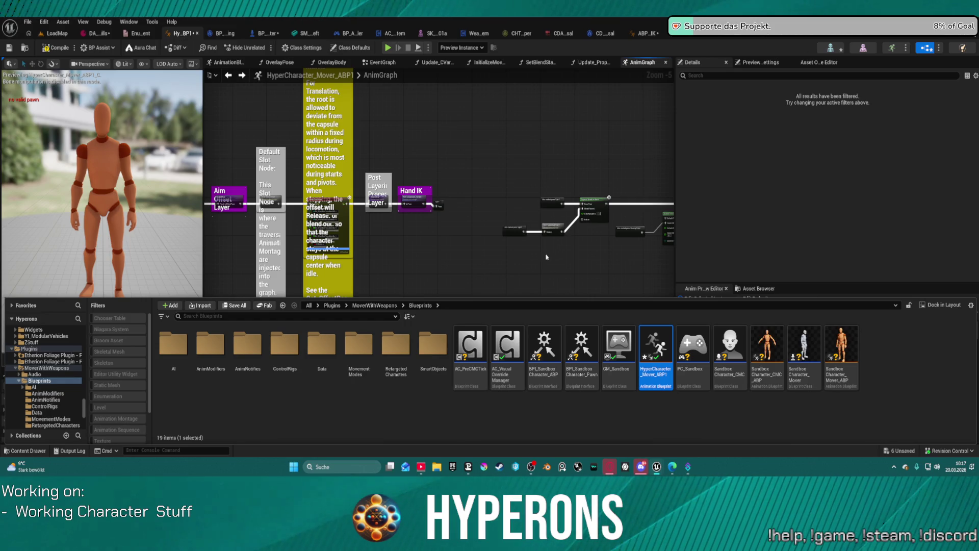
middle_click(182, 34)
key("ctrl+space")
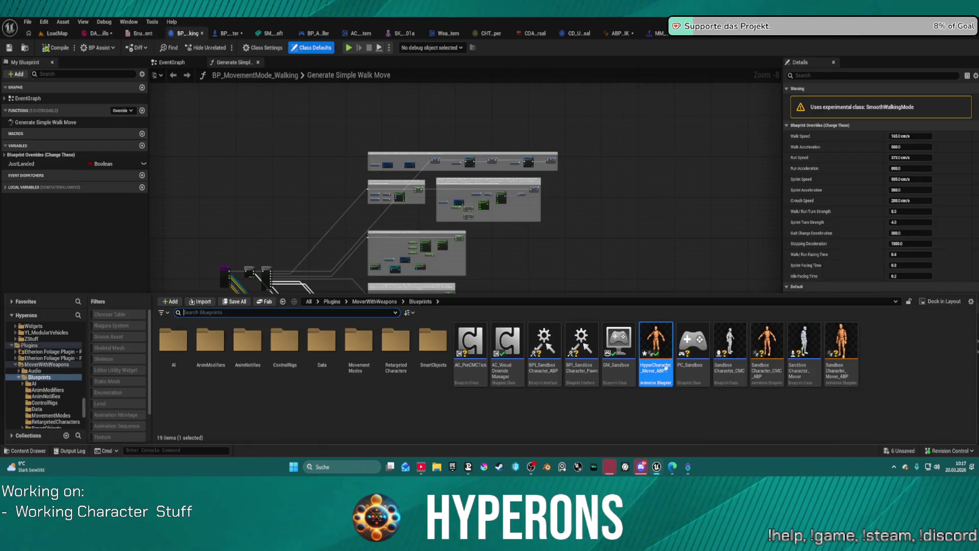
double_click(657, 351)
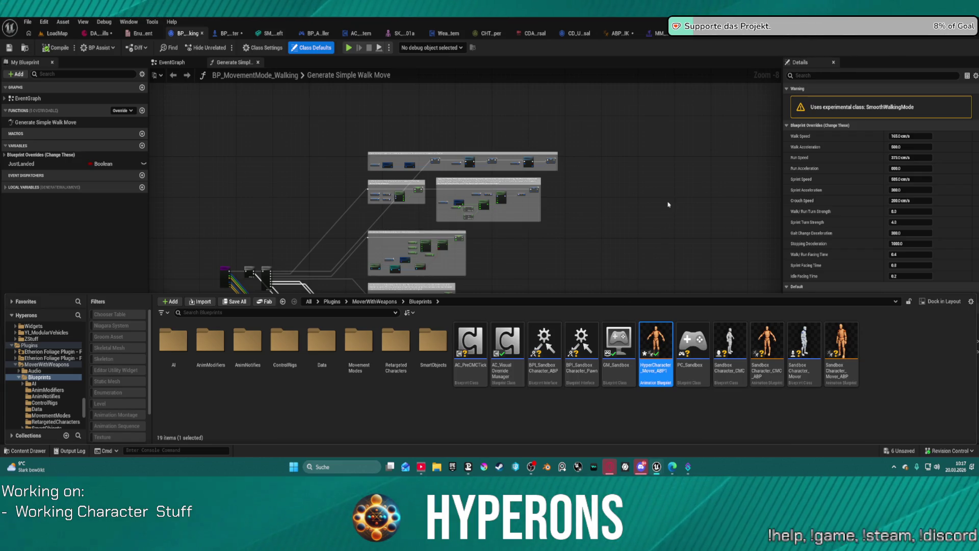
- Shift the Output Pose and Pose History nodes further right to make room
scroll(442, 164, "up", 6)
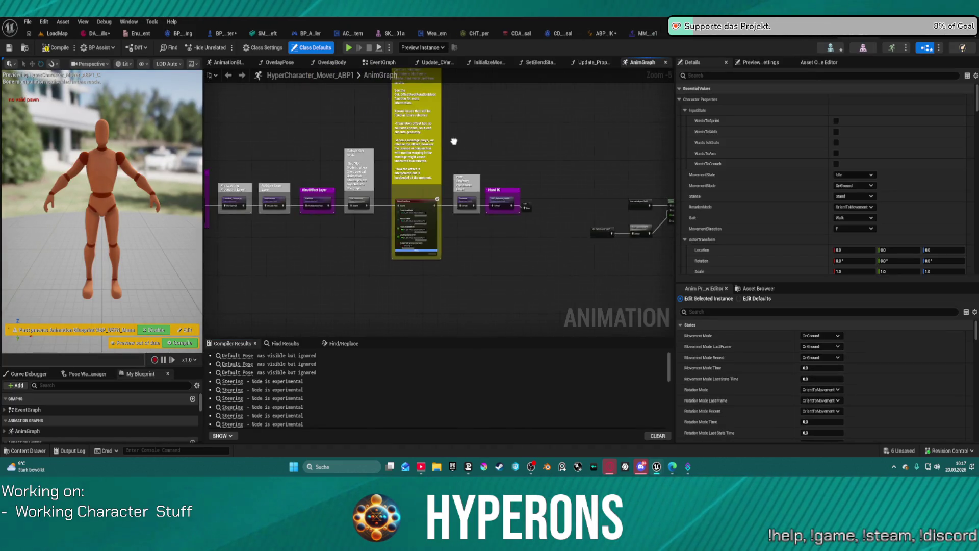
scroll(534, 107, "down", 7)
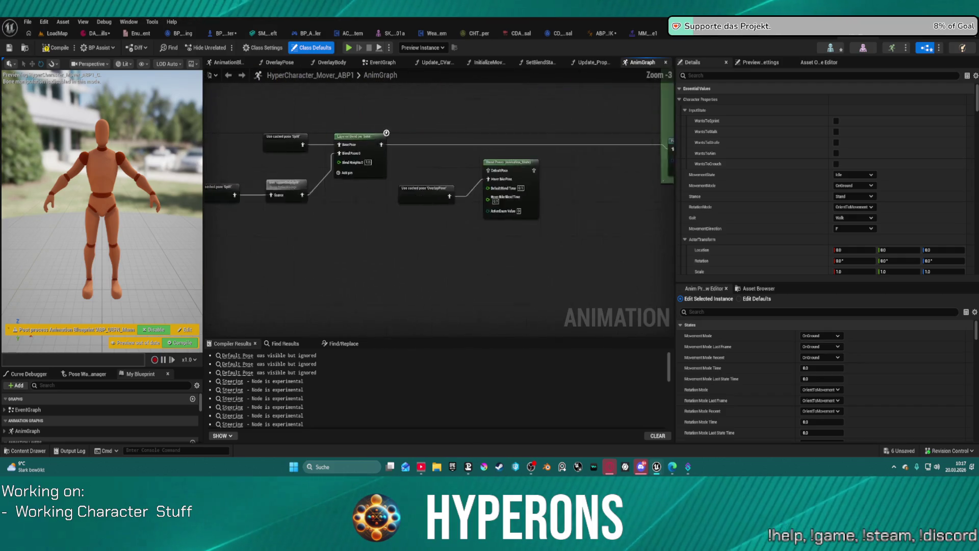
left_click_drag(478, 292, 537, 216)
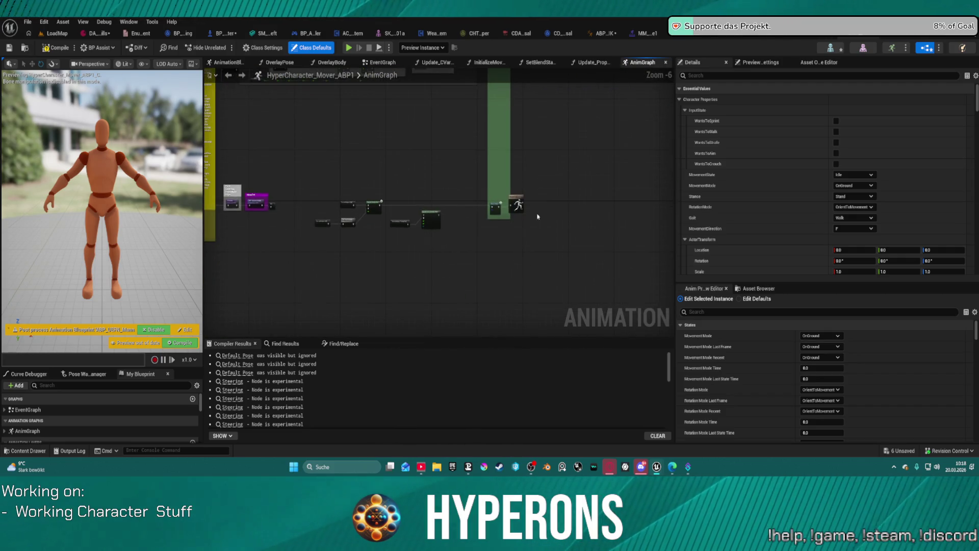
left_click(495, 206)
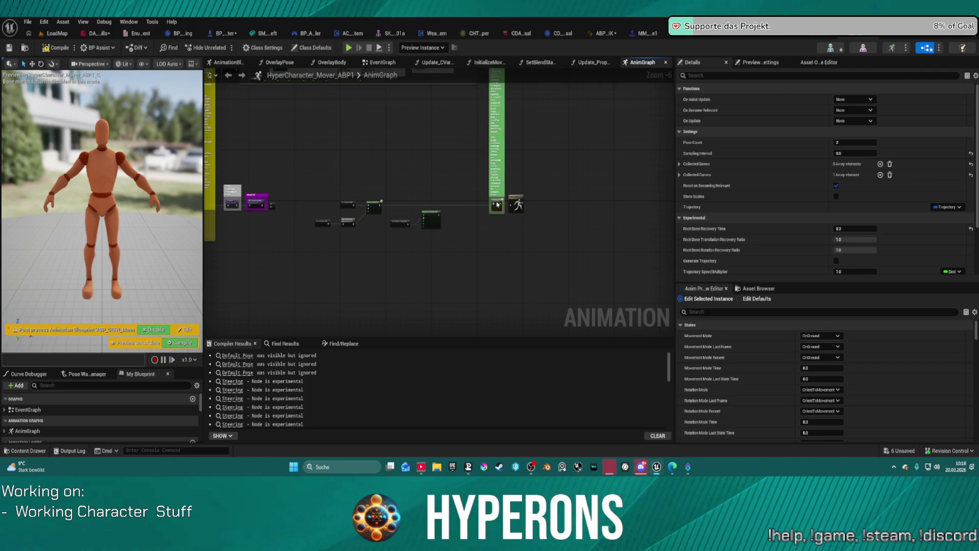
mouse_move(499, 203)
left_mouse_down()
mouse_move(505, 241)
mouse_move(458, 296)
mouse_move(493, 219)
left_mouse_up()
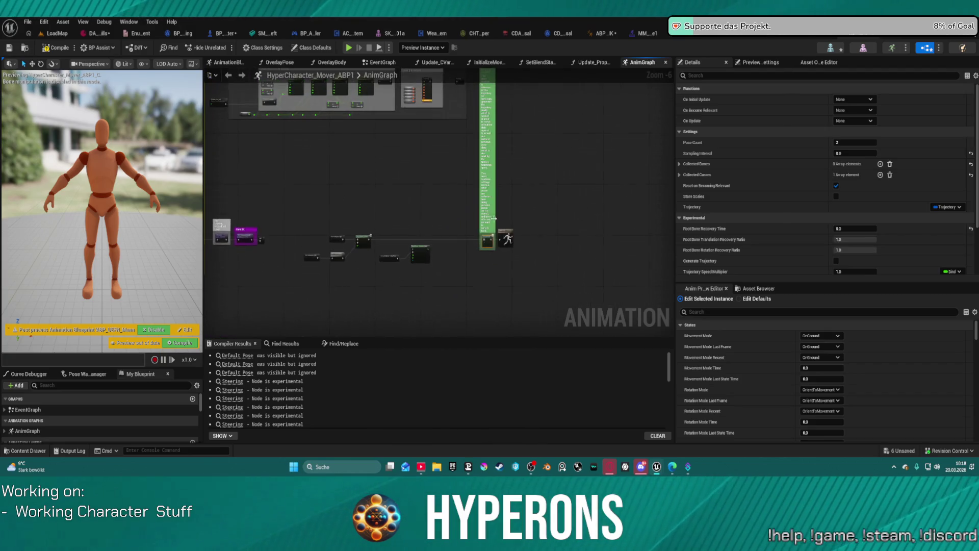
scroll(505, 239, "up", 6)
scroll(571, 246, "down", 3)
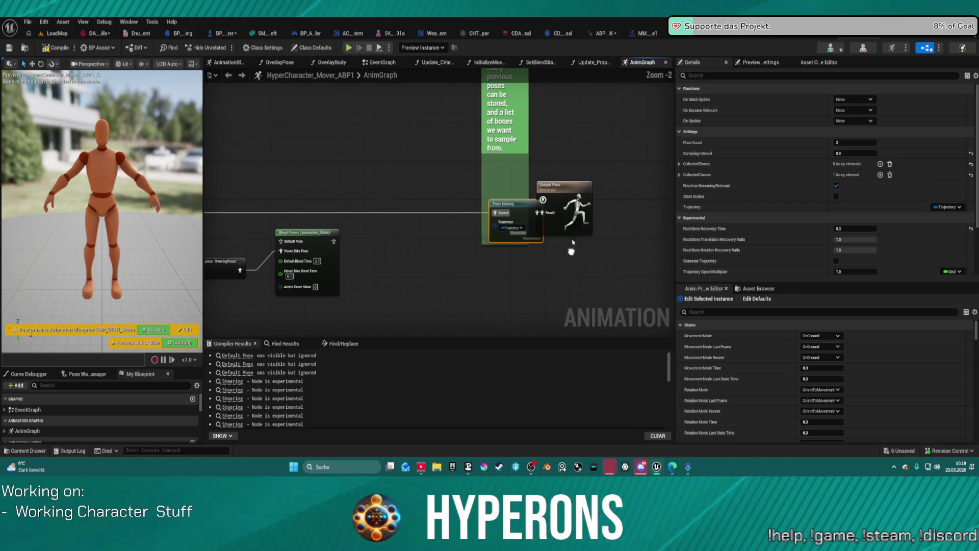
left_click_drag(568, 179, 645, 179)
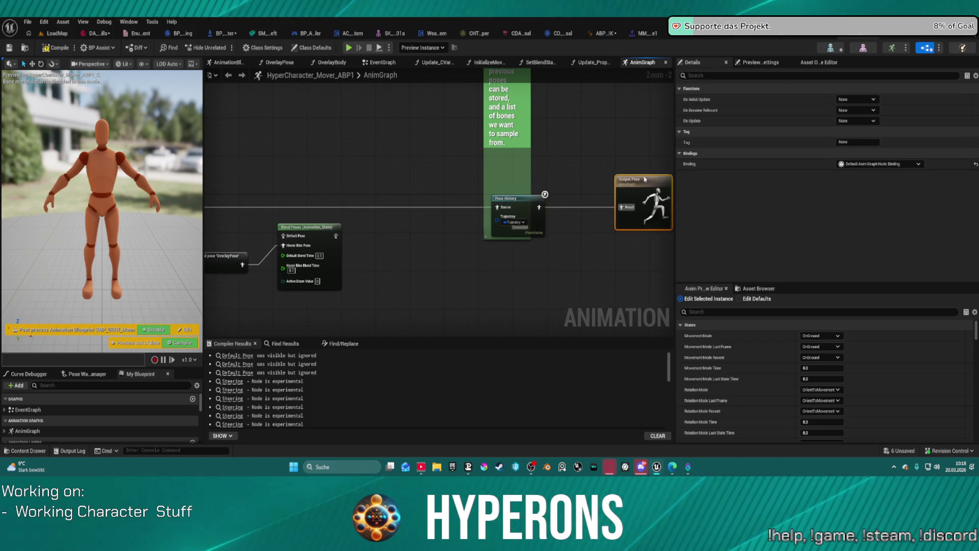
left_click_drag(541, 197, 587, 192)
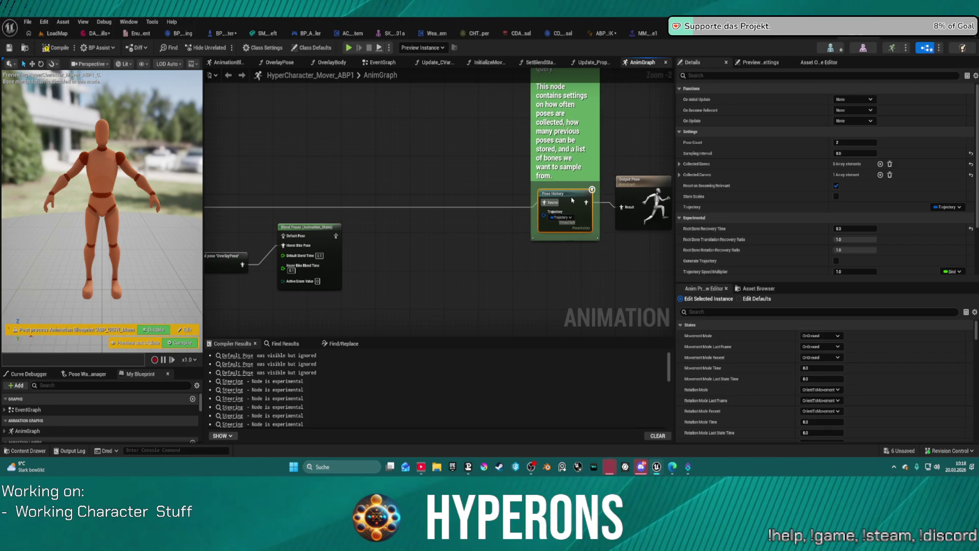
mouse_move(444, 216)
left_mouse_down()
mouse_move(495, 214)
mouse_move(557, 186)
mouse_move(514, 209)
mouse_move(576, 201)
mouse_move(549, 233)
left_mouse_up()
- Wire the layered blend output into Blend Poses' Default Pose and move the cached OverlayPose beside it
left_click(577, 200)
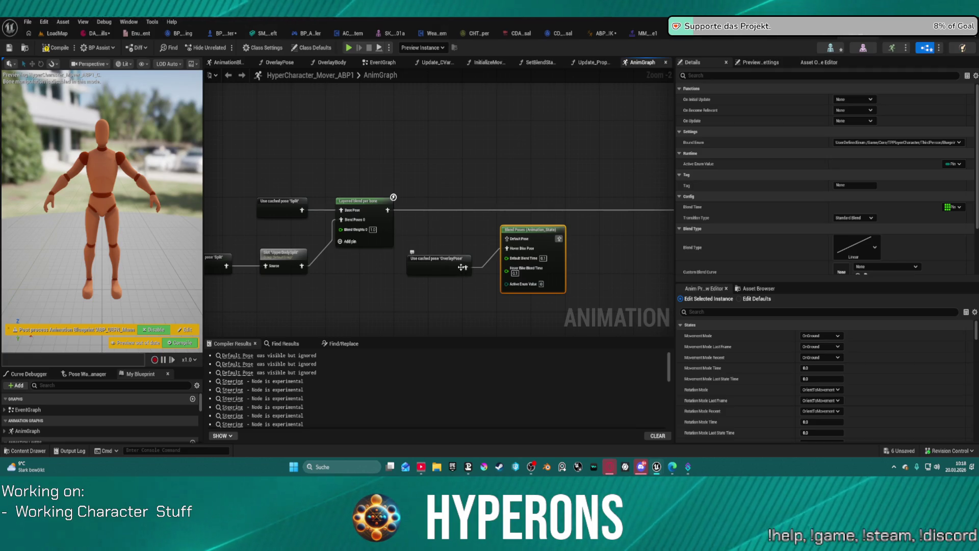
left_click_drag(520, 191, 427, 228)
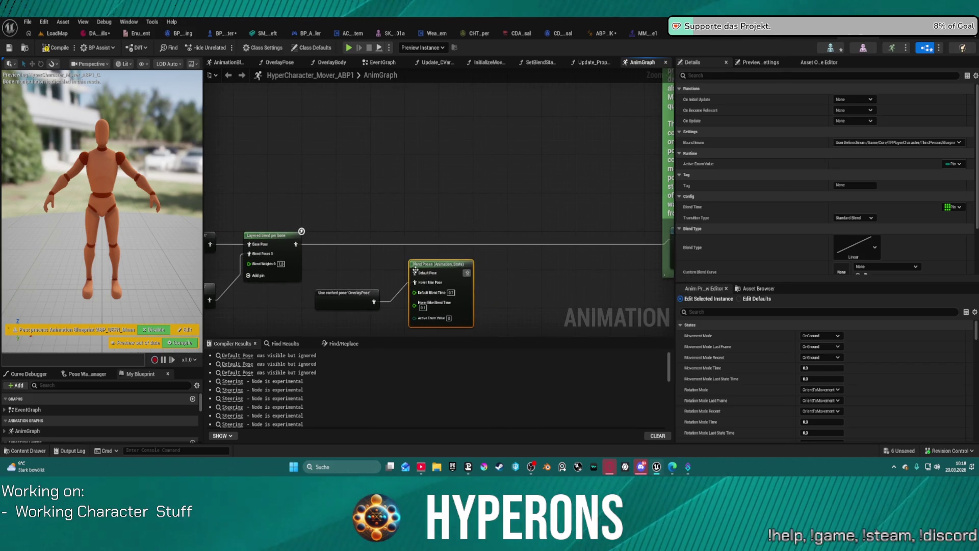
left_click_drag(415, 272, 298, 244)
mouse_move(502, 264)
left_mouse_down()
mouse_move(325, 281)
mouse_move(481, 212)
left_mouse_up()
mouse_move(291, 269)
left_mouse_down()
mouse_move(308, 272)
mouse_move(356, 226)
mouse_move(327, 203)
mouse_move(313, 267)
left_mouse_up()
left_click(452, 260)
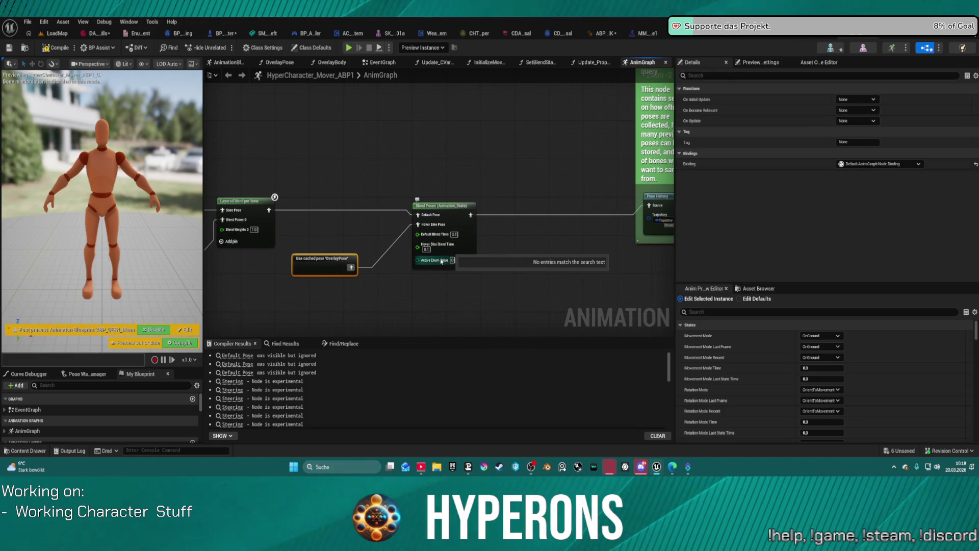
left_click(379, 301)
- Delete the Split, cached Split, UpperBodySplit and Layered blend per bone nodes, rewiring Hand IK onward
left_click_drag(379, 301, 554, 308)
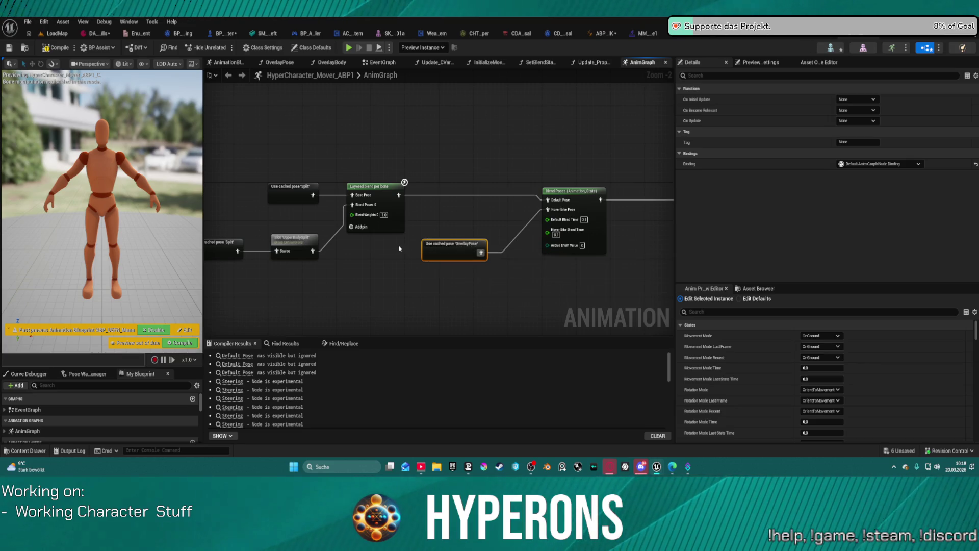
mouse_move(479, 244)
left_mouse_down()
mouse_move(611, 255)
mouse_move(575, 214)
mouse_move(389, 258)
left_mouse_up()
mouse_move(481, 267)
left_mouse_down()
mouse_move(540, 266)
mouse_move(684, 230)
mouse_move(448, 209)
left_mouse_up()
left_click_drag(262, 159, 504, 286)
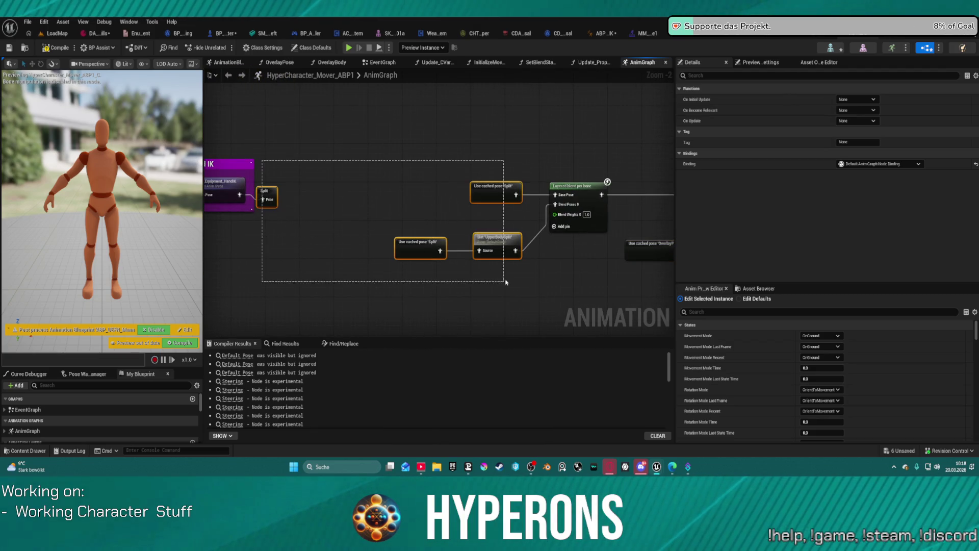
key("Delete")
left_click_drag(238, 194, 568, 194)
left_click_drag(568, 194, 412, 182)
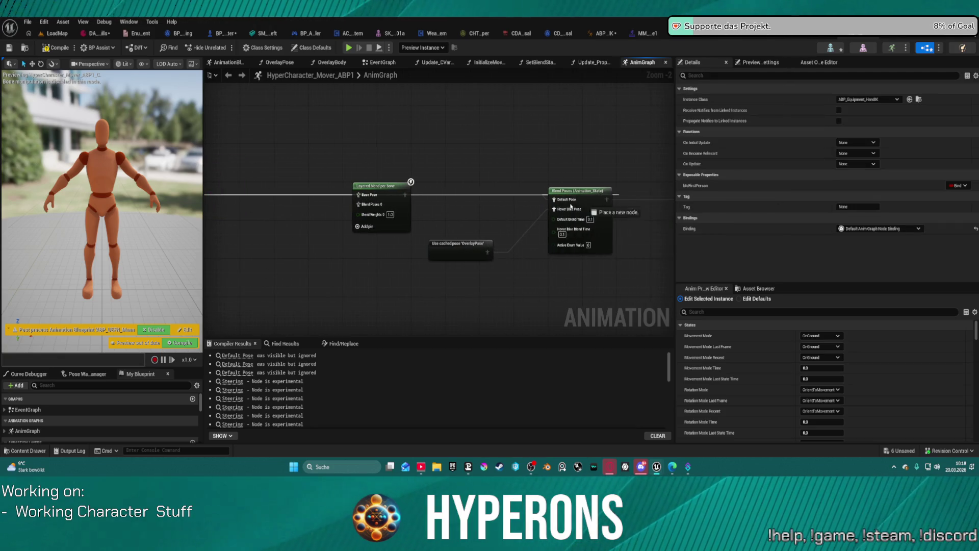
left_click(373, 187)
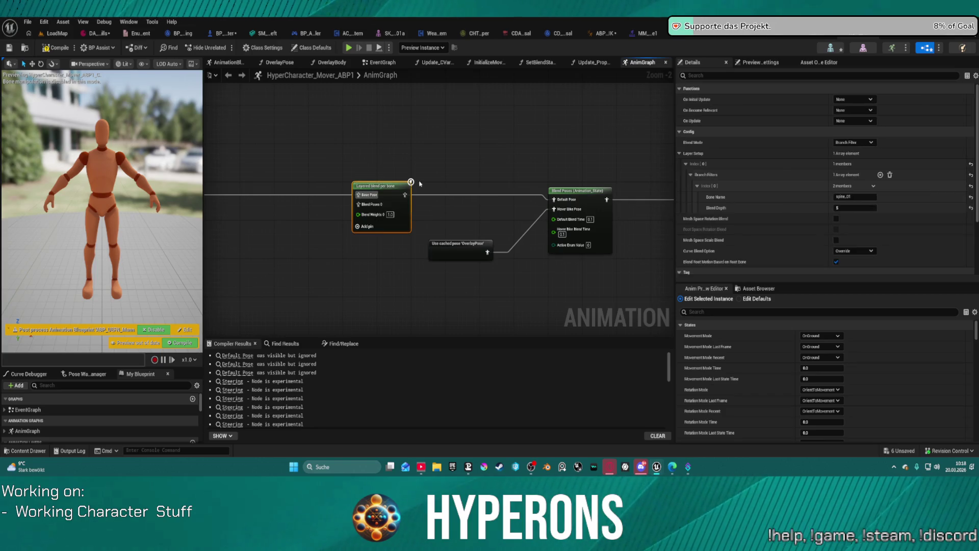
key("Delete")
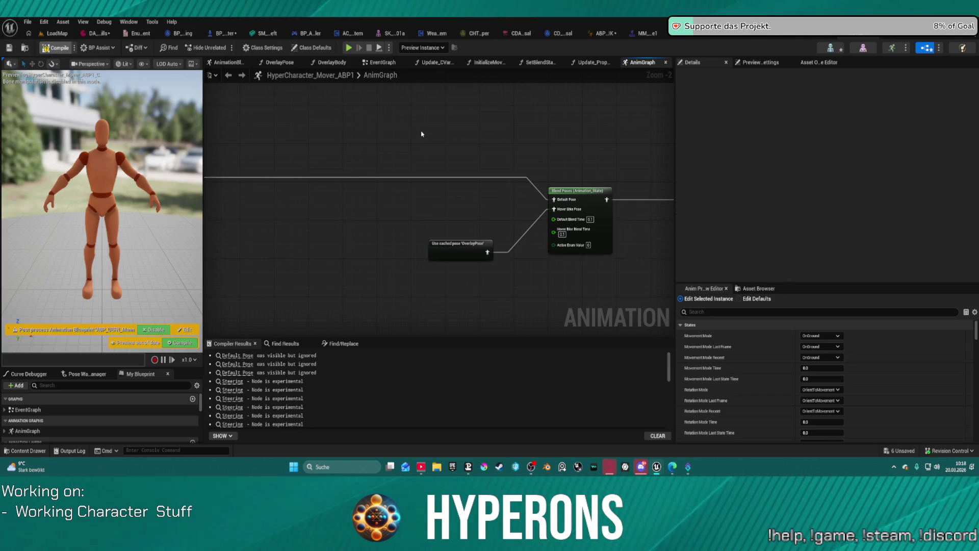
- Compile, locate the Hoverbike section, then switch to the Locomotion_UE5 AnimGraph
key("F7")
scroll(440, 268, "up", 3)
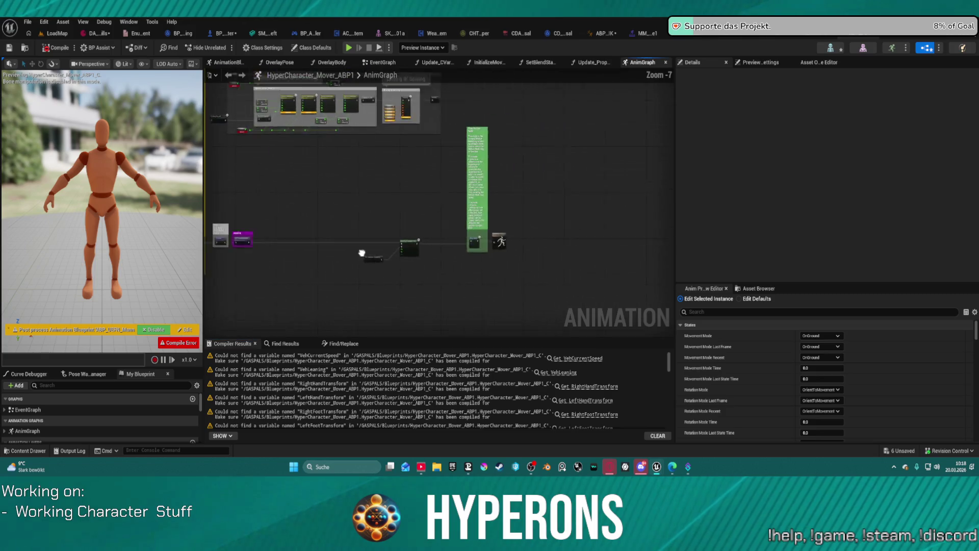
scroll(556, 335, "up", 3)
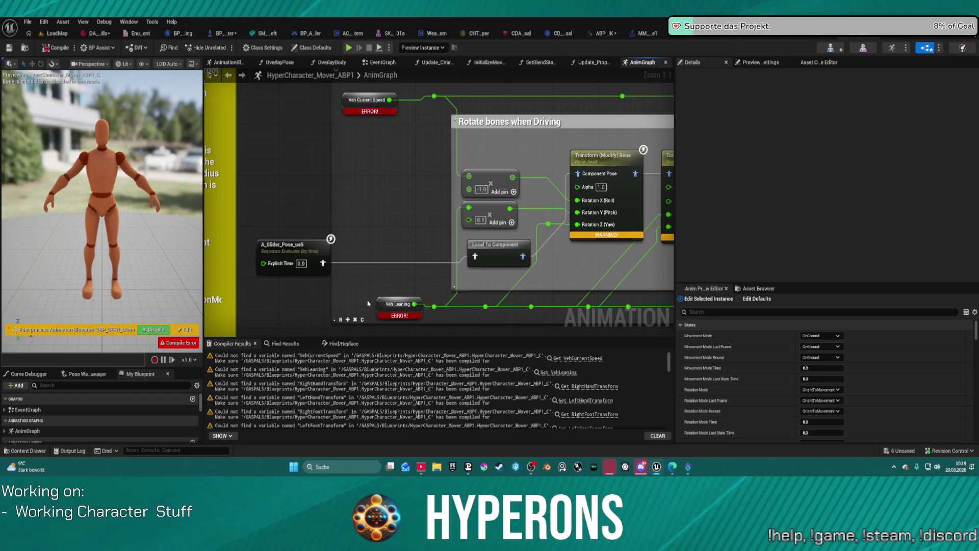
scroll(368, 303, "down", 5)
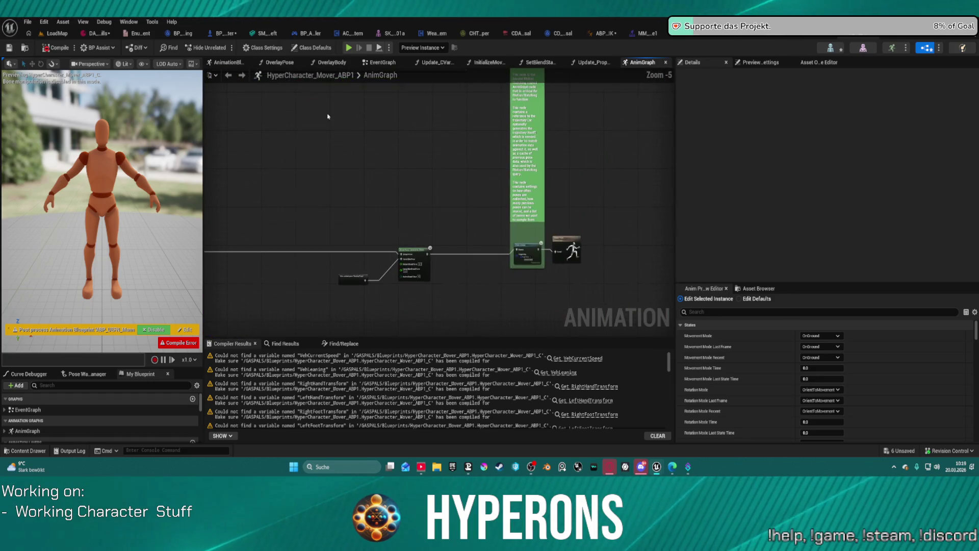
left_click_drag(491, 164, 565, 316)
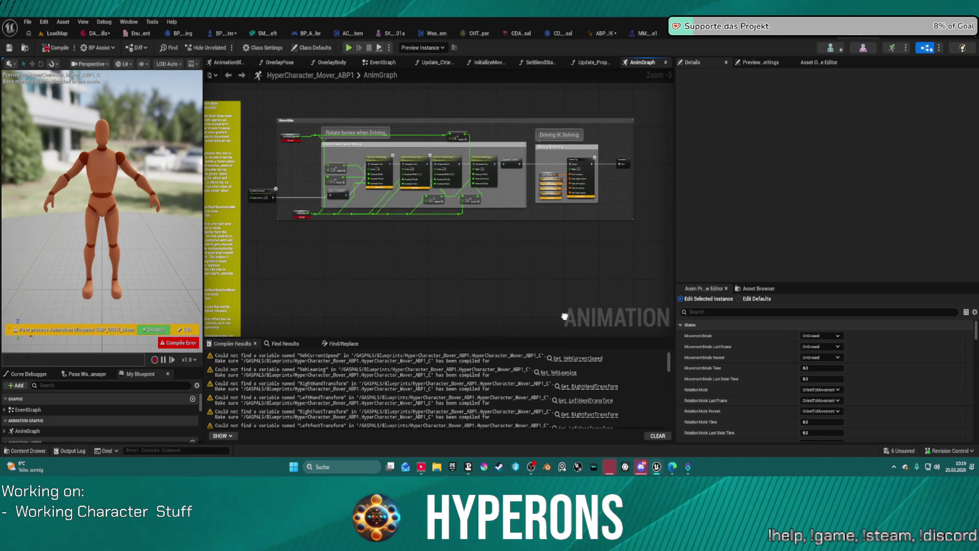
scroll(250, 169, "up", 3)
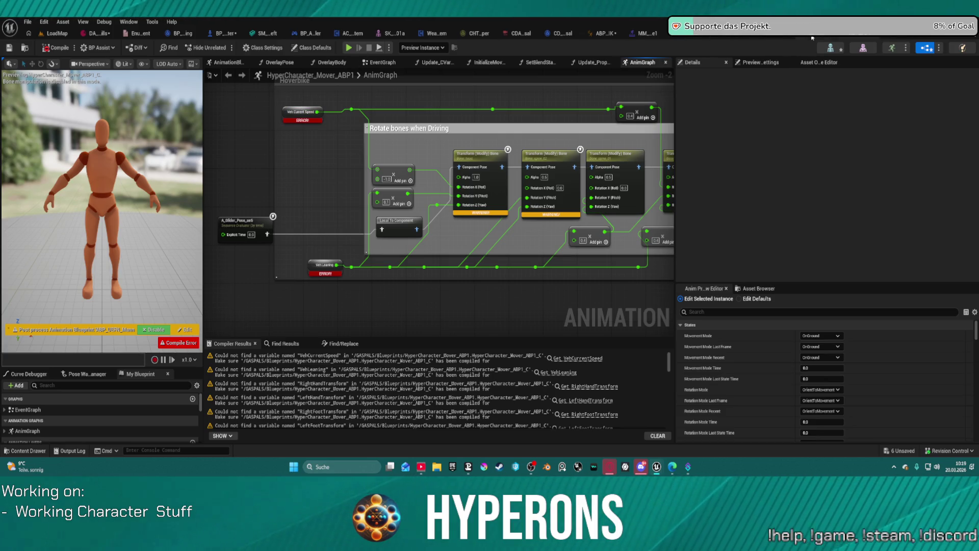
key("ctrl+Tab")
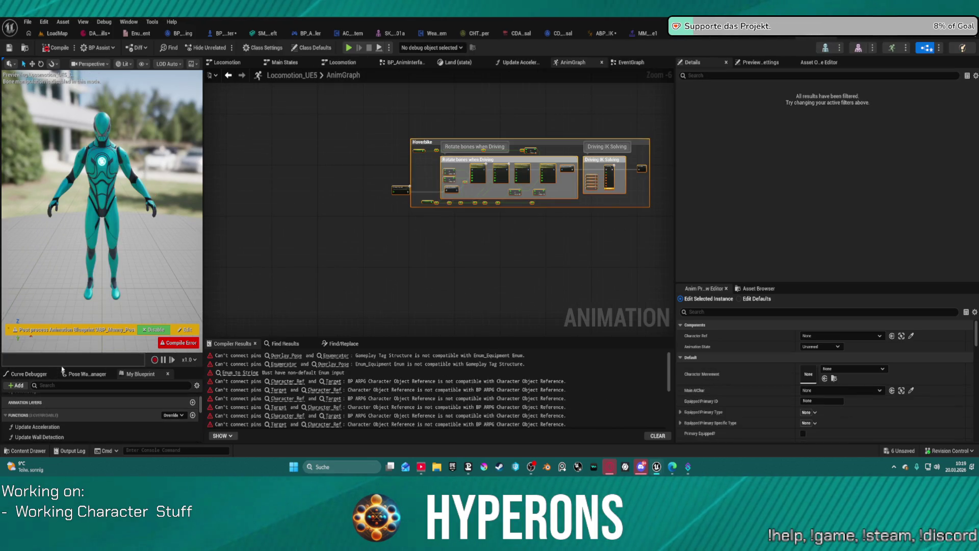
- Enlarge the My Blueprint variable list and check the VehCurrentSpeed getter's actions without changes
left_click_drag(63, 367, 62, 175)
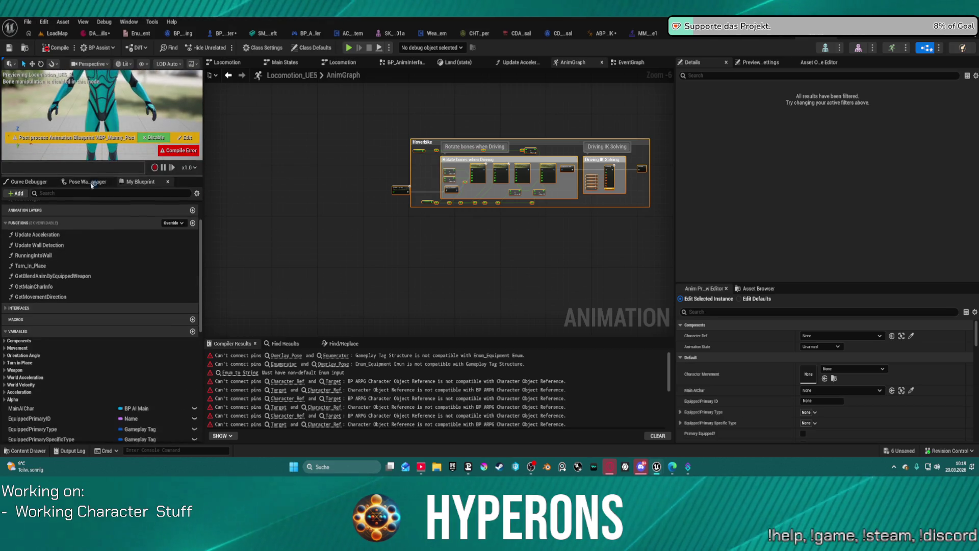
scroll(26, 370, "down", 2)
scroll(9, 379, "down", 5)
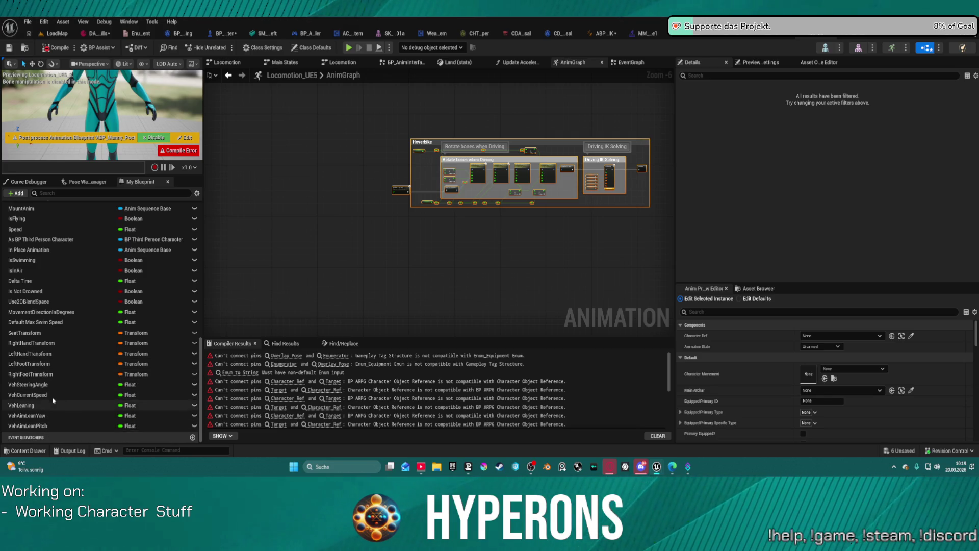
scroll(431, 152, "up", 4)
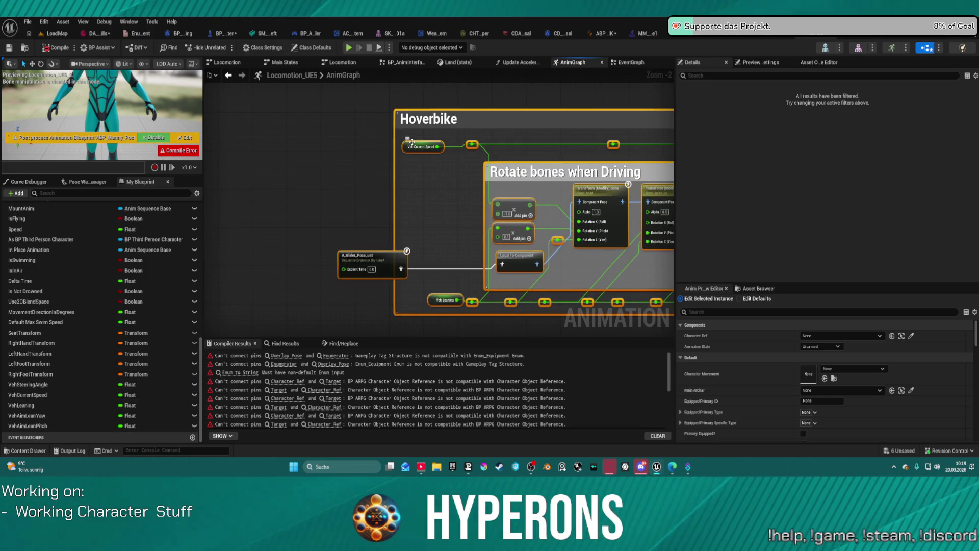
right_click(410, 144)
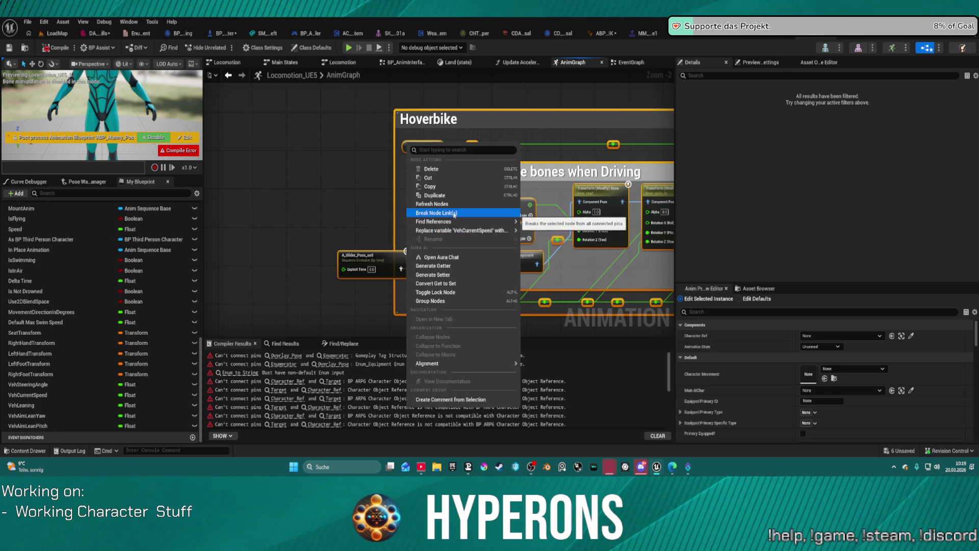
left_click(387, 173)
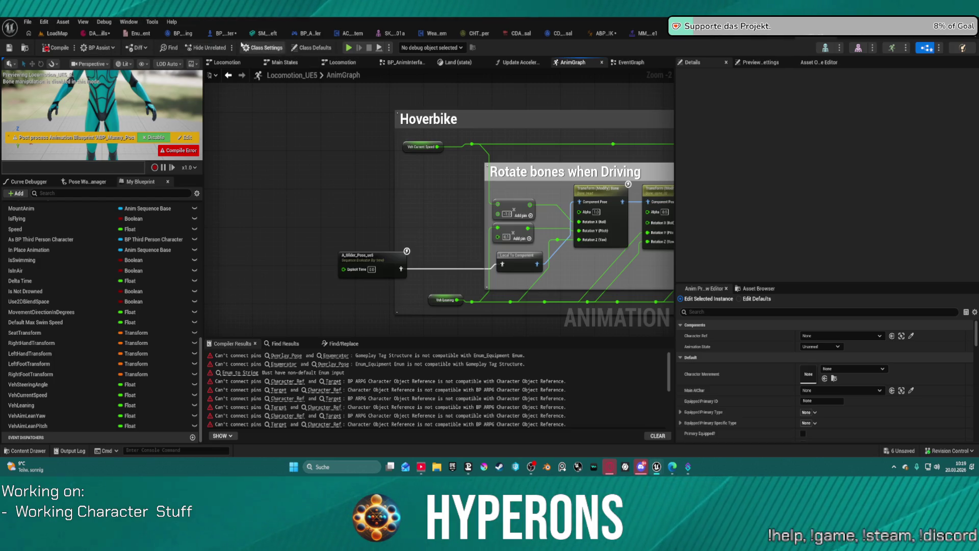
- Create the VehCurrentSpeed variable from its broken getter and file it under a new Hoverbike category
key("alt+Tab")
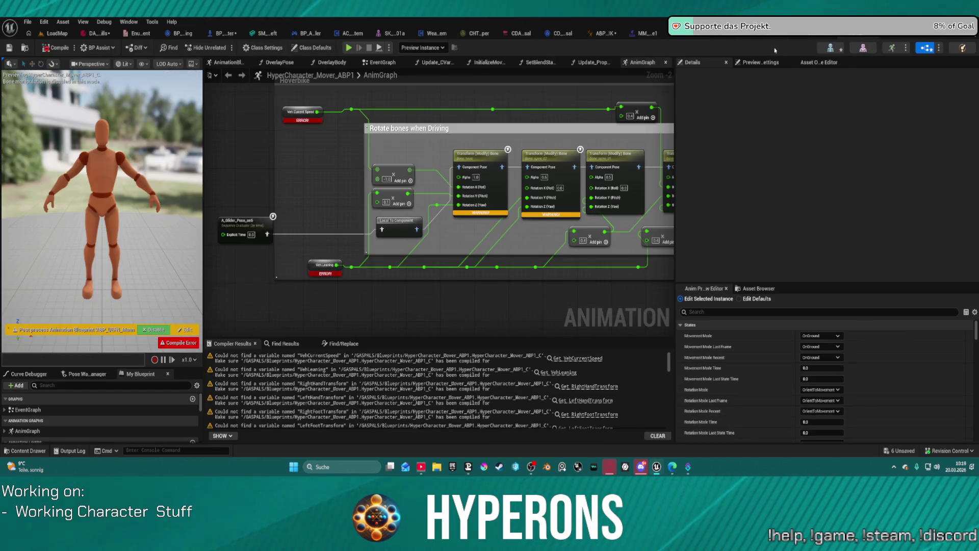
right_click(289, 111)
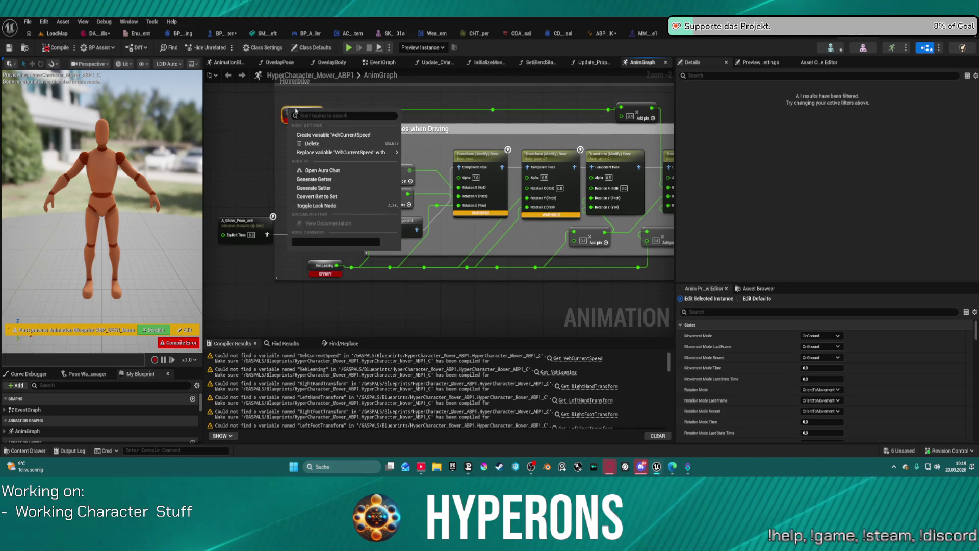
left_click(343, 135)
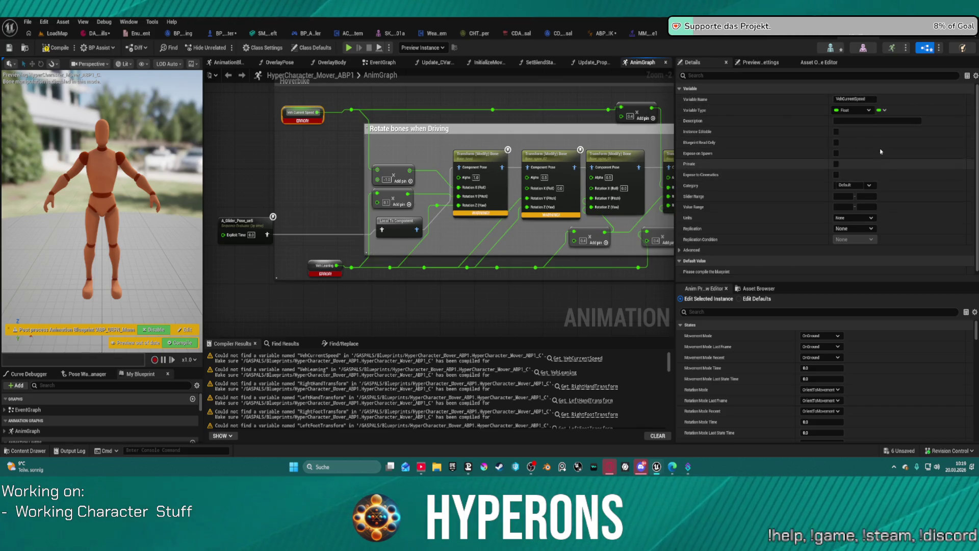
left_click(860, 185)
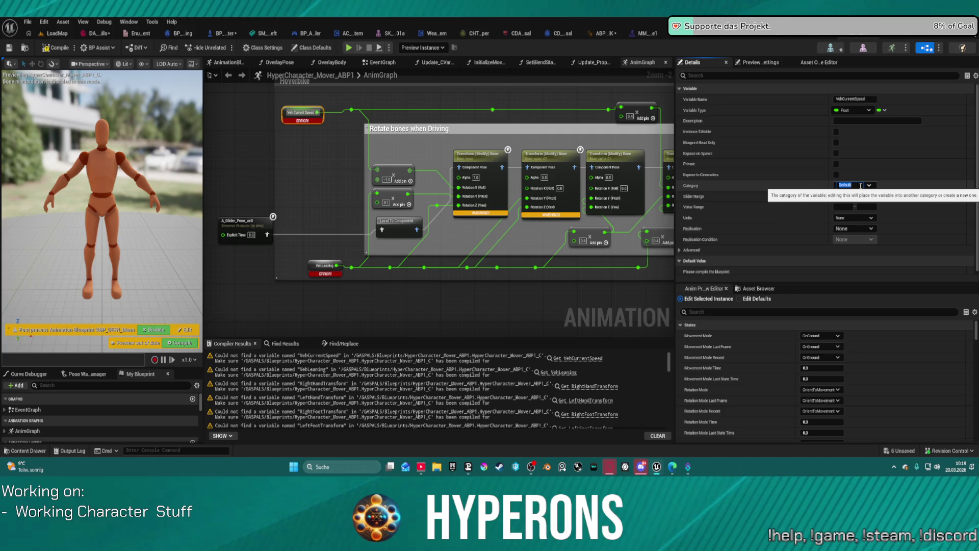
type("Hoverbike")
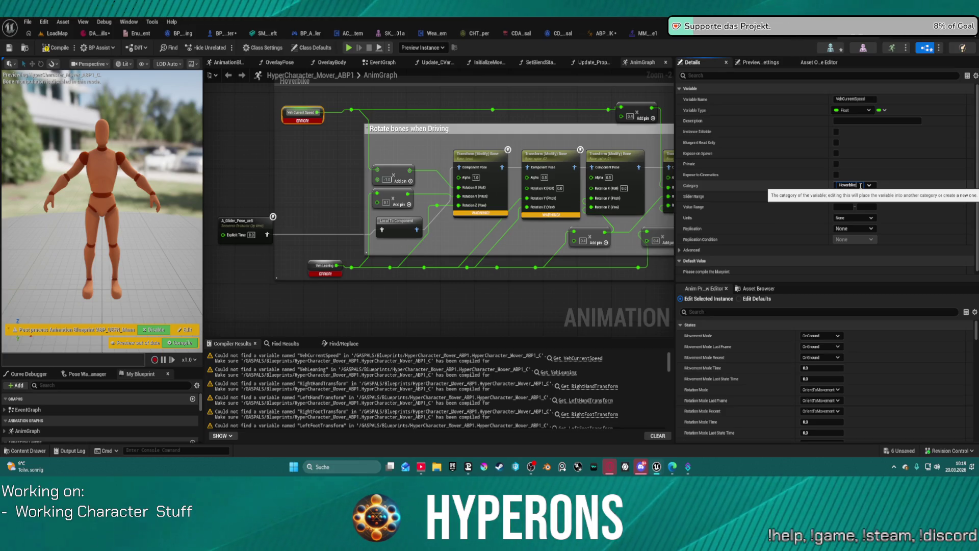
key("Return")
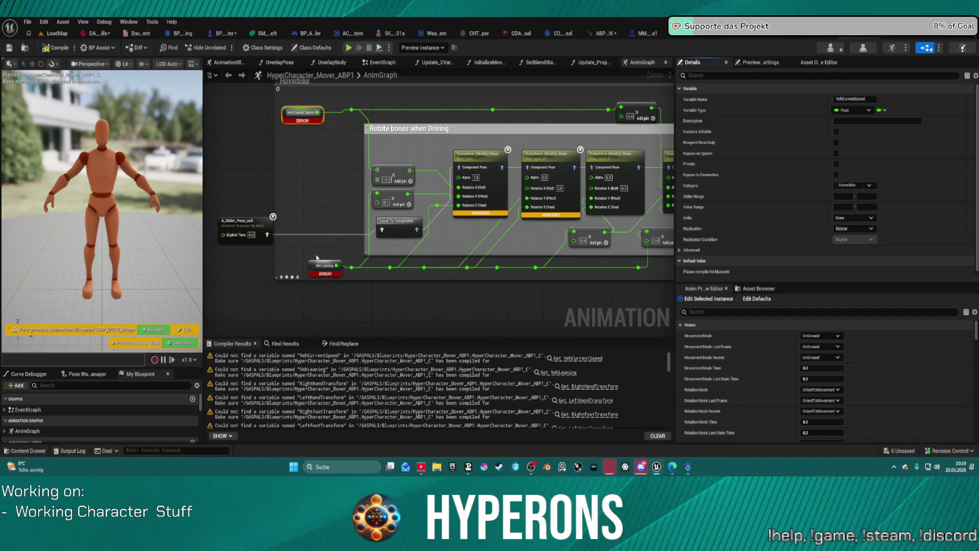
- Create the VehLeaning variable and place it in the Hoverbike category
right_click(313, 261)
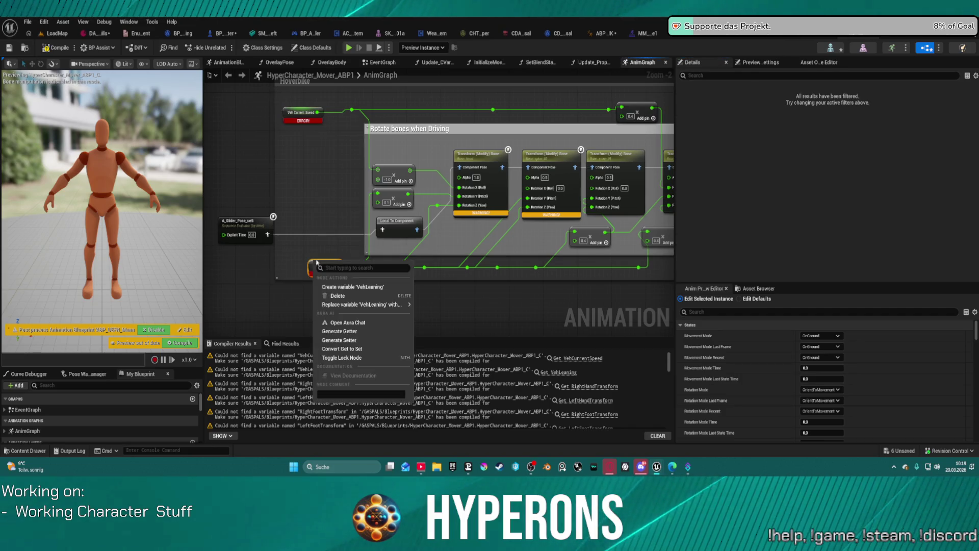
left_click(351, 289)
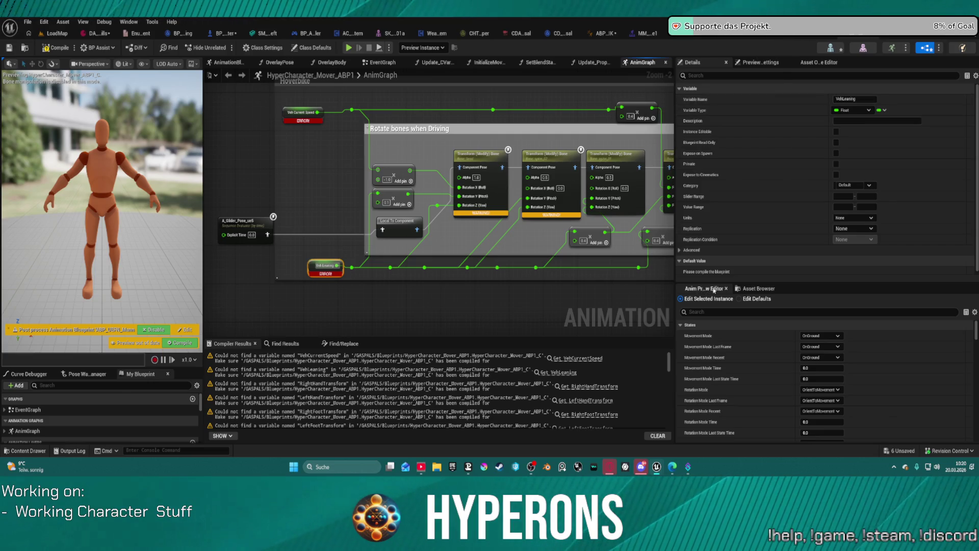
left_click(866, 186)
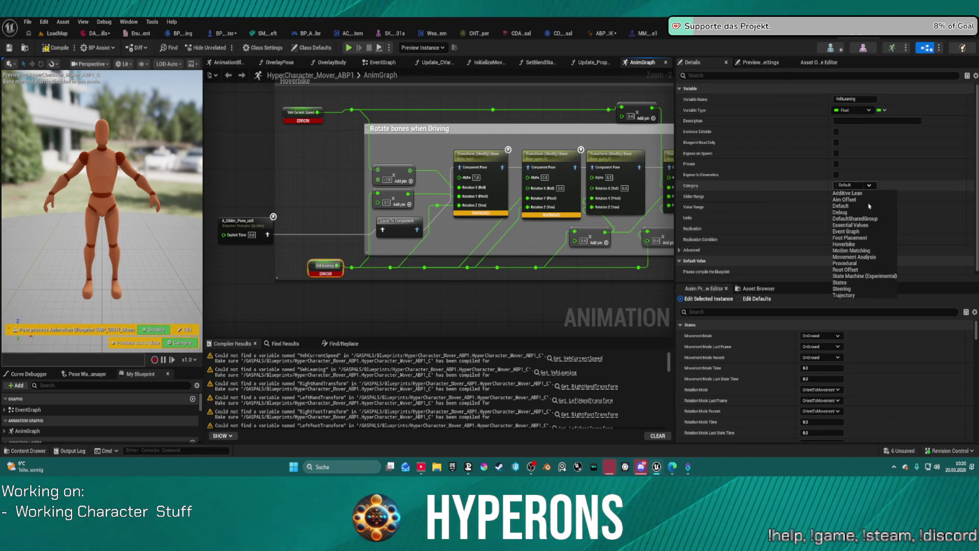
left_click(865, 245)
- Separate the stacked transform getters and create SeatTransform under the Hoverbike category
left_click_drag(544, 120, 260, 134)
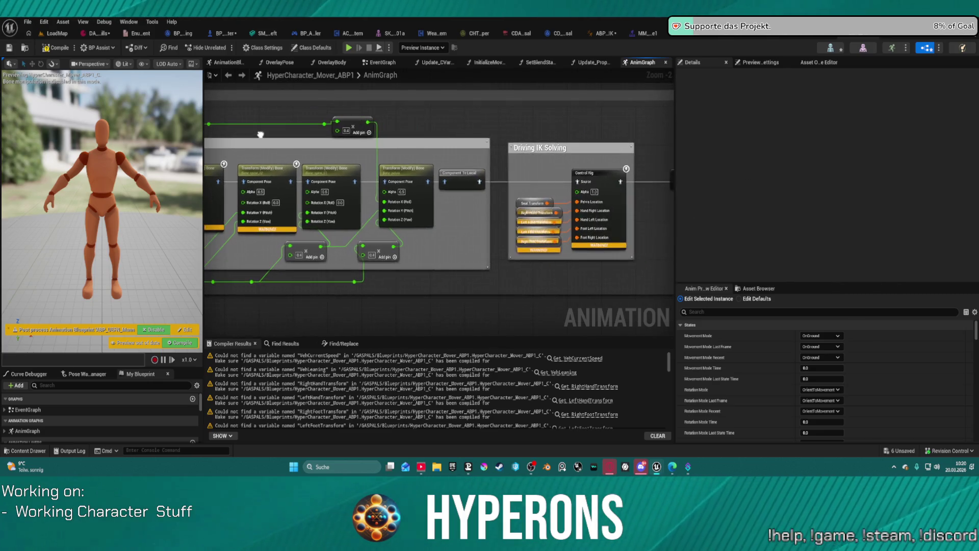
scroll(533, 204, "up", 2)
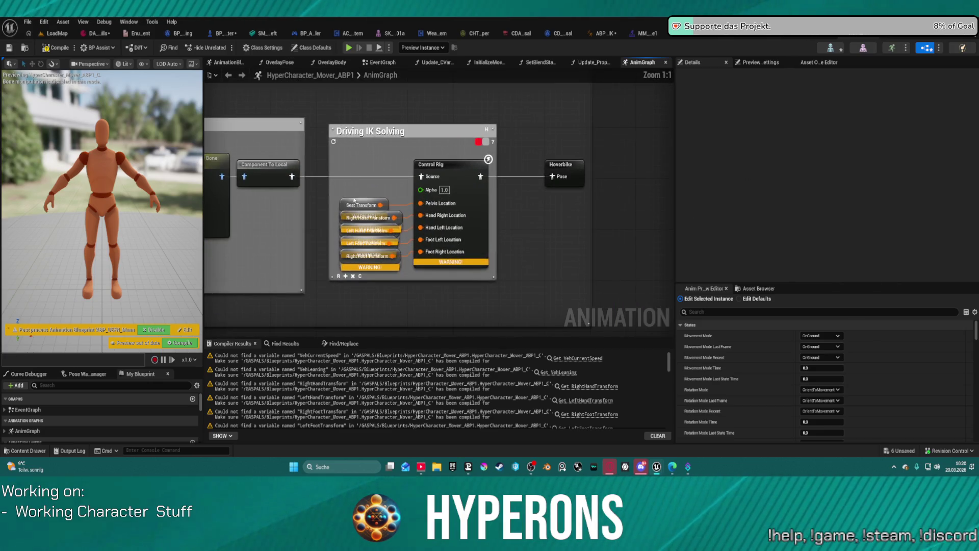
left_click(345, 205)
left_click_drag(345, 205, 345, 161)
mouse_move(357, 218)
left_mouse_down()
mouse_move(363, 192)
mouse_move(347, 215)
mouse_move(350, 266)
mouse_move(351, 244)
left_mouse_up()
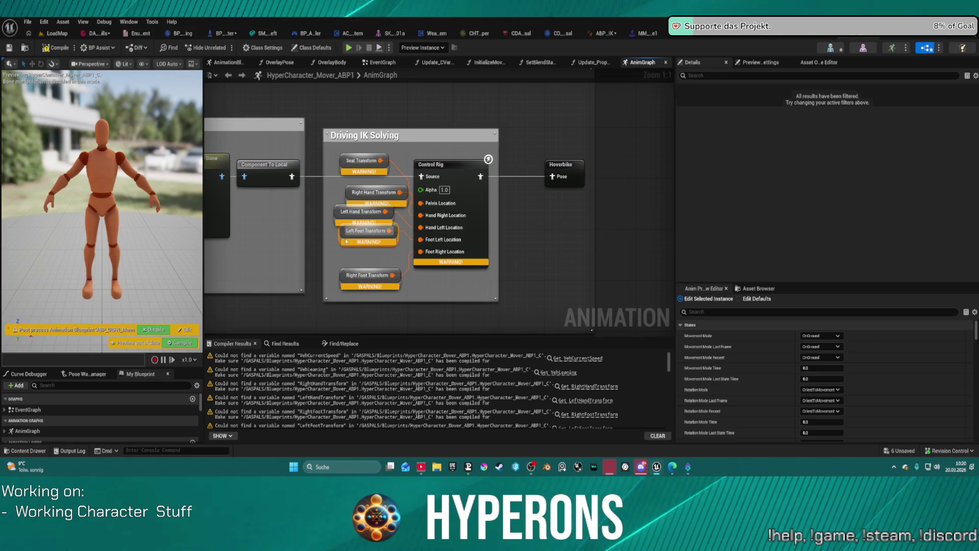
right_click(345, 154)
left_click(368, 181)
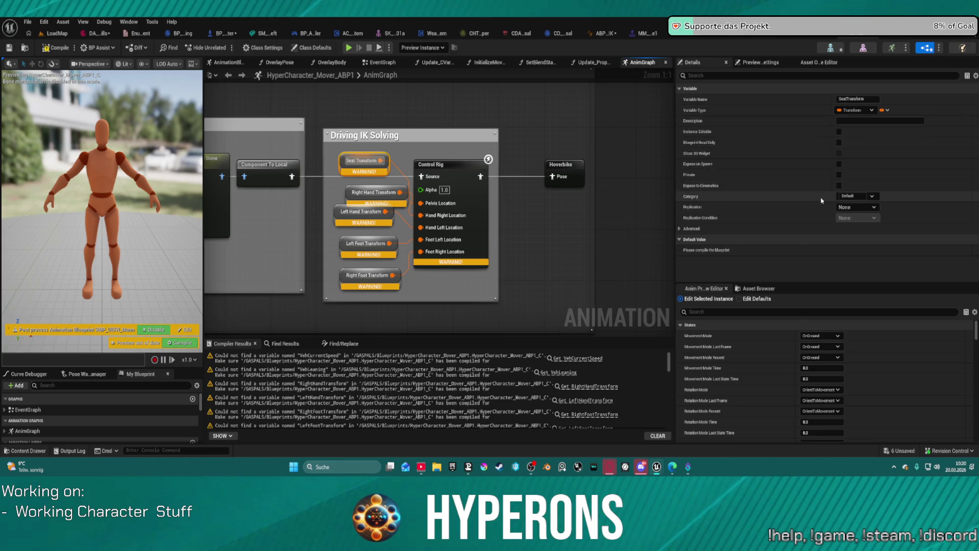
left_click(872, 195)
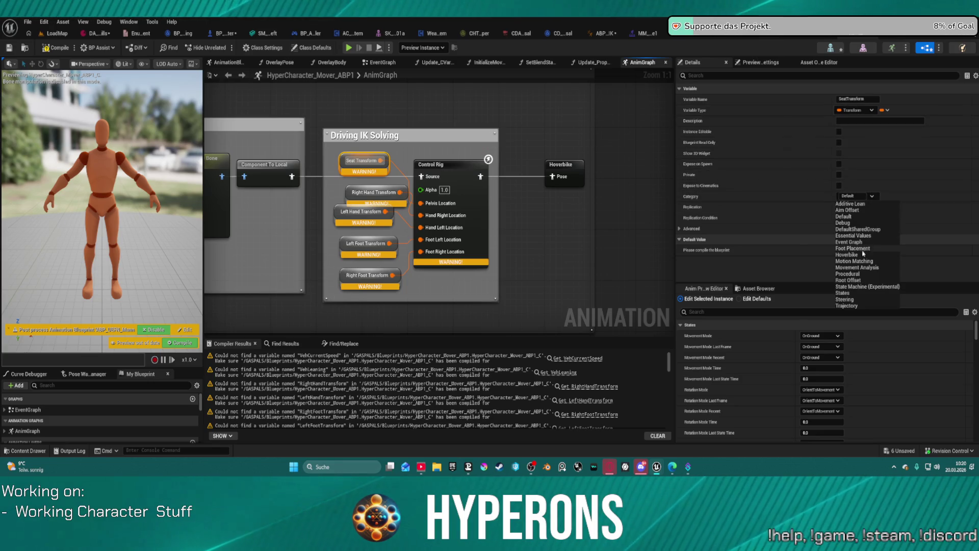
left_click(863, 255)
- Create the RightHandTransform variable and file it under Hoverbike
right_click(350, 192)
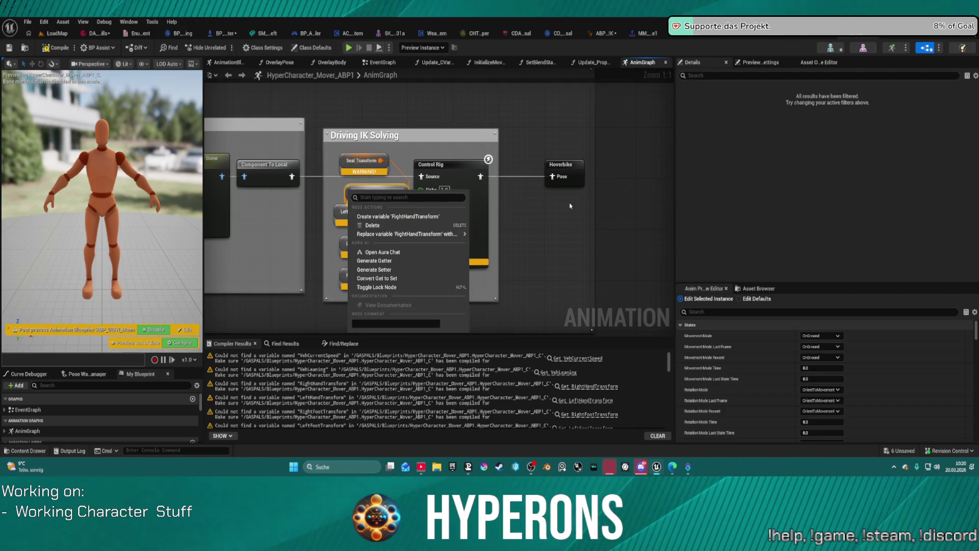
left_click(338, 199)
left_click(348, 191)
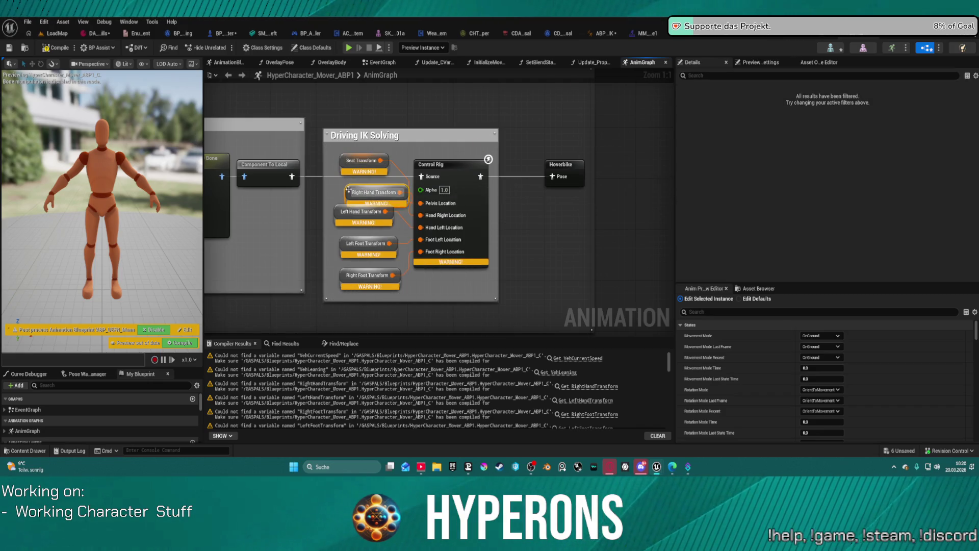
right_click(349, 191)
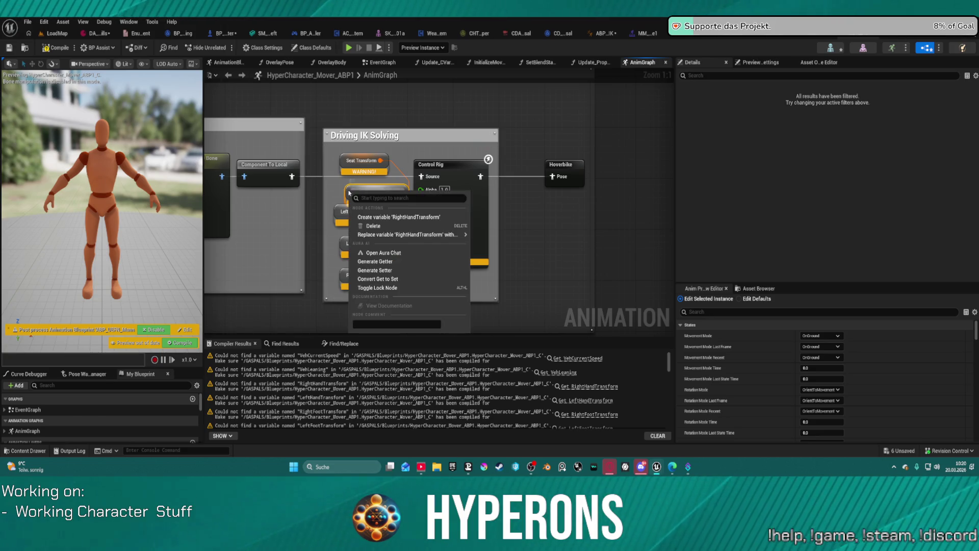
left_click(385, 217)
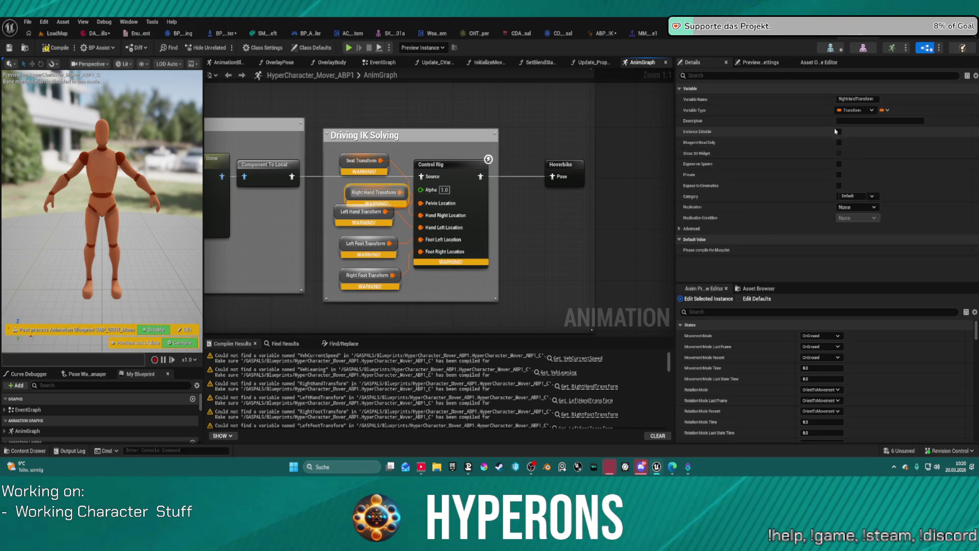
left_click(861, 197)
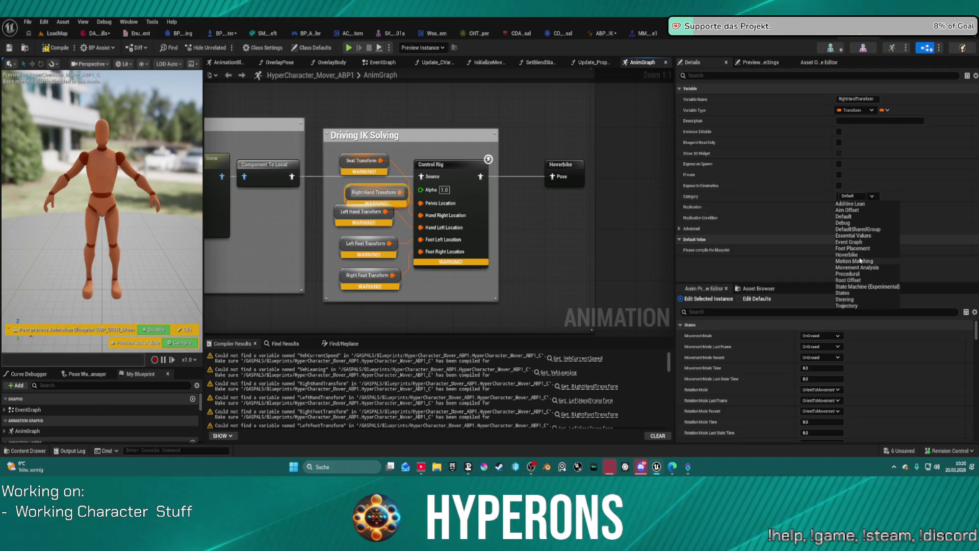
left_click(860, 255)
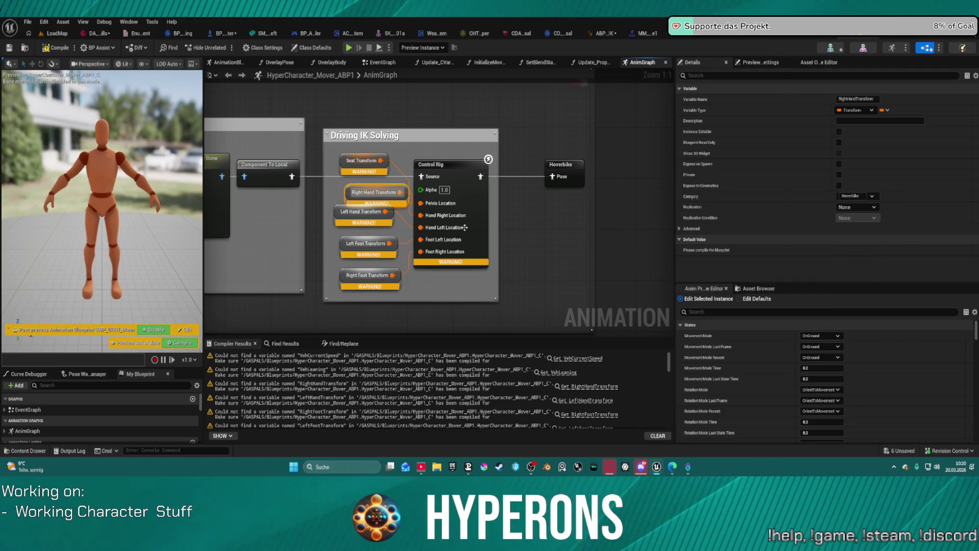
- Create the LeftHandTransform and LeftFootTransform variables, both filed under Hoverbike
right_click(339, 212)
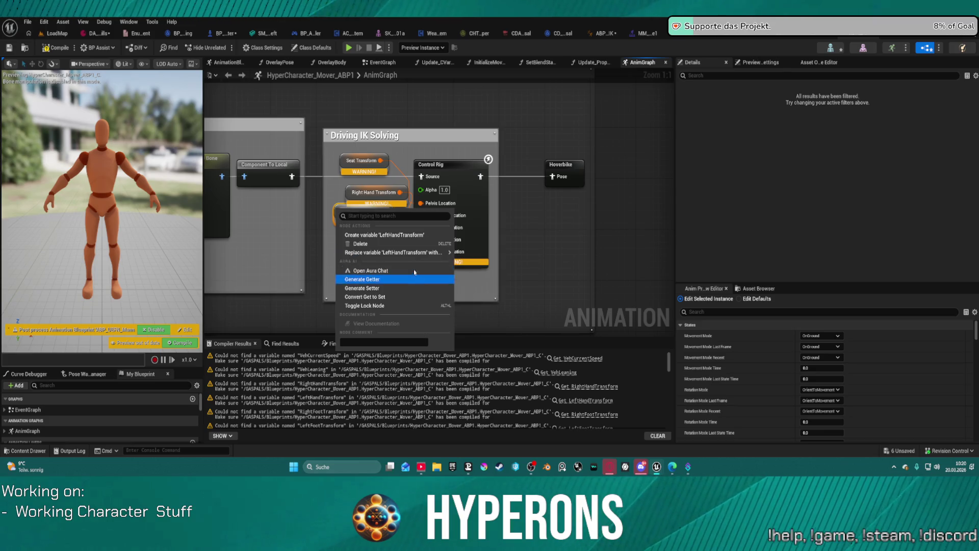
left_click(388, 235)
left_click(862, 196)
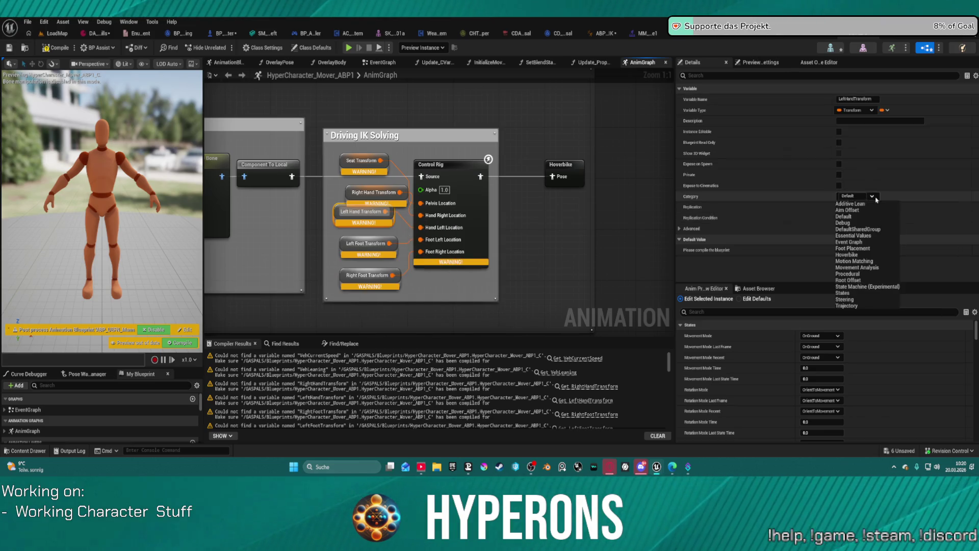
left_click(861, 256)
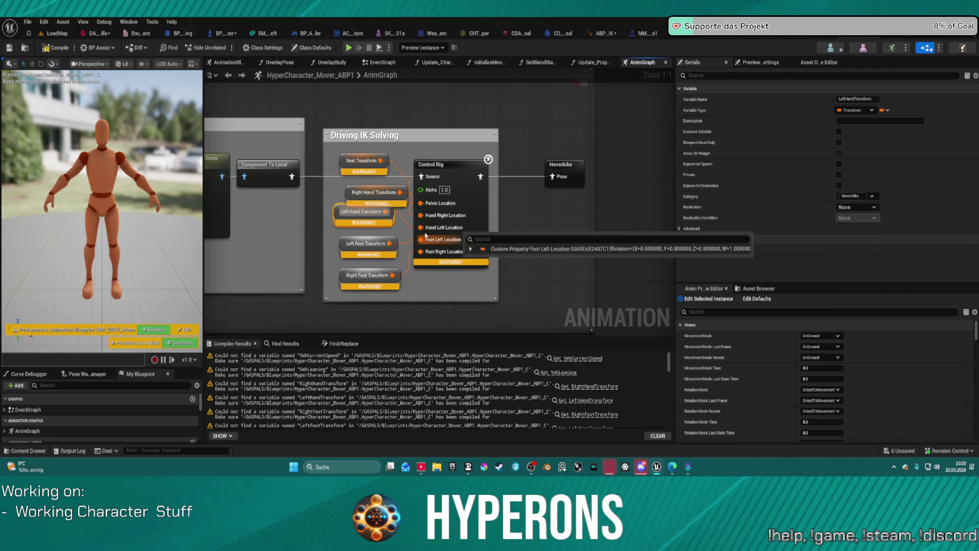
right_click(341, 240)
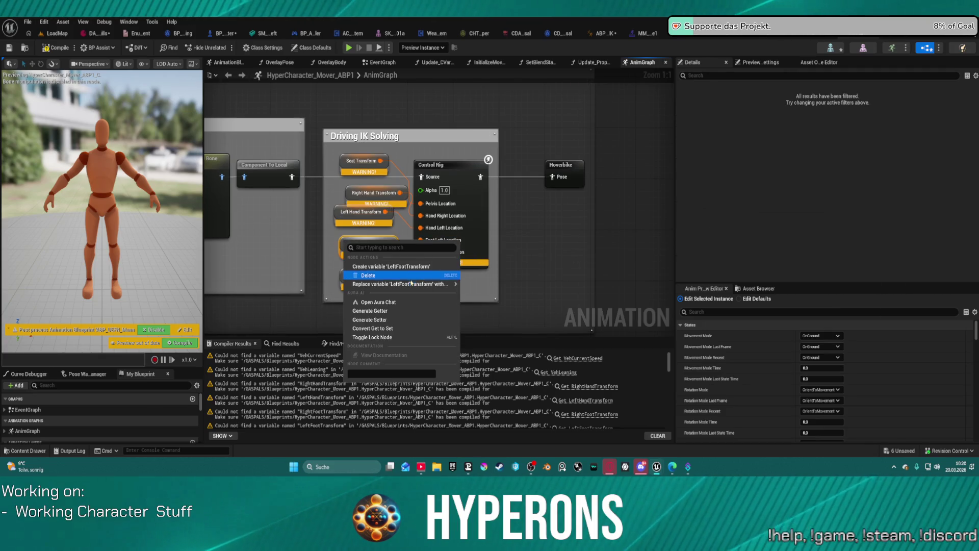
left_click(391, 266)
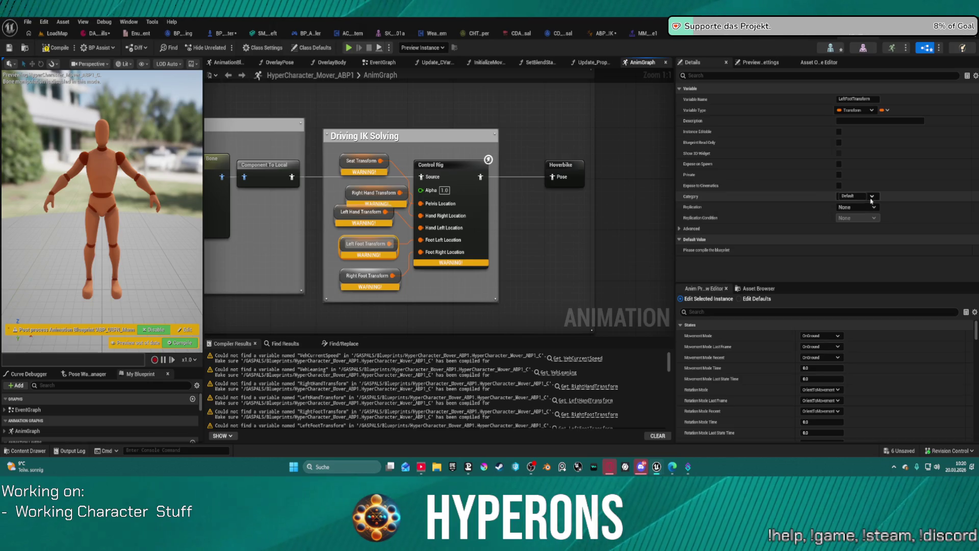
left_click(861, 196)
left_click(856, 250)
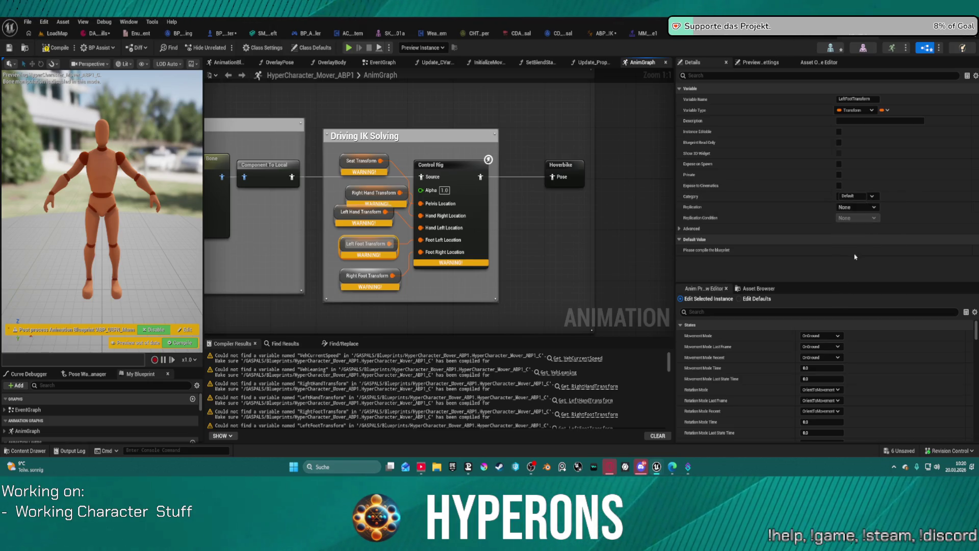
left_click(873, 196)
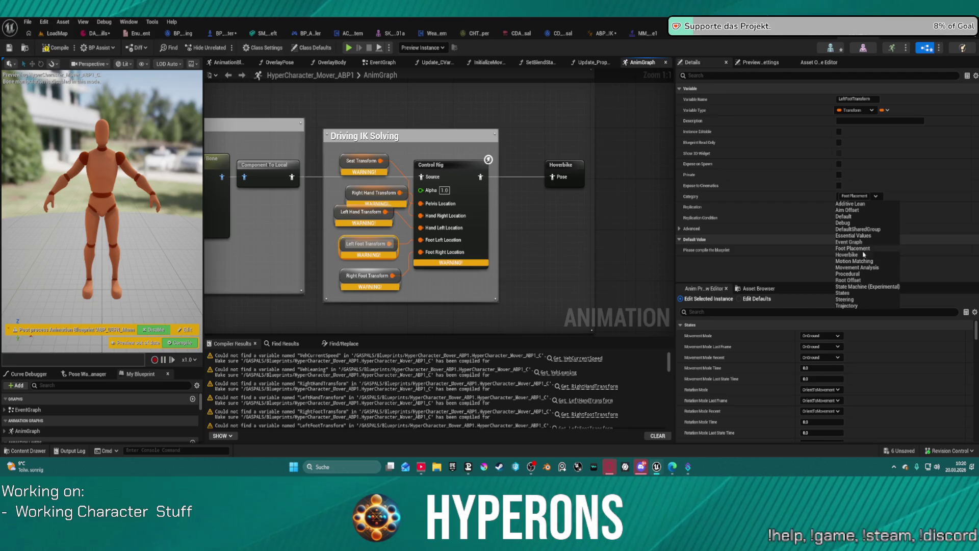
left_click(877, 255)
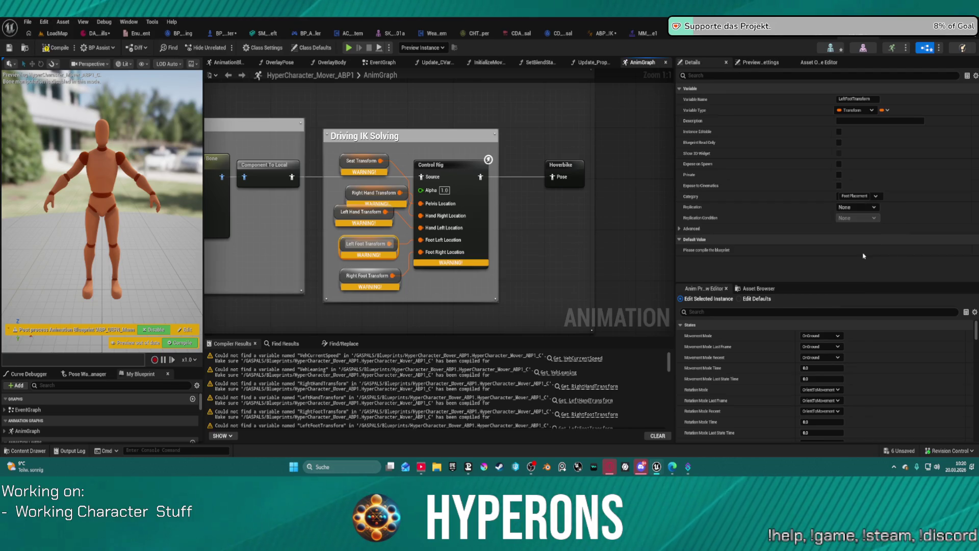
- Create RightFootTransform under Hoverbike and compile the animation blueprint
right_click(346, 275)
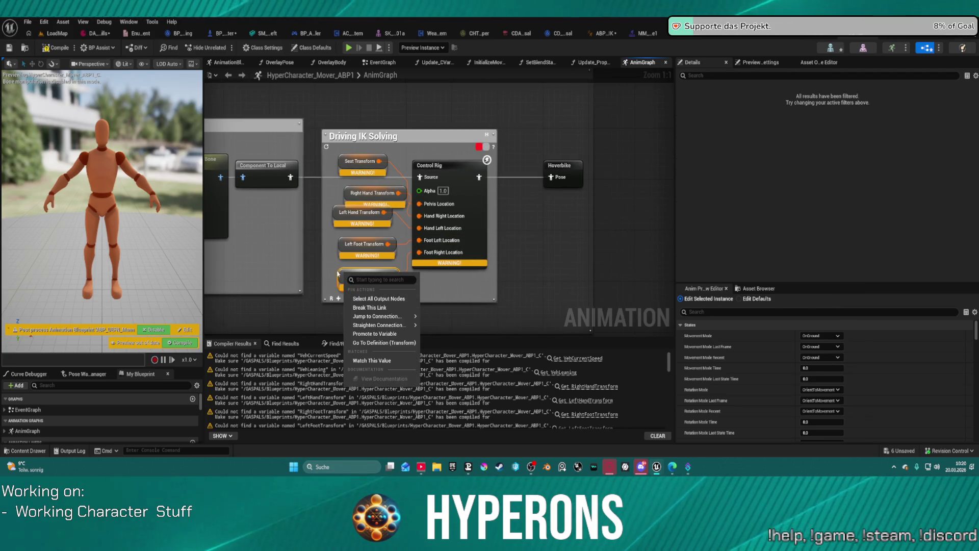
left_click(349, 270)
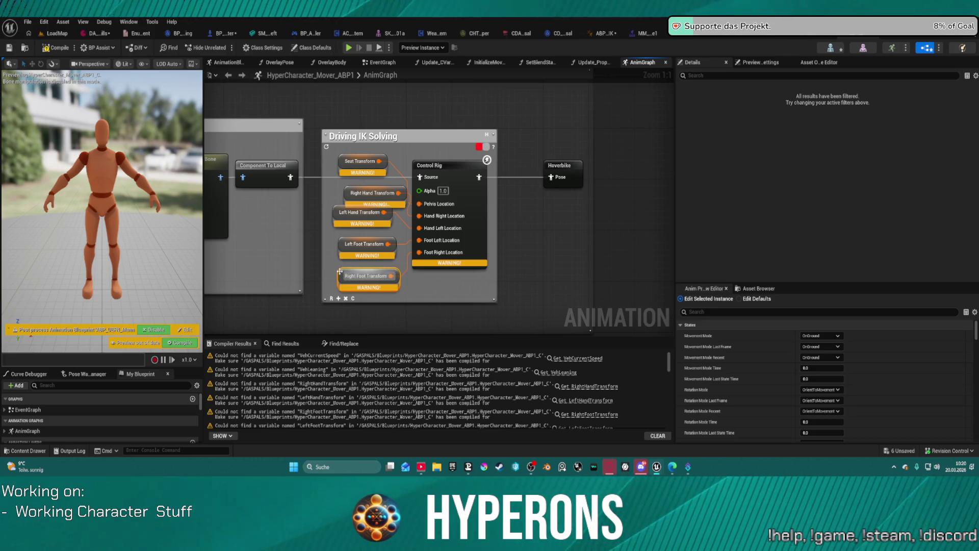
right_click(340, 271)
left_click(377, 303)
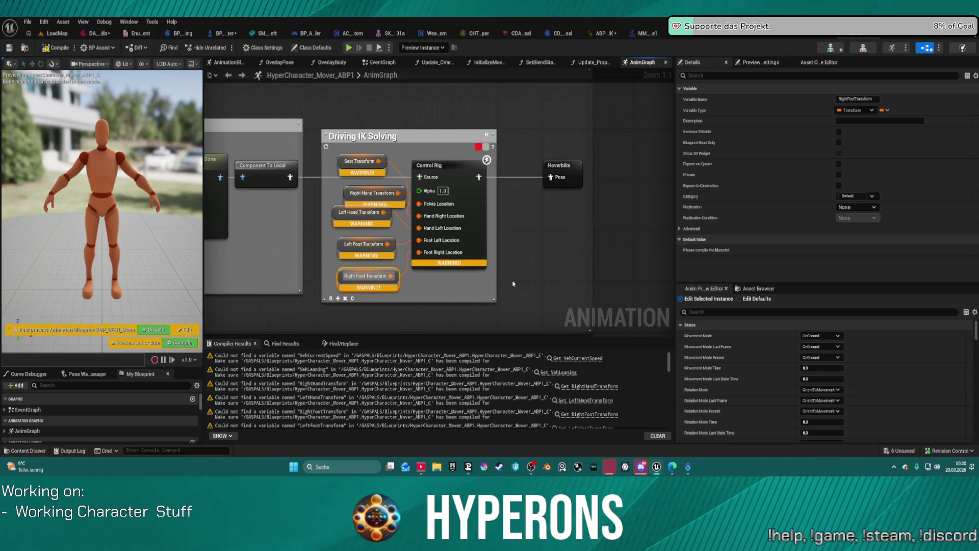
left_click(872, 196)
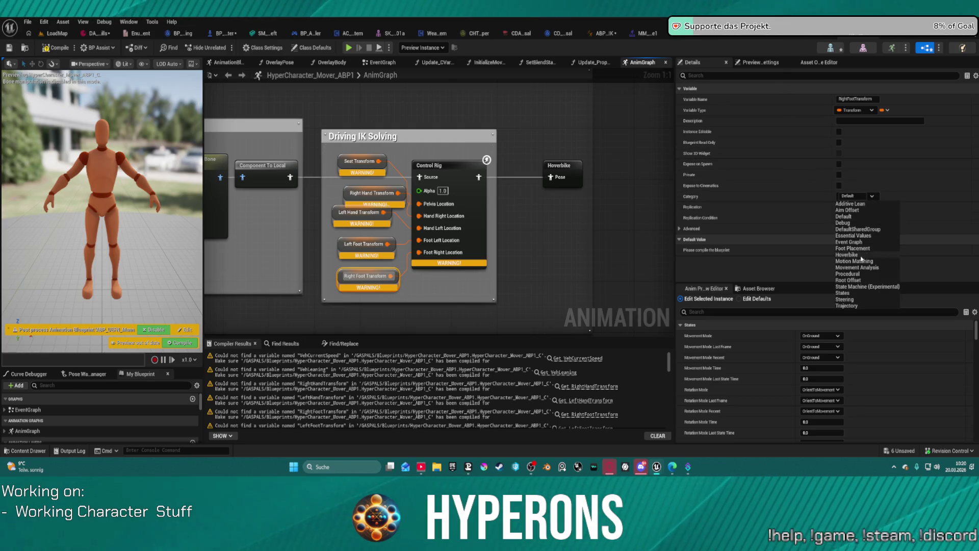
left_click(861, 256)
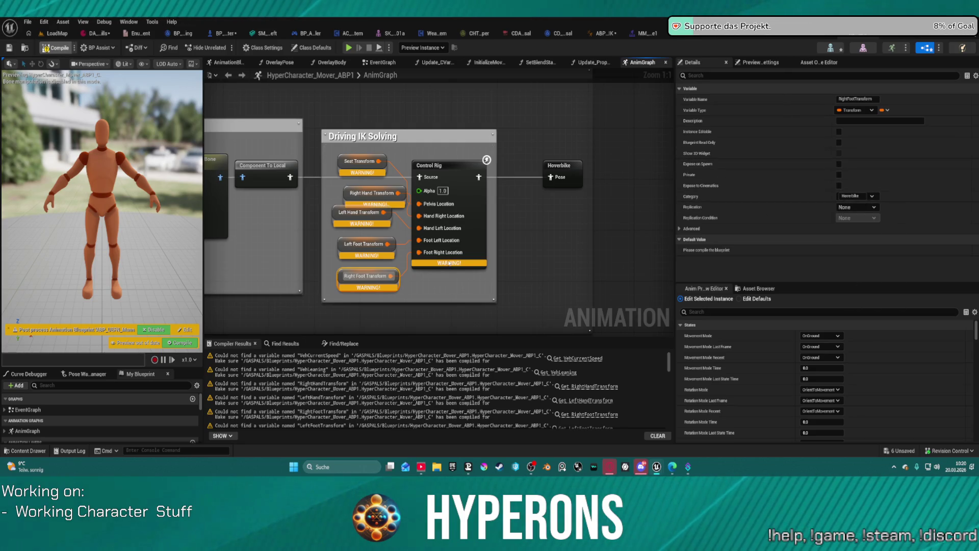
key("F7")
- Move the Use cached pose 'OverlayPose' node up above Blend Poses
scroll(527, 259, "down", 6)
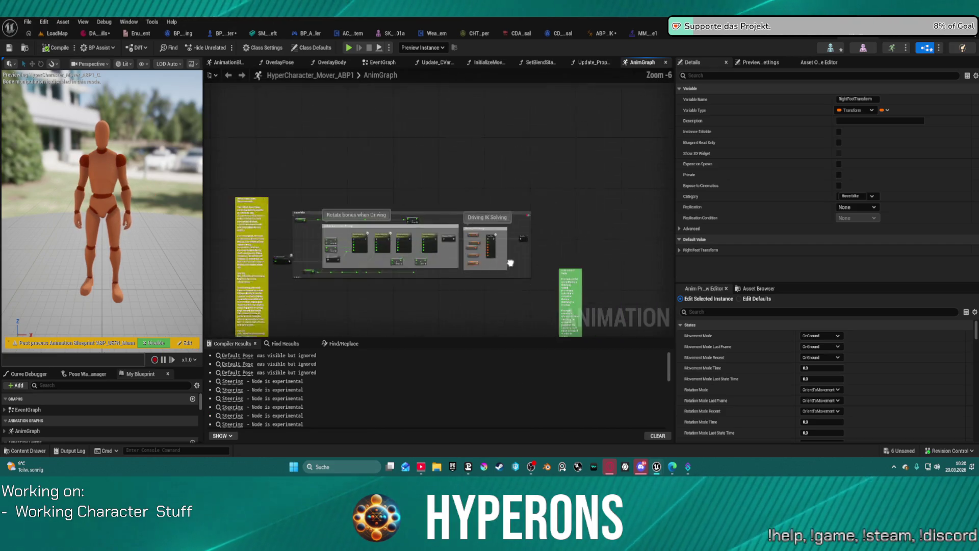
mouse_move(564, 201)
left_mouse_down()
mouse_move(564, 170)
mouse_move(505, 103)
left_mouse_up()
scroll(525, 204, "up", 5)
left_click_drag(448, 252, 449, 179)
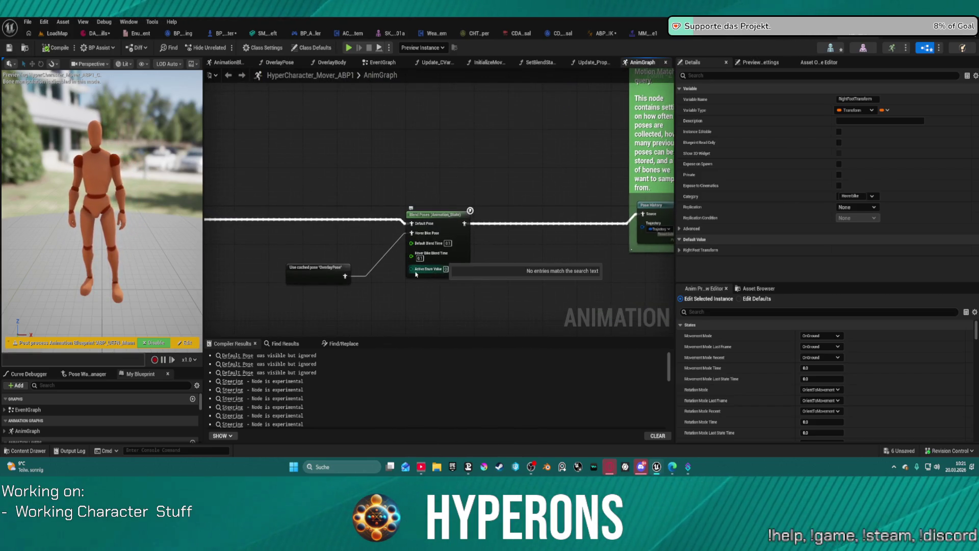
left_click_drag(311, 270, 319, 163)
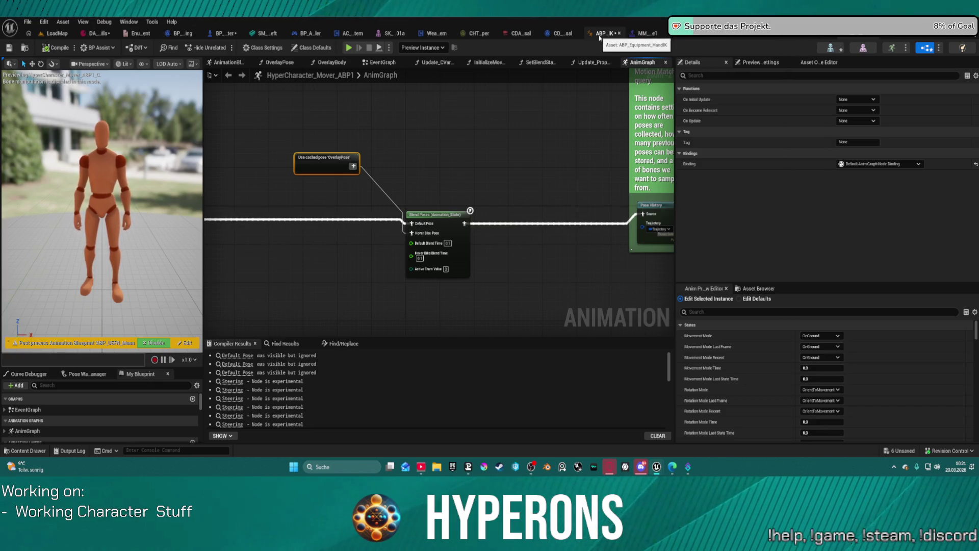
- Add a Stance getter node, leave its default at Stand, then delete it
right_click(521, 214)
type("stance")
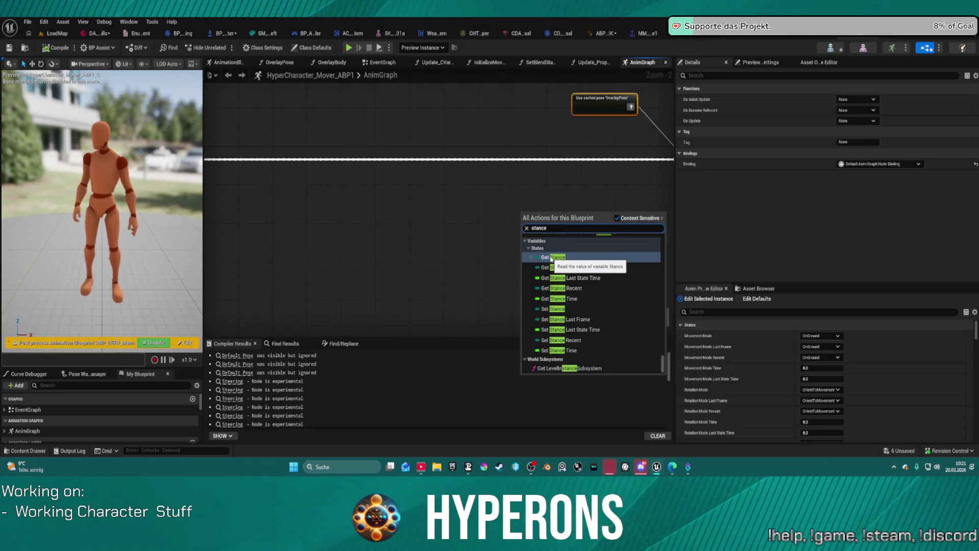
left_click(552, 257)
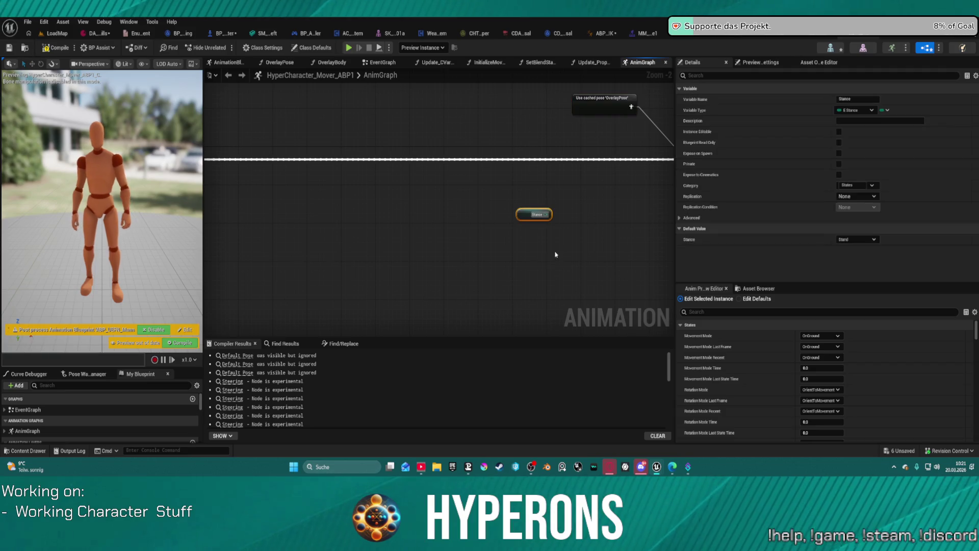
left_click(870, 240)
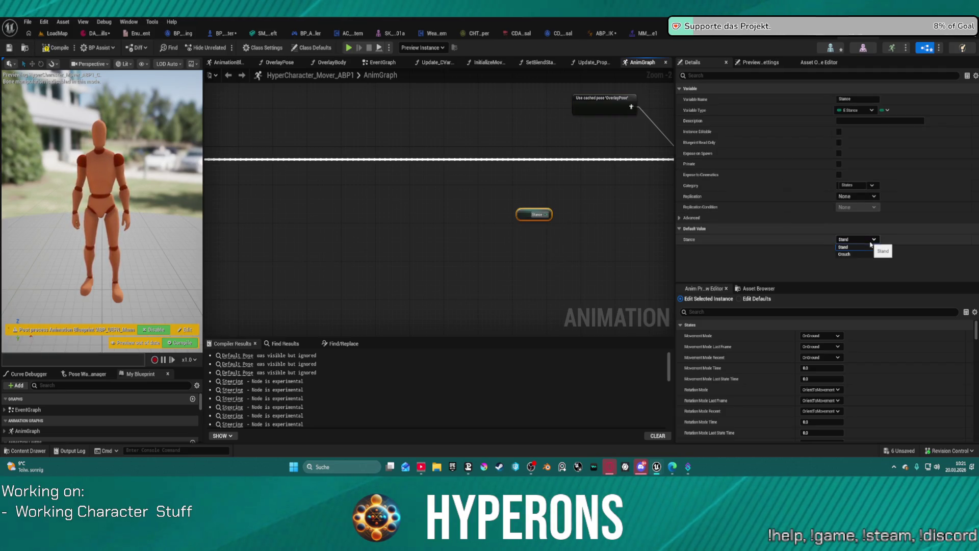
left_click(867, 247)
key("Delete")
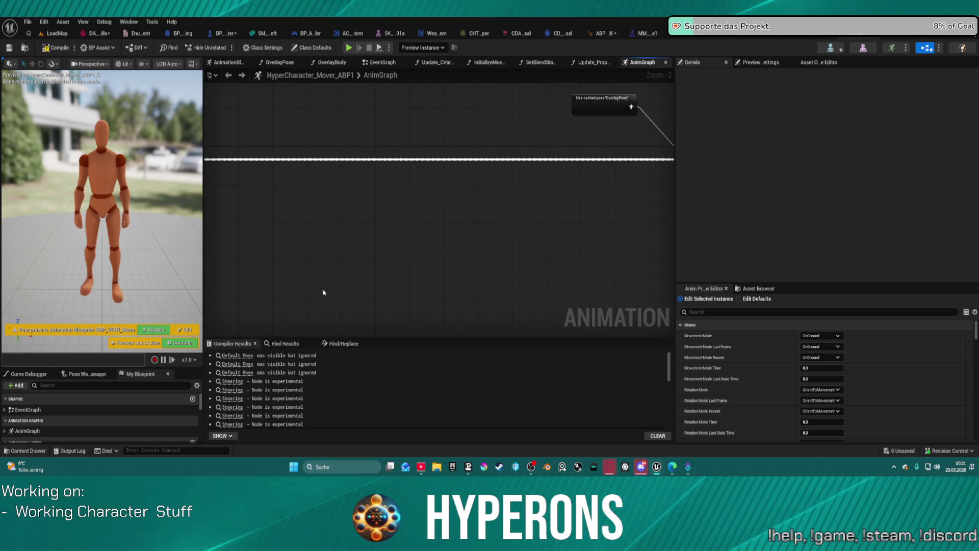
scroll(438, 204, "down", 2)
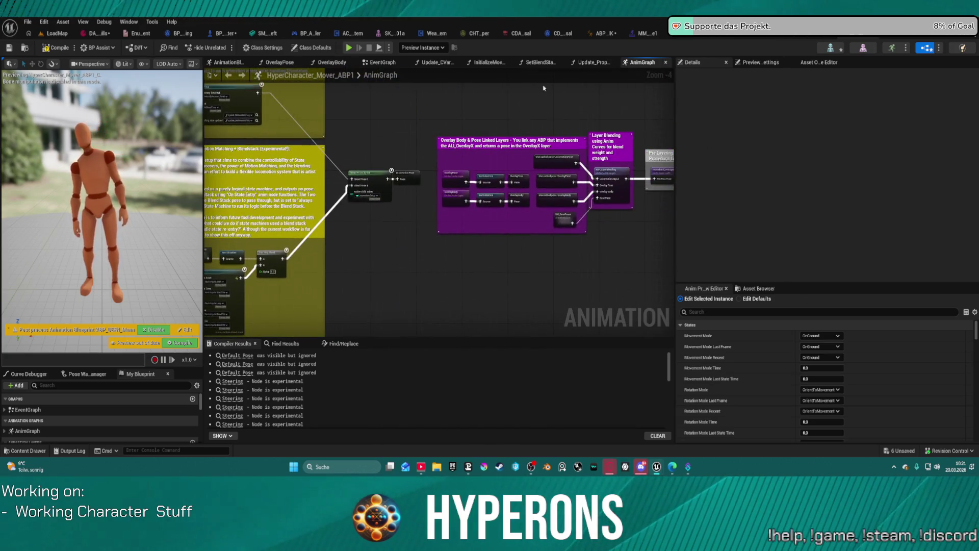
scroll(89, 413, "down", 5)
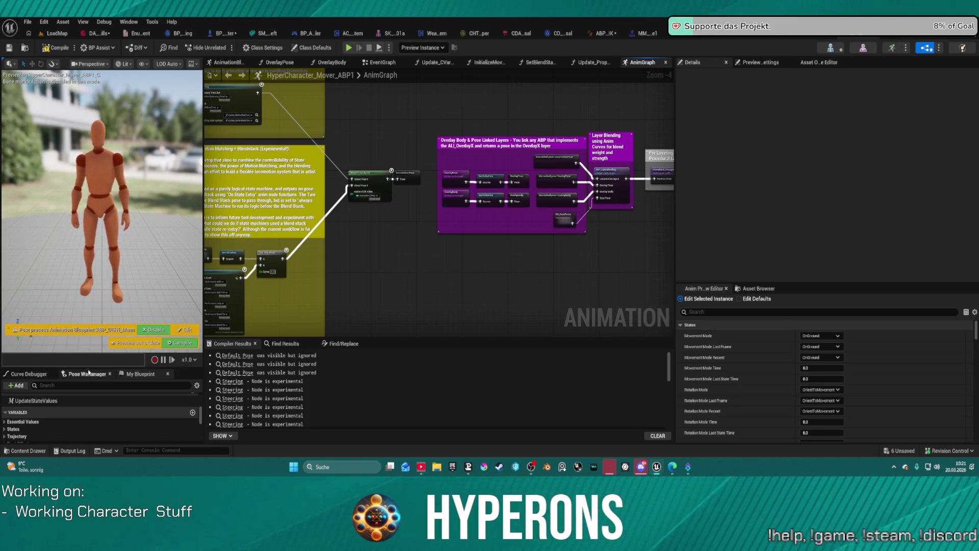
- Enlarge the variable list and browse the State Machine, Motion Matching, States and Essential Values groups
left_click_drag(89, 366, 90, 104)
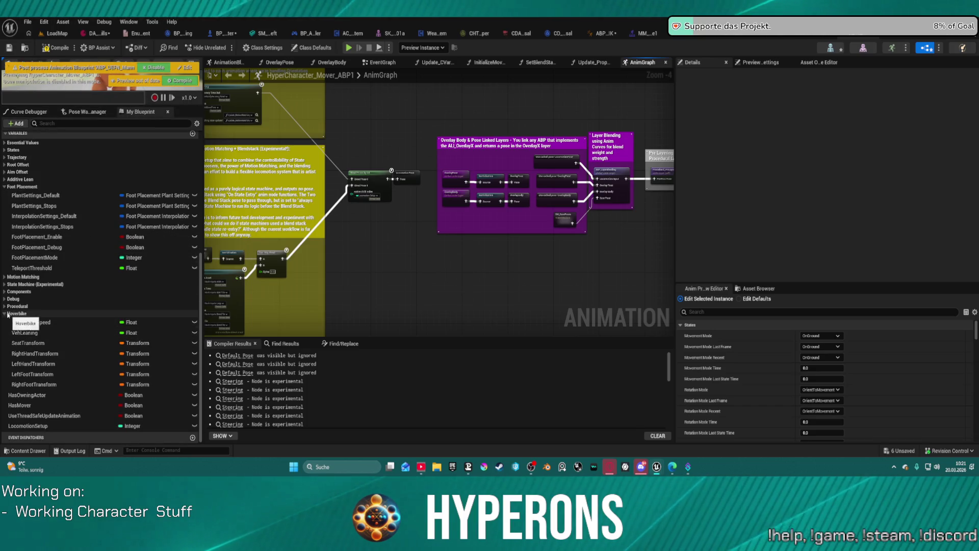
left_click(7, 285)
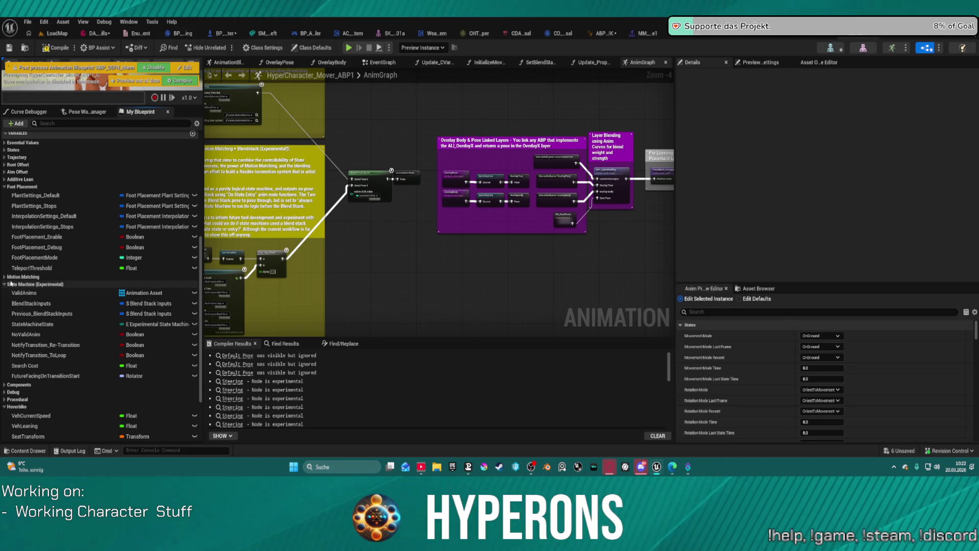
left_click(5, 278)
left_click(6, 278)
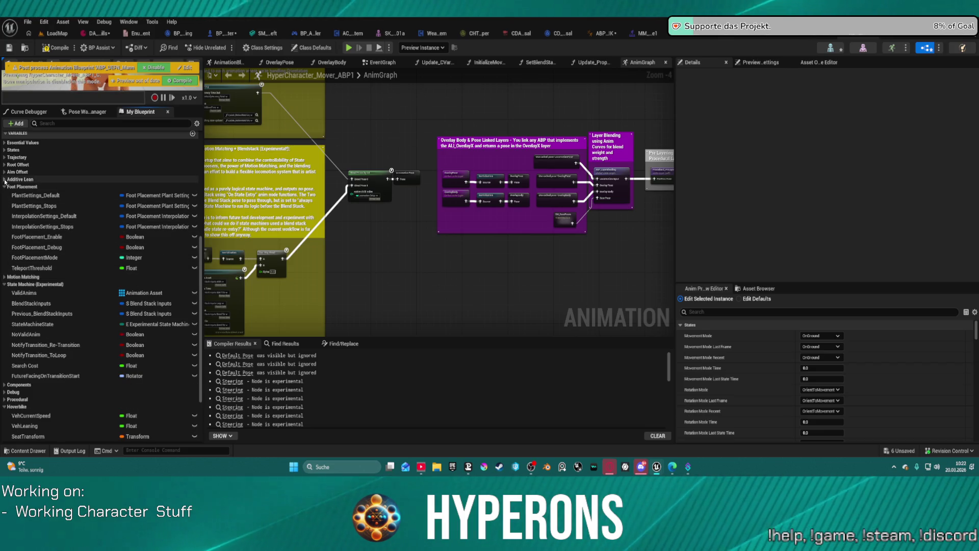
left_click(4, 150)
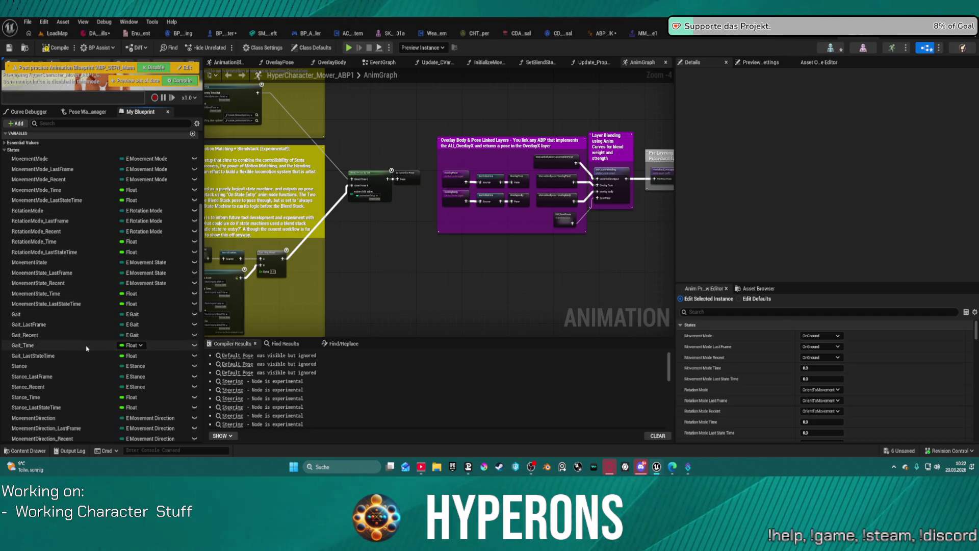
scroll(85, 361, "down", 3)
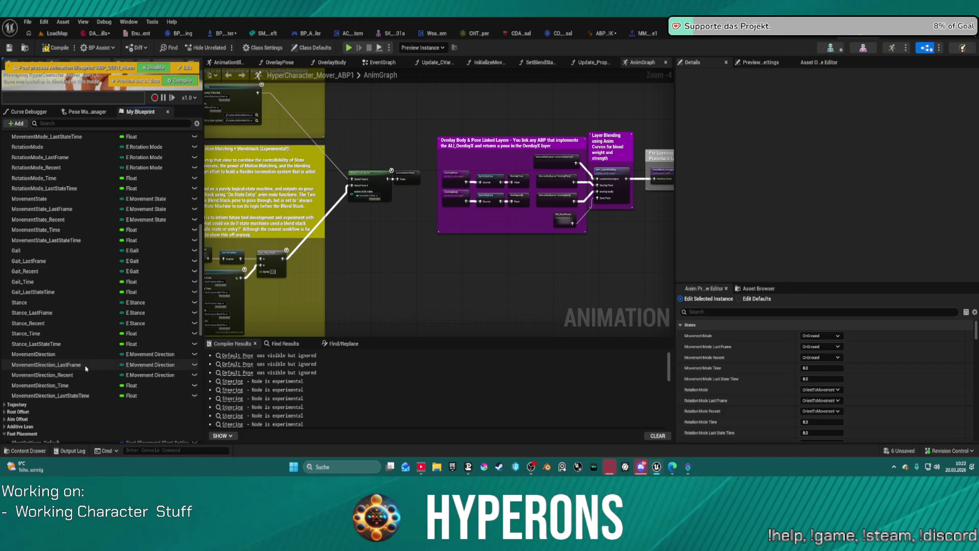
scroll(51, 286, "up", 5)
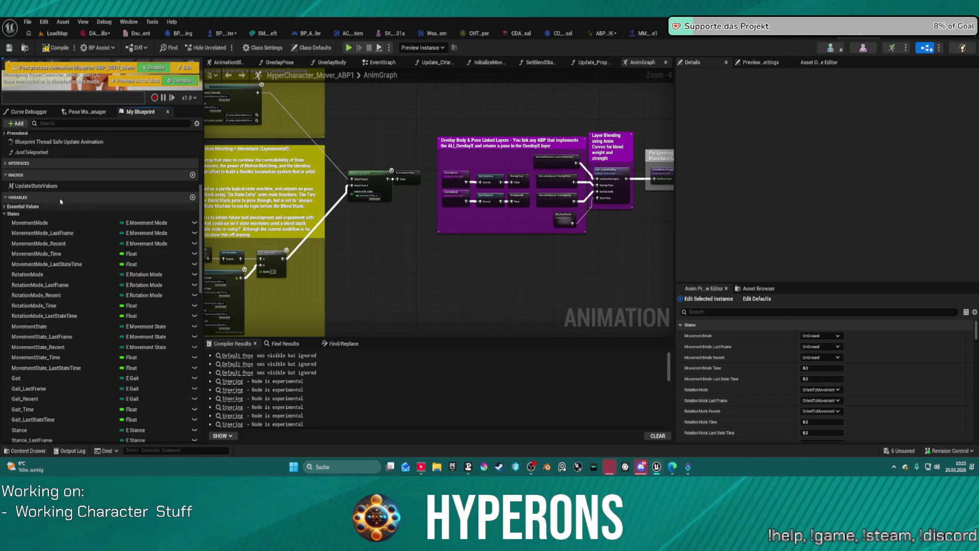
left_click(8, 207)
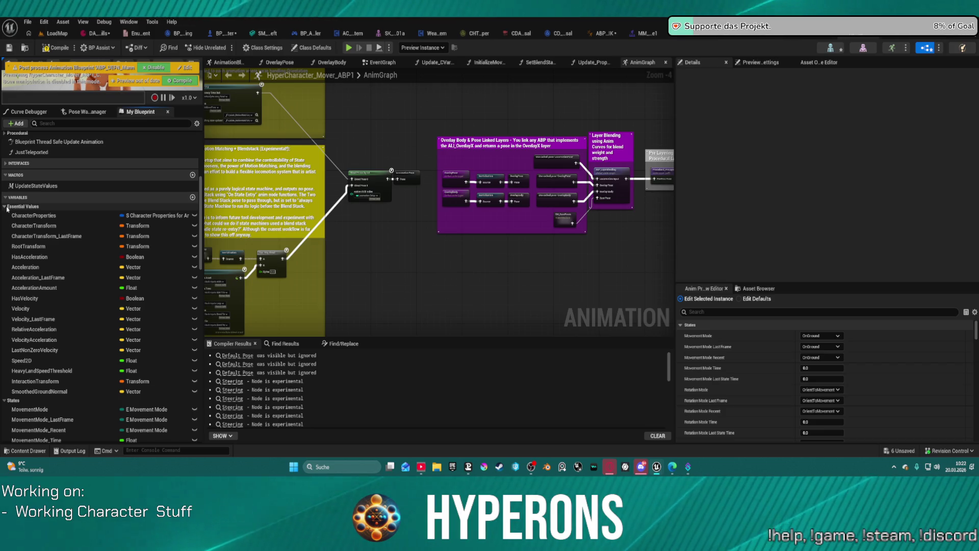
- Drop a CharacterProperties node into the AnimGraph near the OverlayPose and Blend Poses nodes
mouse_move(42, 220)
left_mouse_down()
mouse_move(624, 280)
mouse_move(625, 263)
mouse_move(448, 221)
mouse_move(311, 223)
mouse_move(327, 233)
left_mouse_up()
scroll(327, 233, "up", 2)
left_click_drag(586, 230, 260, 229)
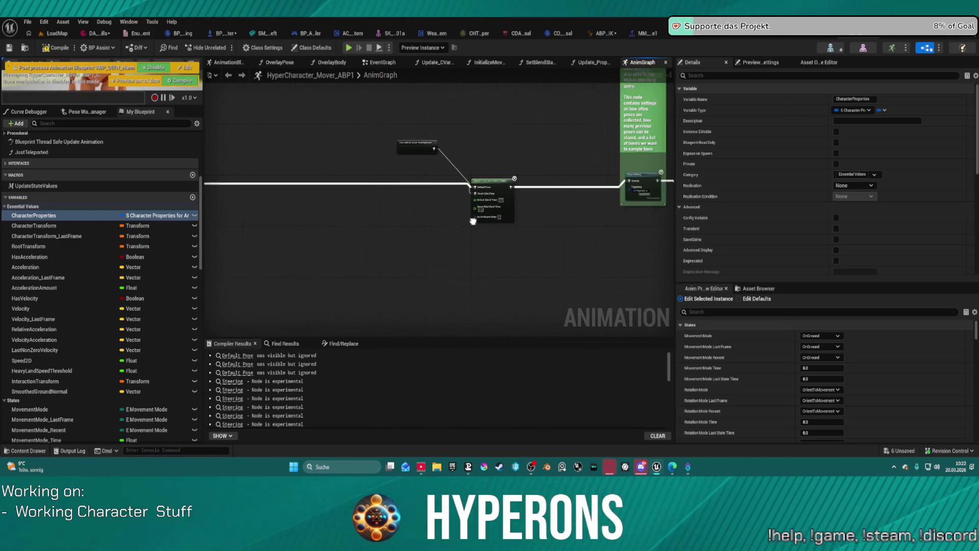
- Select the Blend Poses node, then run Find References on the CharacterProperties variable
left_click_drag(604, 229, 465, 228)
scroll(466, 228, "up", 2)
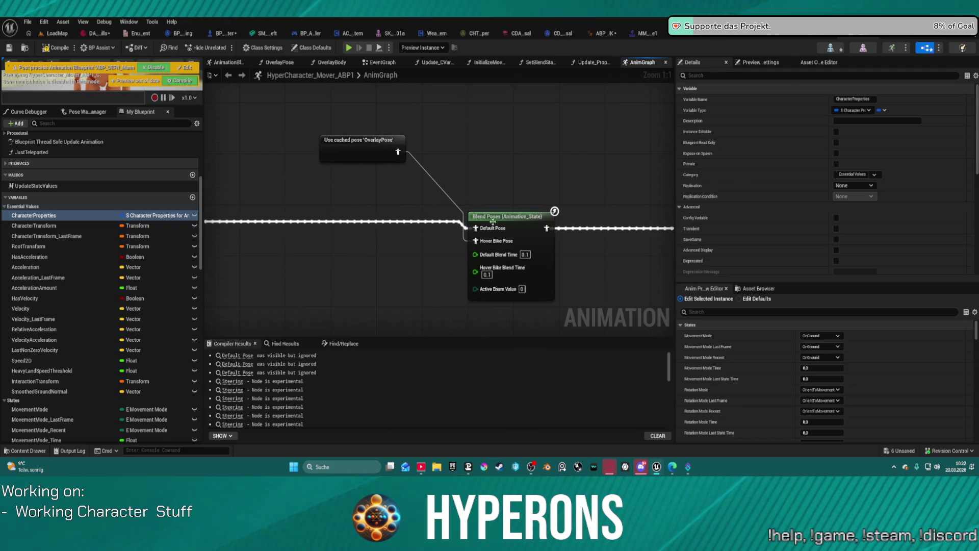
left_click(515, 221)
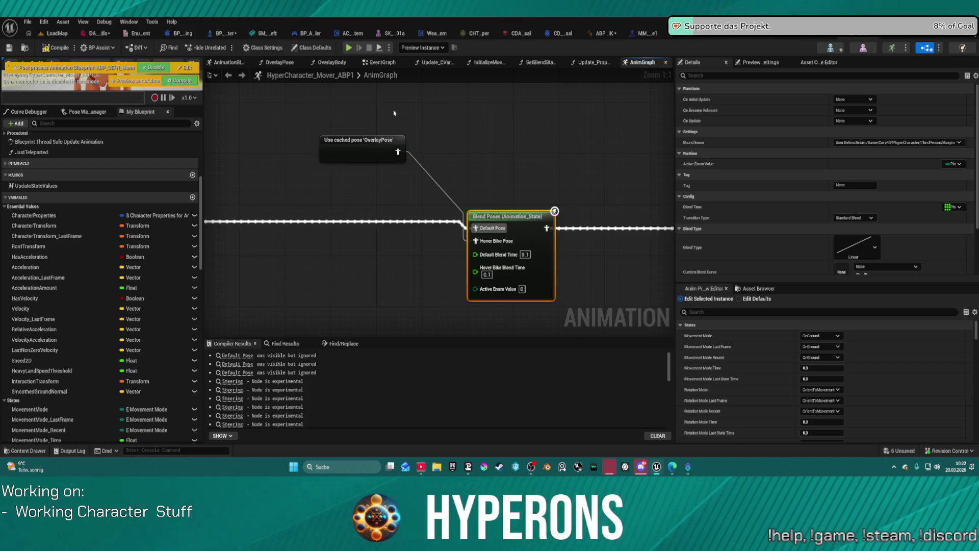
right_click(44, 216)
mouse_move(81, 245)
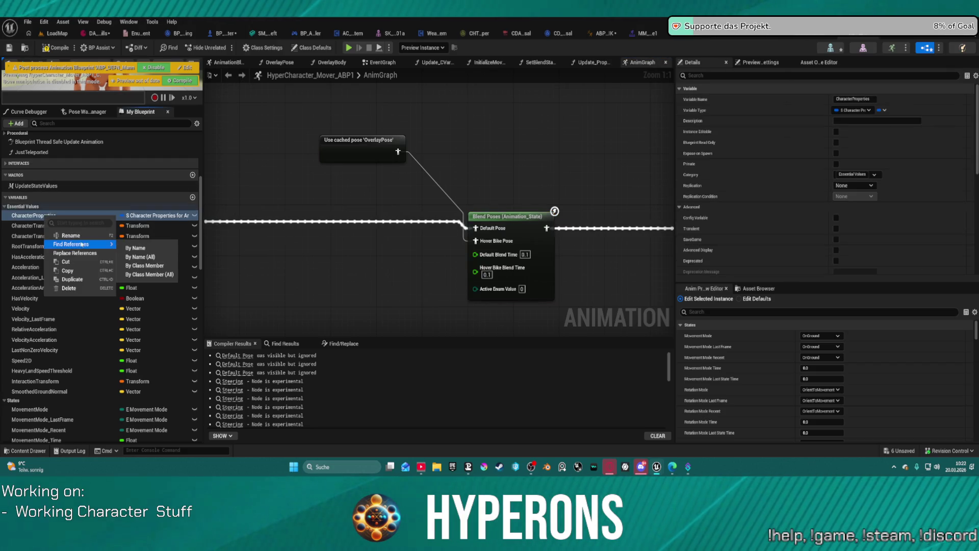
left_click(143, 248)
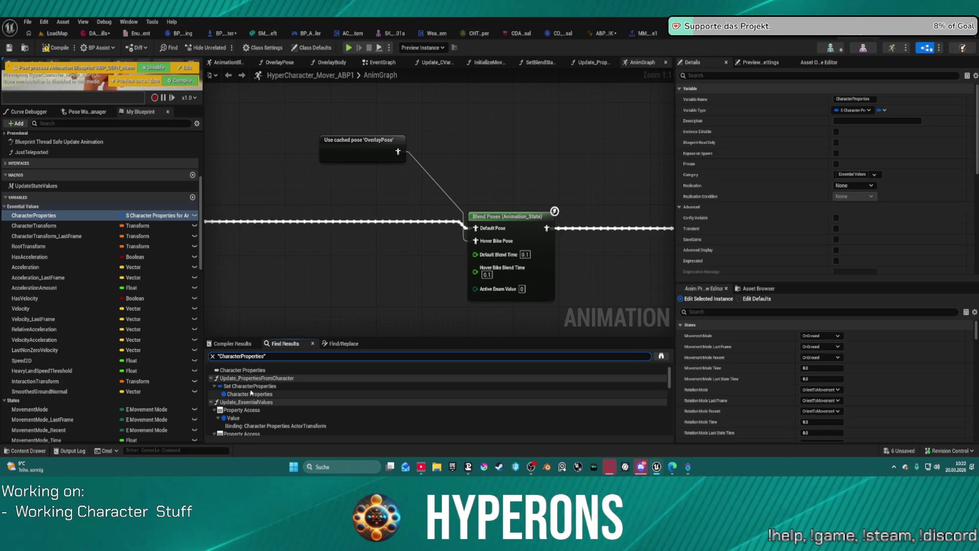
- Jump to the Set CharacterProperties node and add a Break S Character Properties for Animation node
left_click(250, 387)
left_click(251, 393)
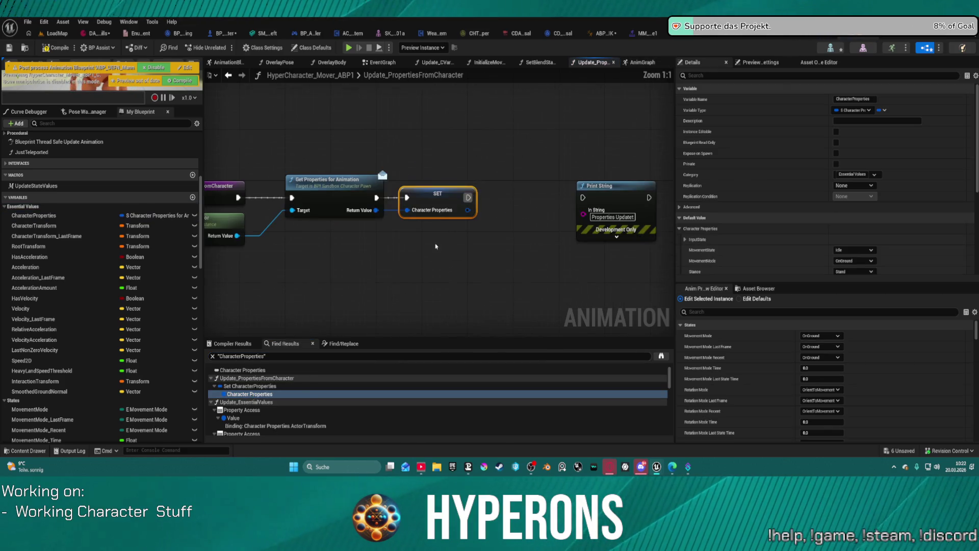
left_click_drag(469, 210, 483, 250)
type("brea")
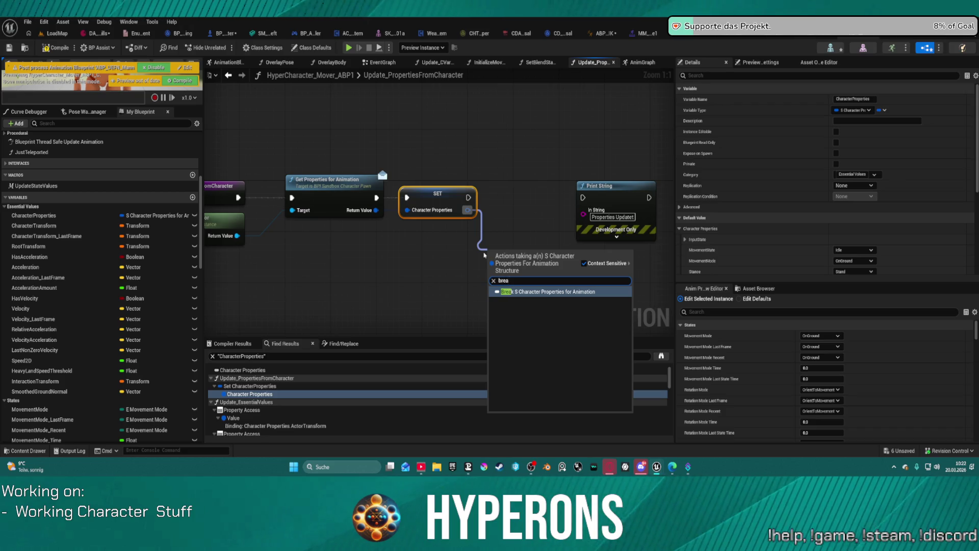
key("Return")
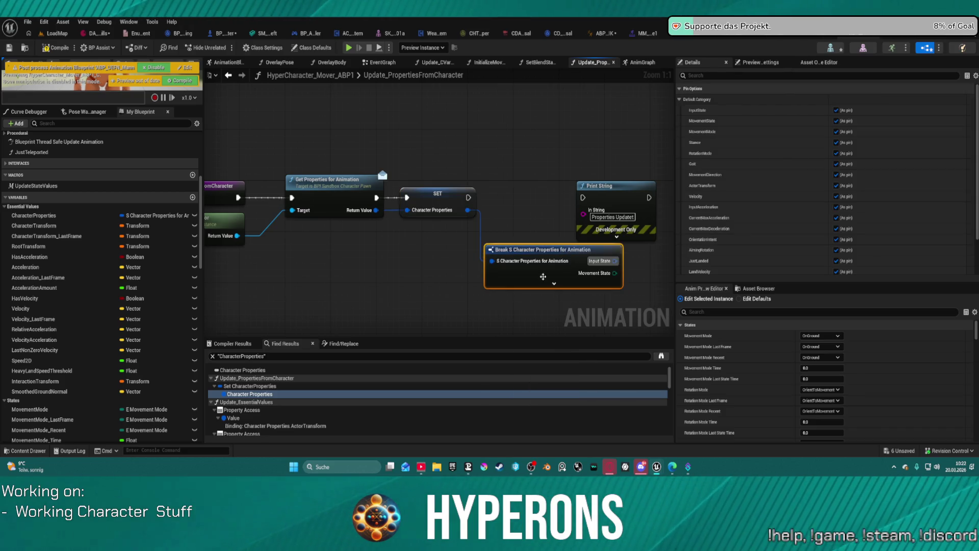
left_click(554, 283)
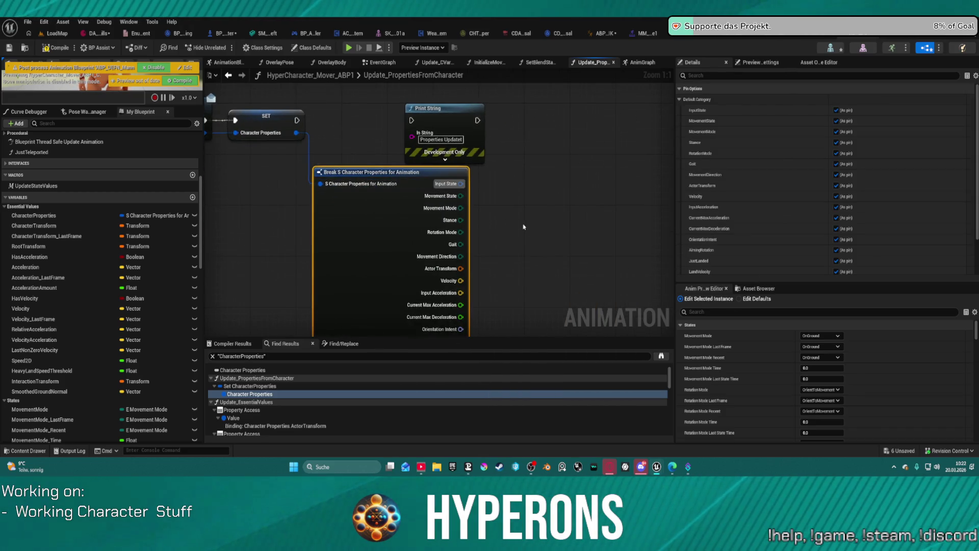
left_click_drag(523, 226, 498, 120)
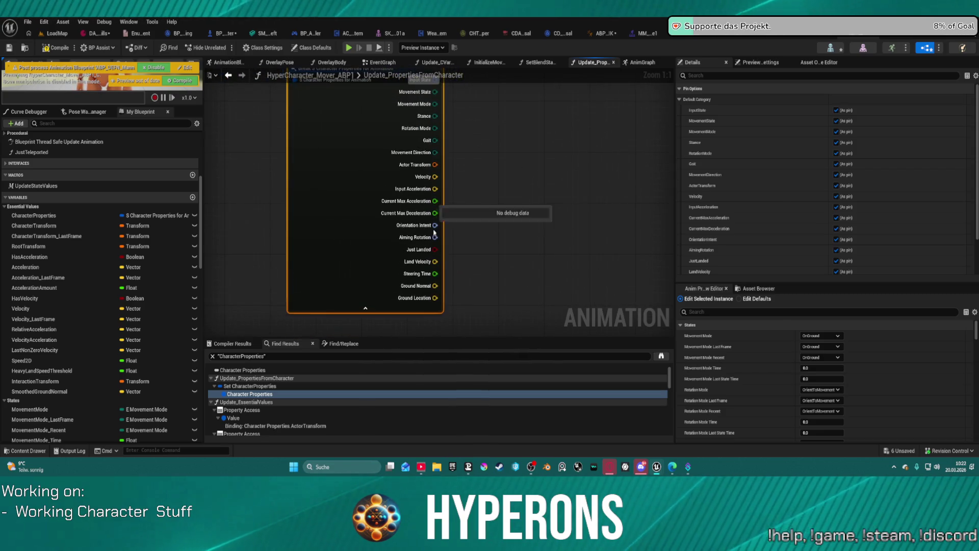
left_click(365, 308)
left_click_drag(362, 312, 420, 333)
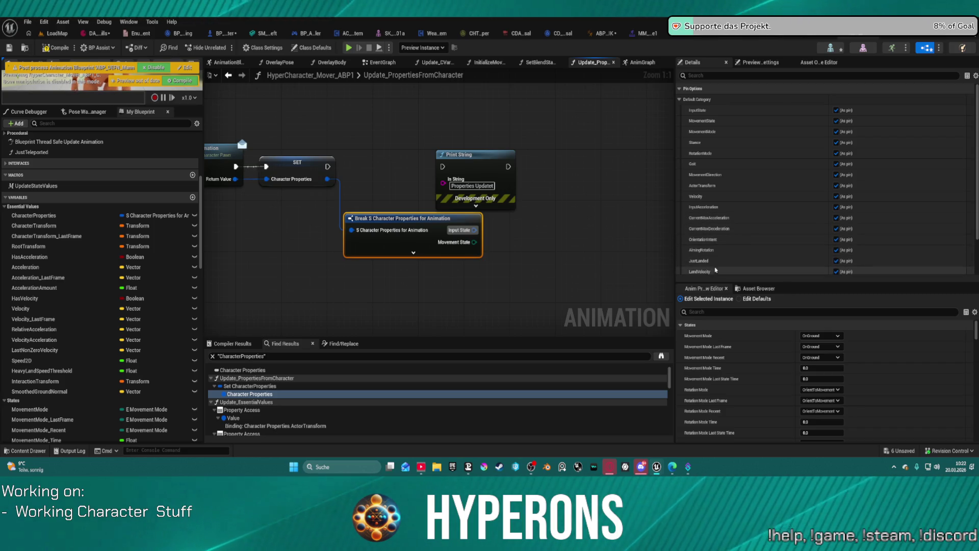
- Look over the function's entry nodes, then switch to the BP_ARPG_Character blueprint
scroll(724, 265, "down", 3)
scroll(735, 260, "up", 3)
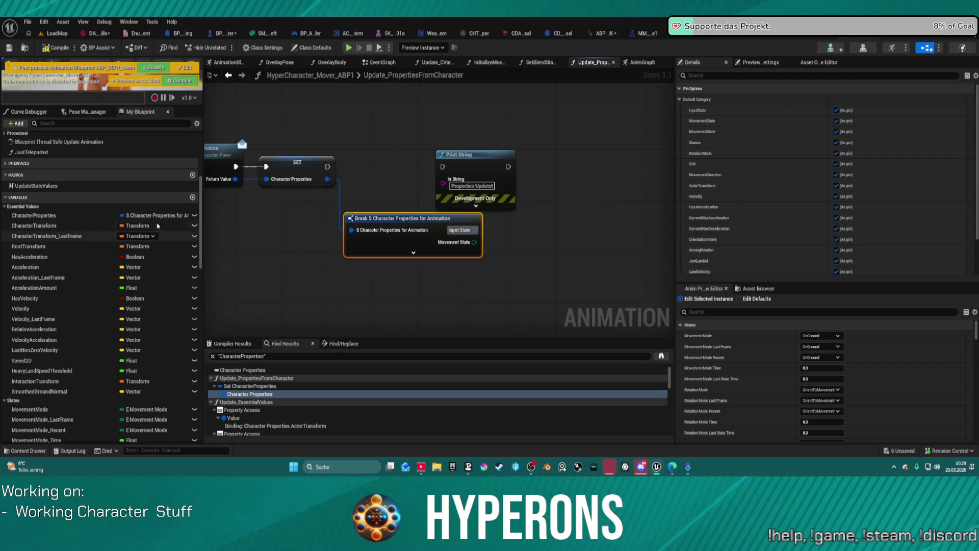
left_click_drag(324, 237, 551, 229)
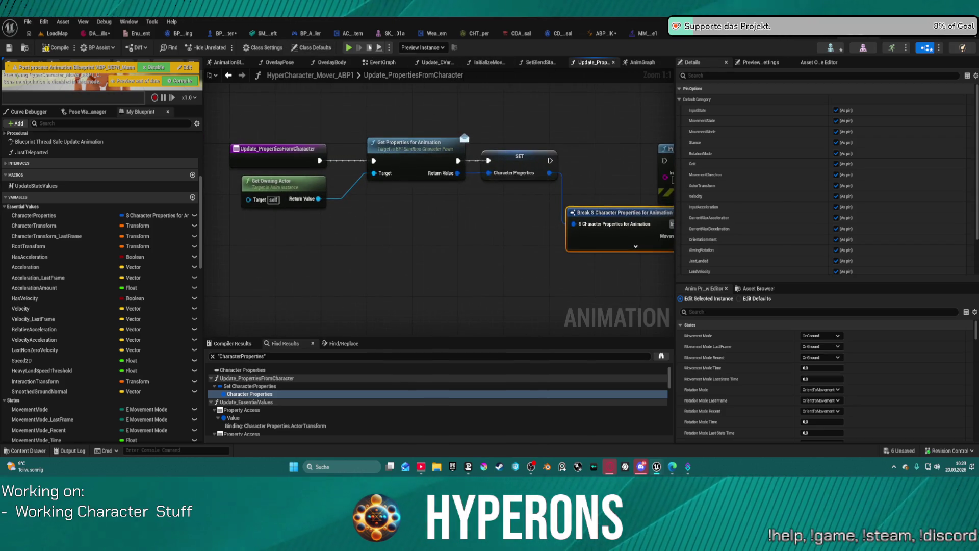
left_click(219, 33)
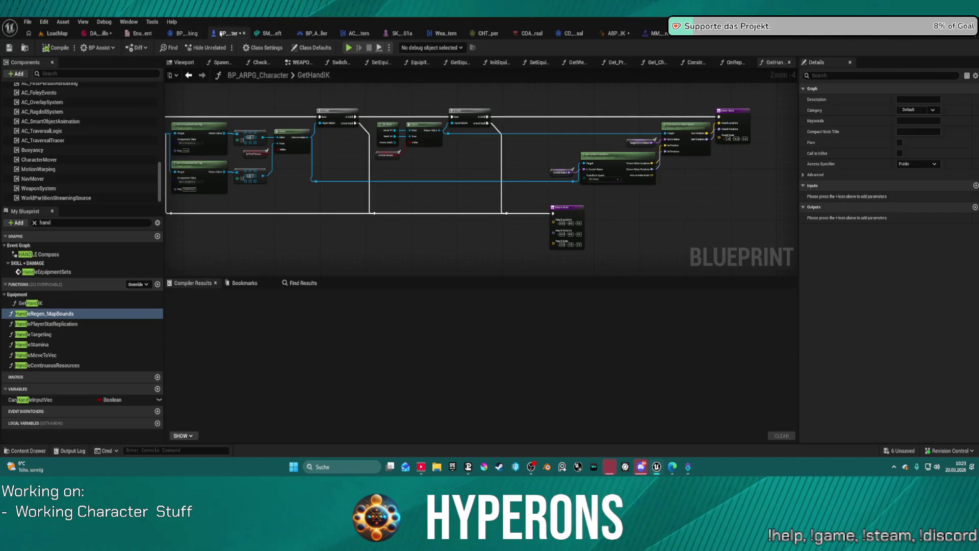
- Filter the member list for 'prop' and open the Get_PropertiesForAnimation function graph
left_click(34, 223)
type("pl")
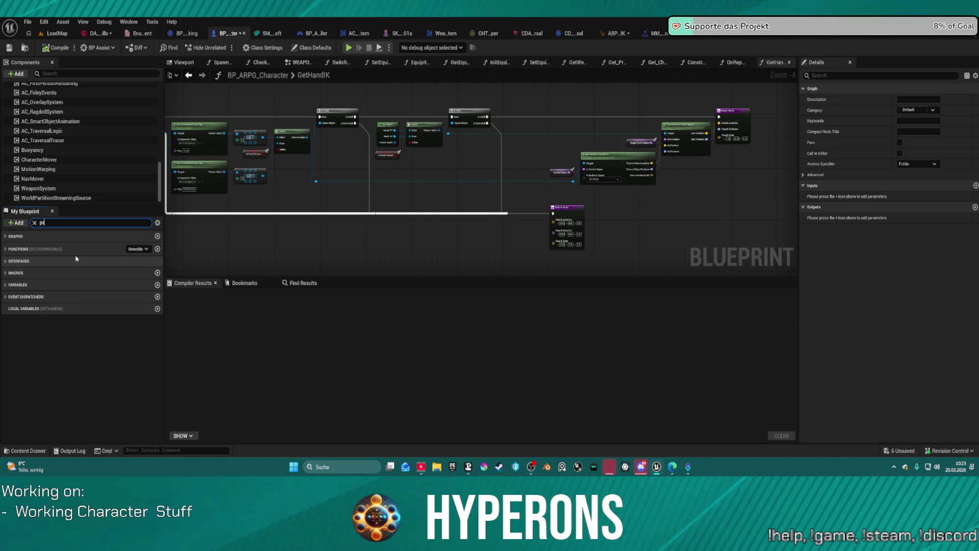
type("op")
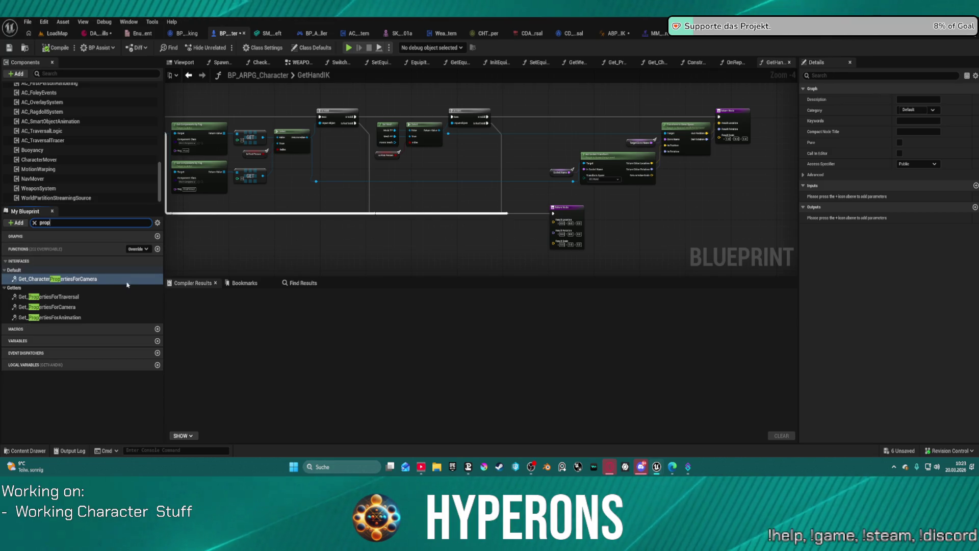
double_click(51, 318)
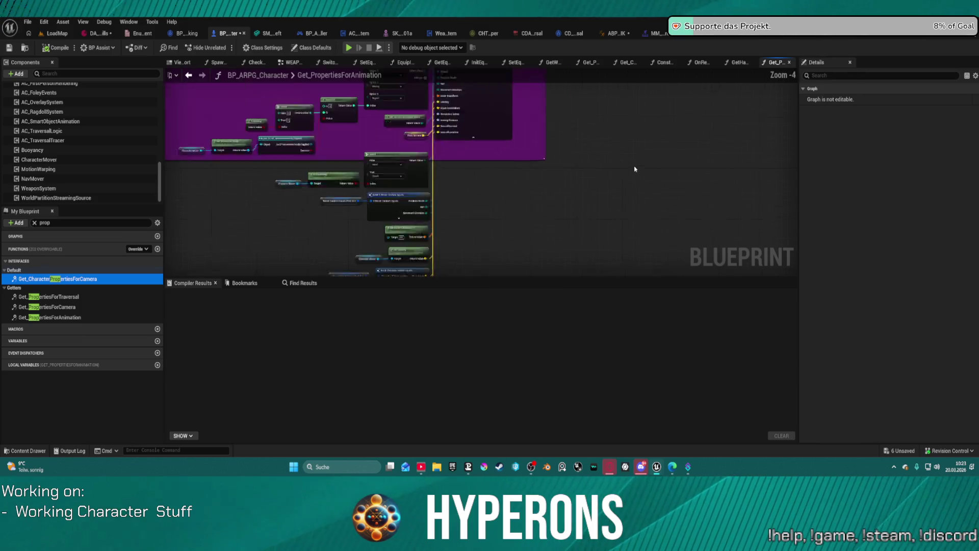
scroll(635, 169, "up", 2)
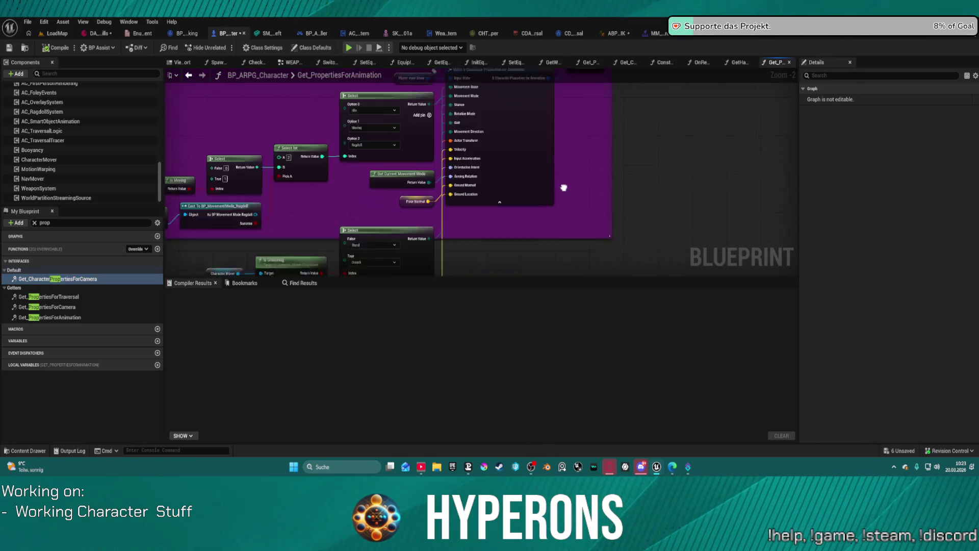
mouse_move(564, 188)
left_mouse_down()
mouse_move(603, 109)
mouse_move(657, 90)
mouse_move(668, 71)
left_mouse_up()
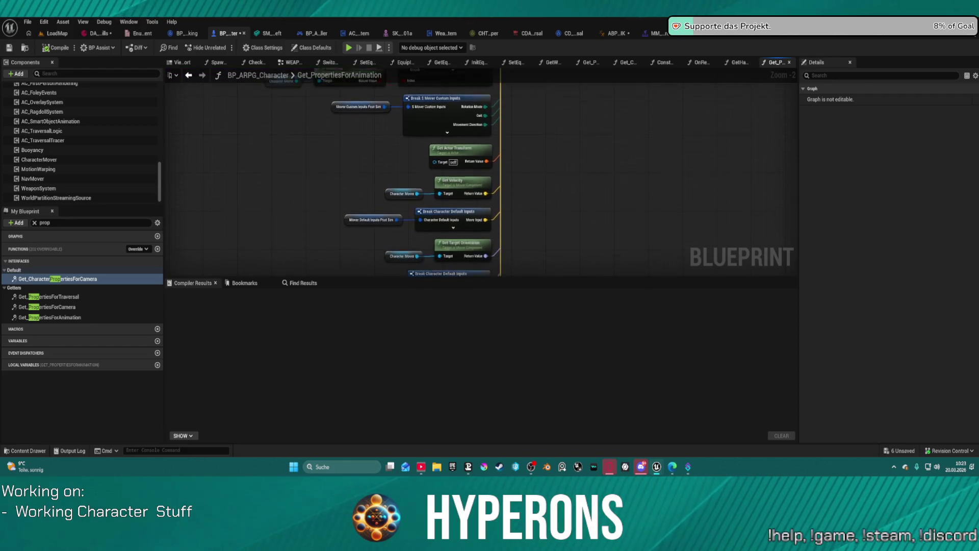
mouse_move(555, 276)
left_mouse_down()
mouse_move(591, 220)
mouse_move(551, 219)
left_mouse_up()
- Inspect the Make S Character Properties node and its Select inputs, then open the Content Drawer
left_click(536, 211)
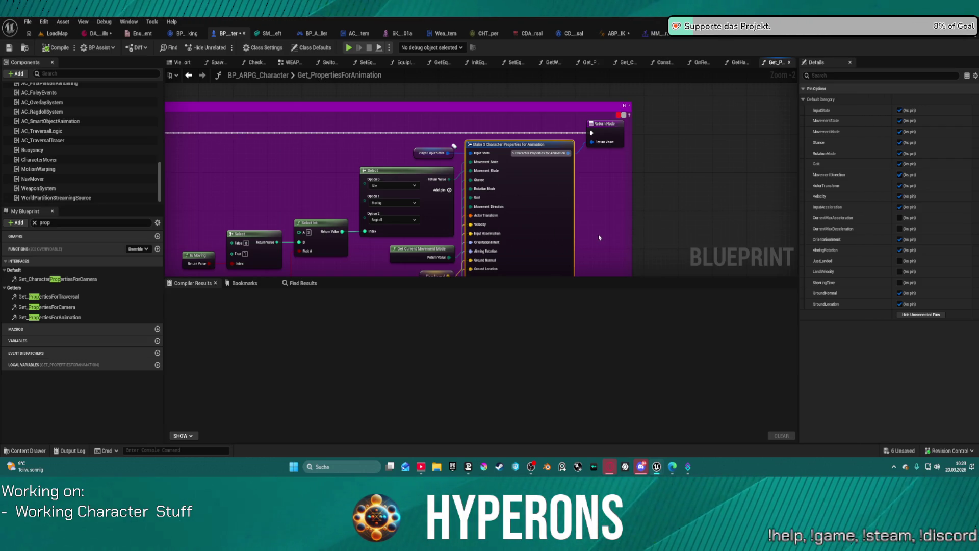
mouse_move(591, 236)
left_mouse_down()
mouse_move(630, 95)
mouse_move(633, 150)
mouse_move(637, 88)
mouse_move(646, 144)
mouse_move(491, 132)
left_mouse_up()
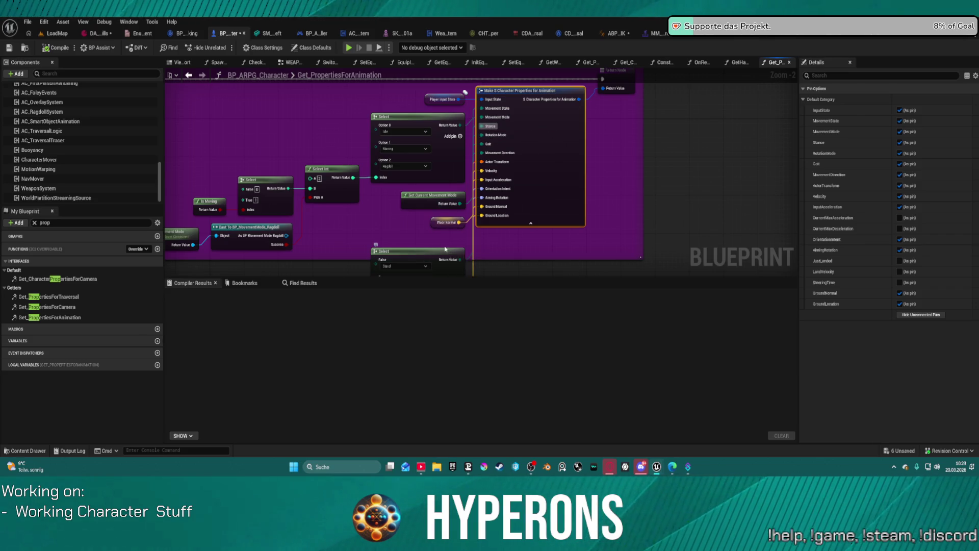
mouse_move(426, 252)
left_mouse_down()
mouse_move(381, 120)
mouse_move(436, 247)
mouse_move(455, 265)
left_mouse_up()
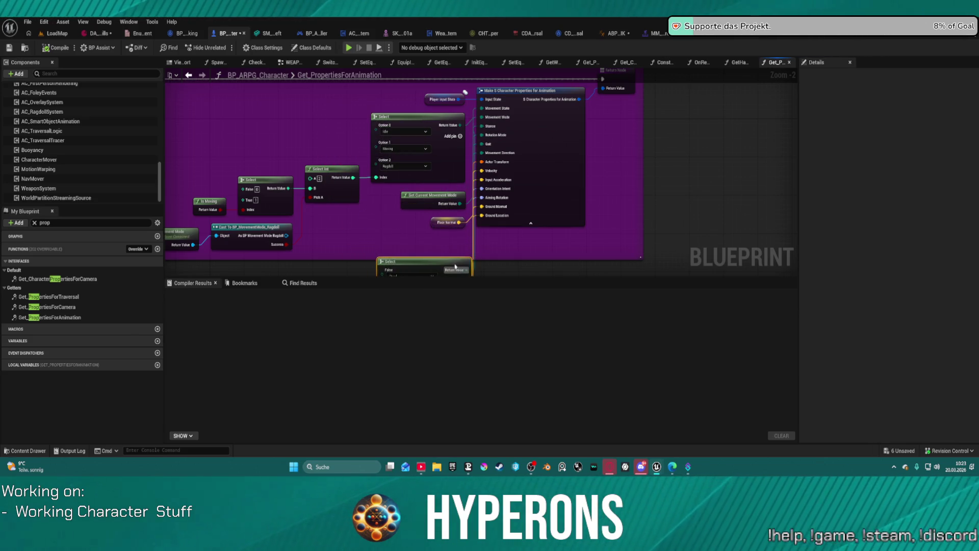
key("ctrl+space")
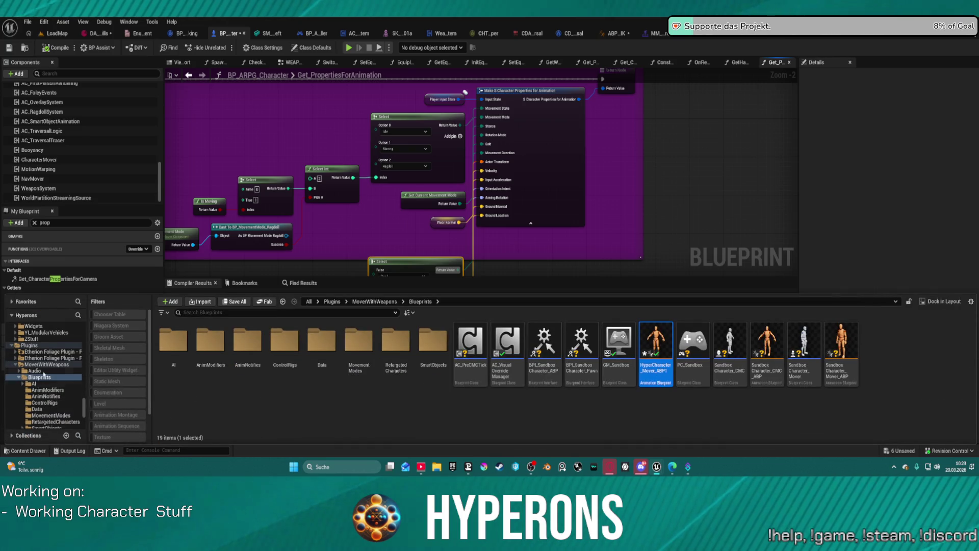
- Open the E_Stance enum from the Data folder for editing
double_click(322, 339)
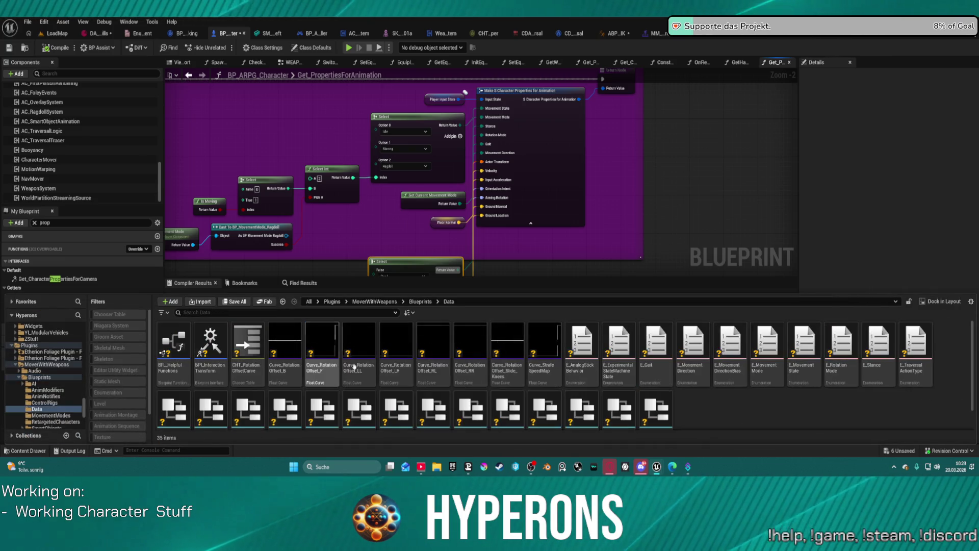
scroll(773, 405, "down", 1)
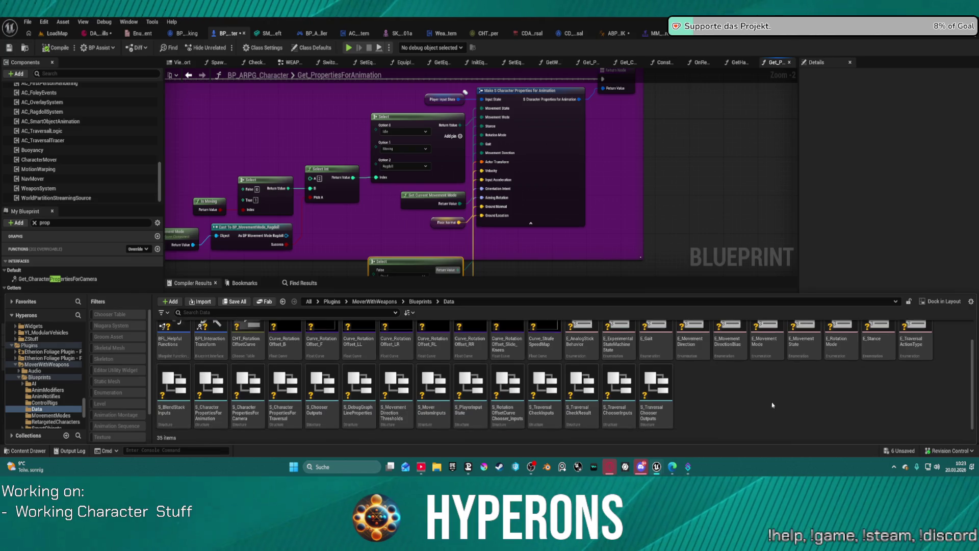
left_click(888, 346)
double_click(883, 346)
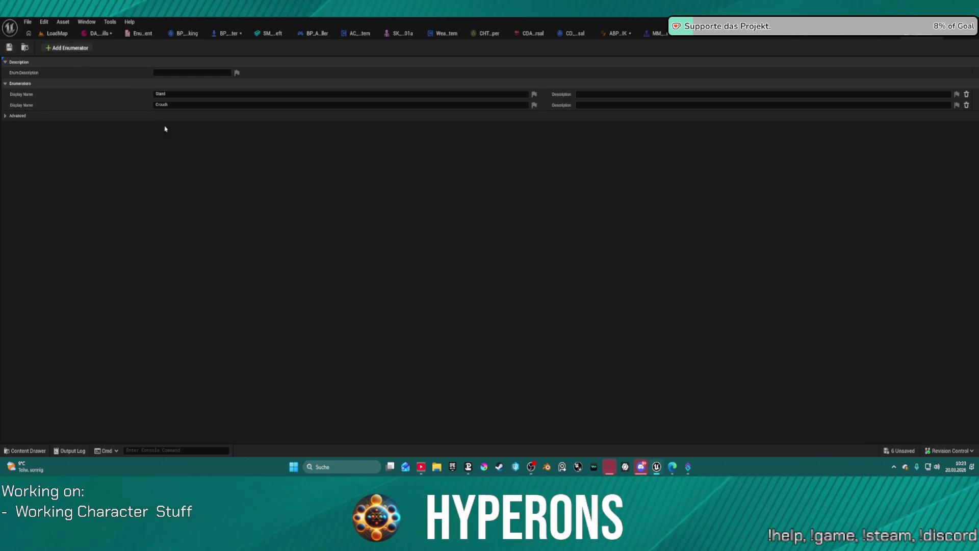
- Add a third enumerator named Hoverbike, save E_Stance, and return to HyperCharacter_Mover_ABP1
left_click(64, 48)
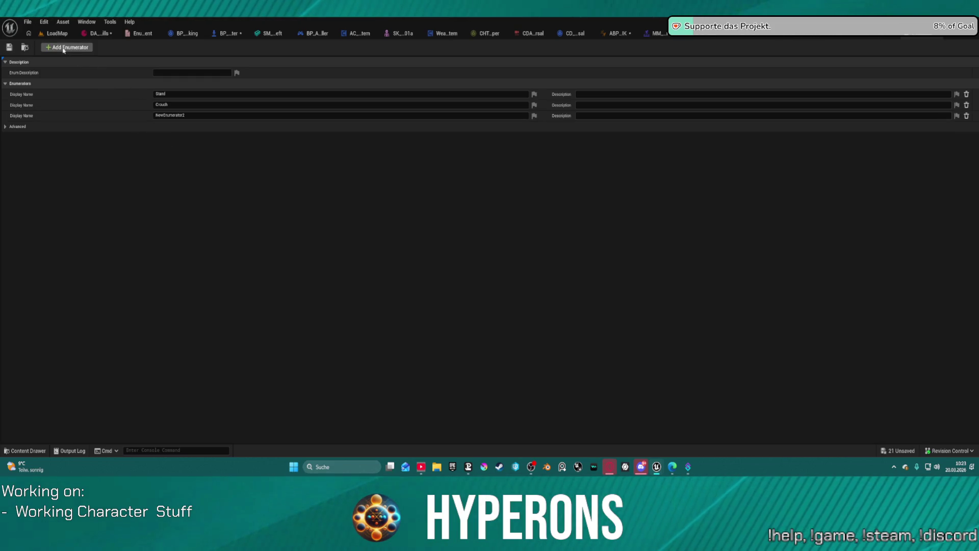
left_click(190, 114)
type("Hoverbike")
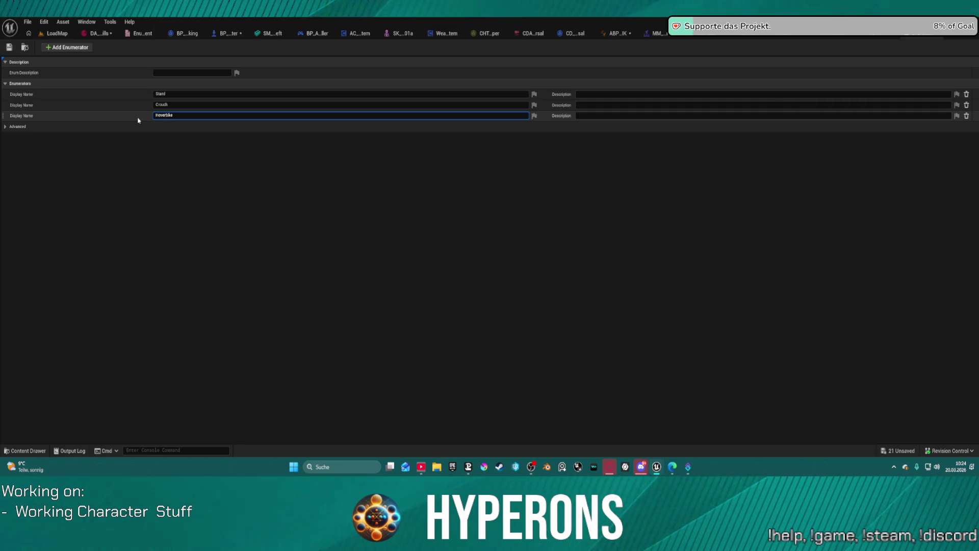
key("Return")
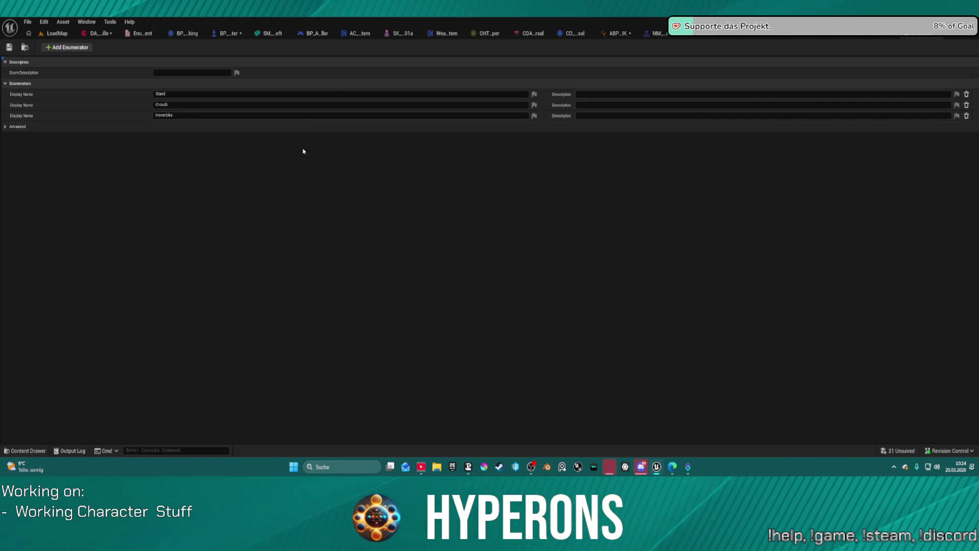
left_click(8, 47)
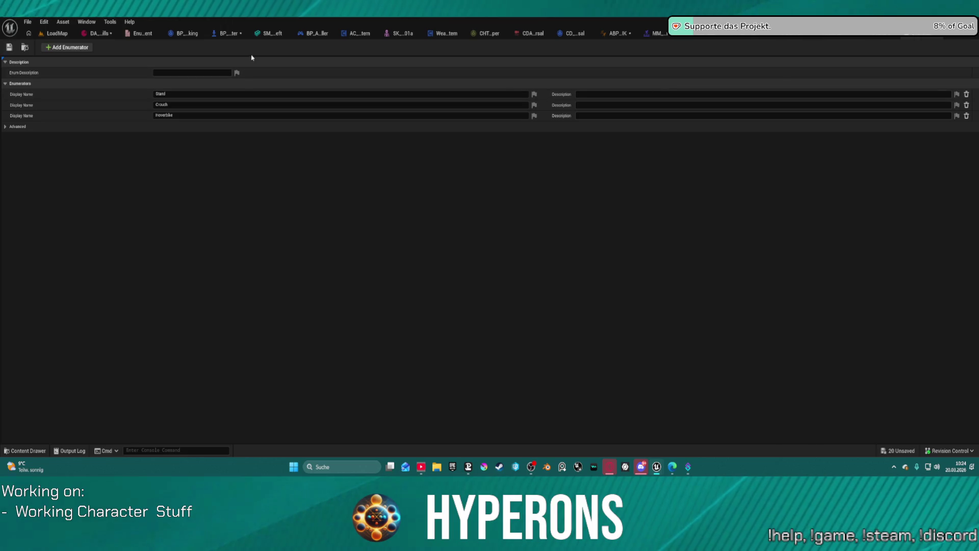
left_click(919, 38)
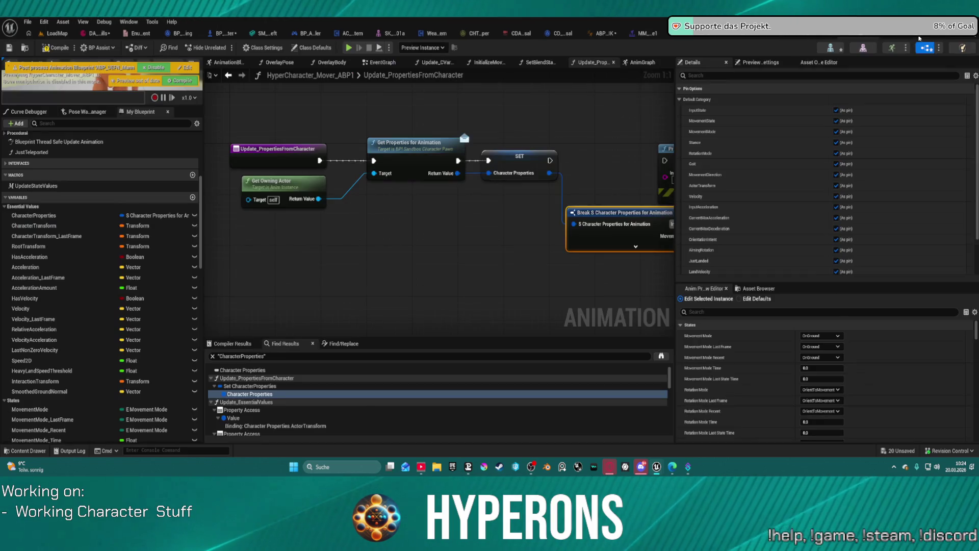
- Delete the Break S Character Properties for Animation node and switch to the AnimGraph
mouse_move(569, 190)
left_mouse_down()
mouse_move(376, 221)
mouse_move(520, 221)
mouse_move(448, 231)
left_mouse_up()
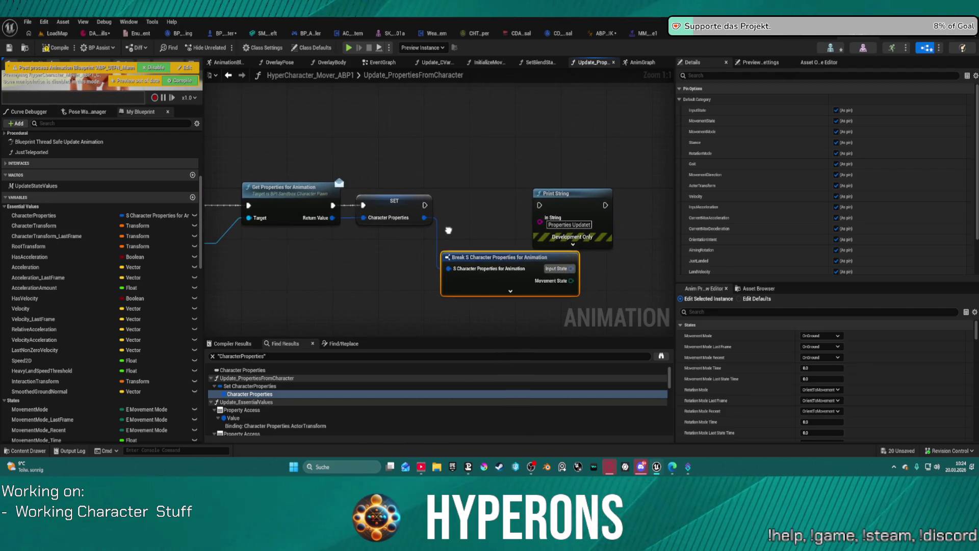
key("Delete")
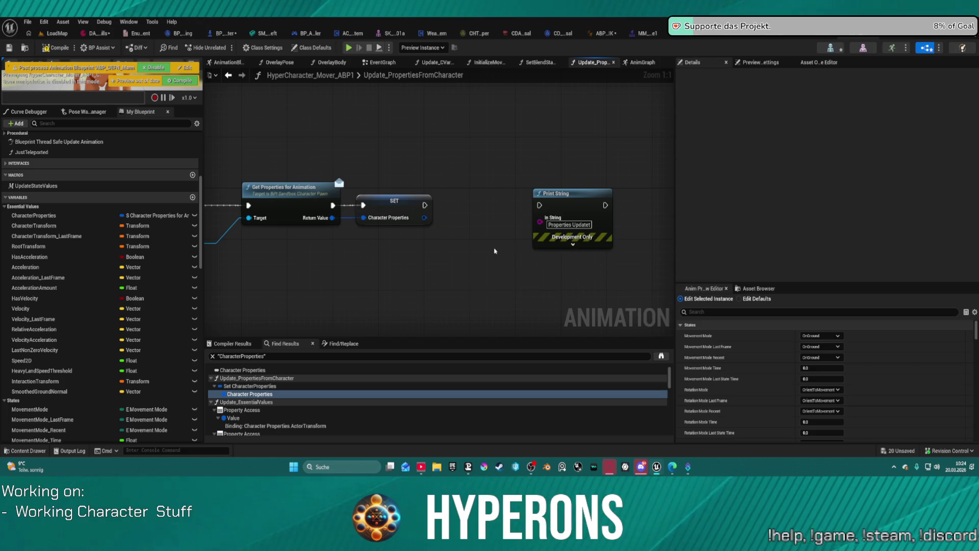
left_click(643, 63)
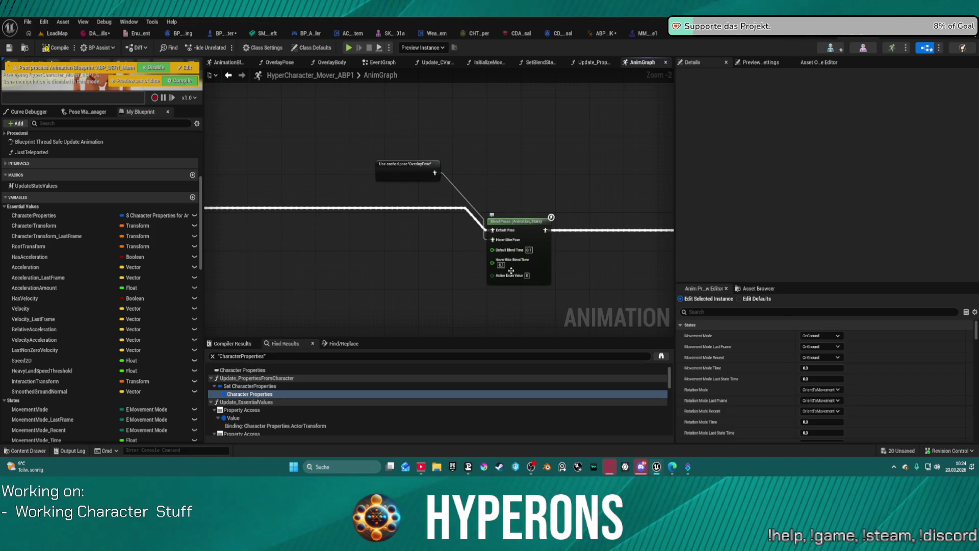
- Nudge the Blend Poses (Animation_State) node up, then search 'blend pr' from the cached OverlayPose output
left_click_drag(519, 230, 515, 202)
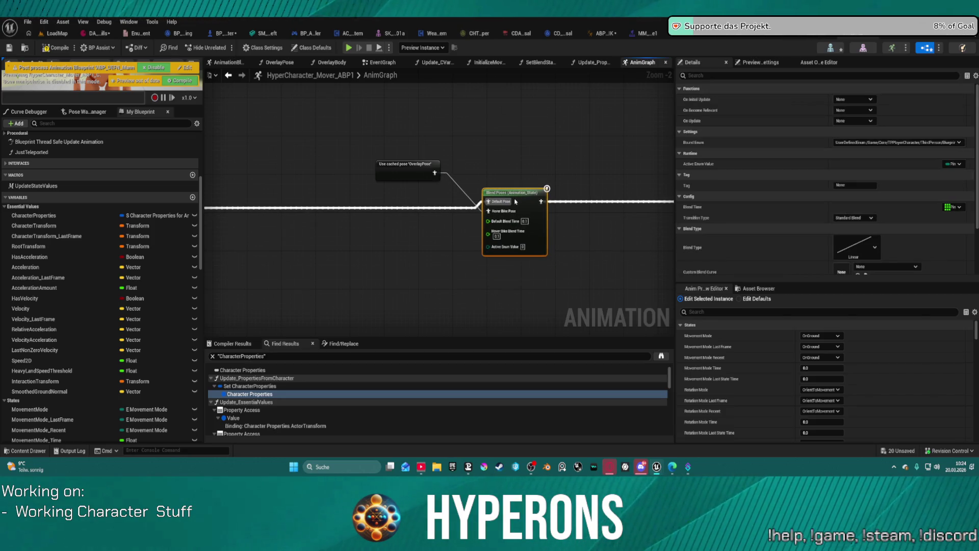
left_click_drag(431, 177, 432, 178)
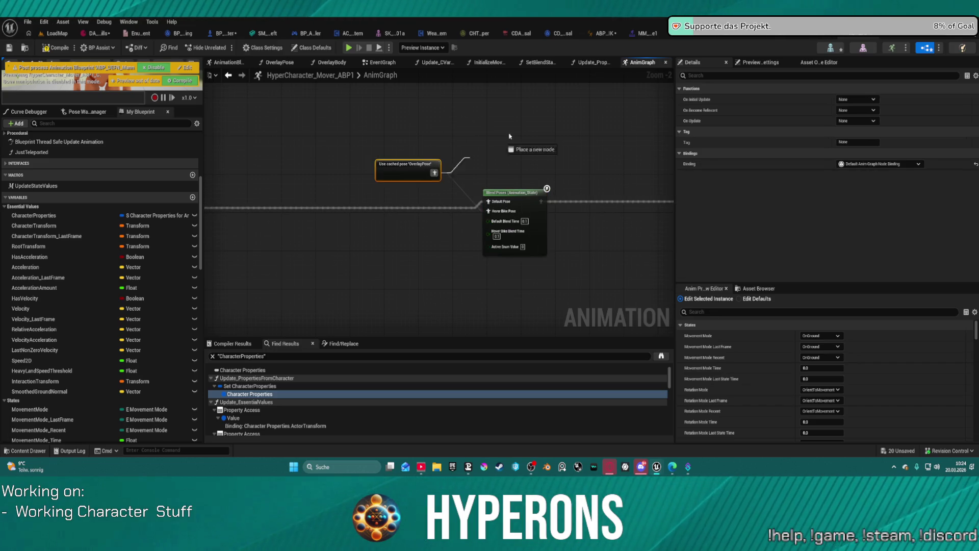
left_click_drag(509, 136, 509, 131)
type("blend")
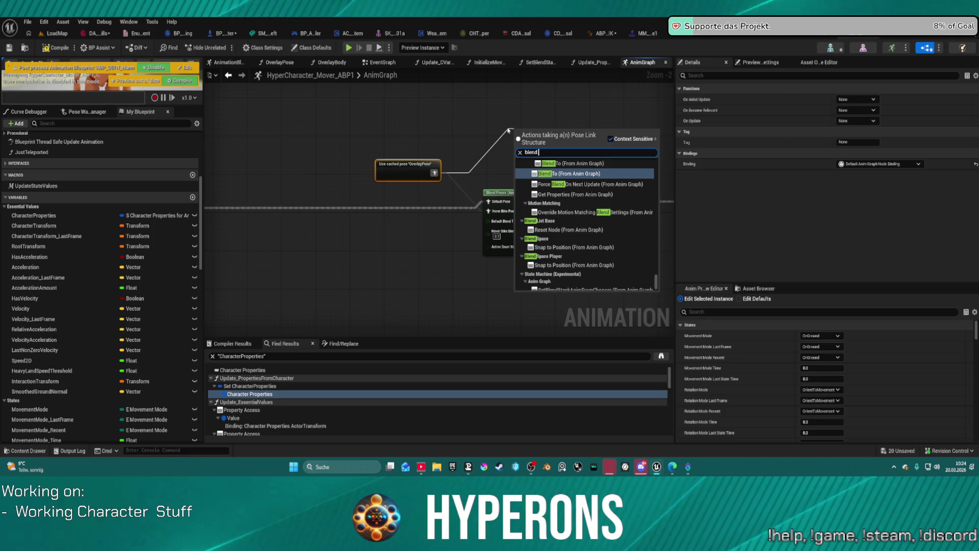
type(" pr")
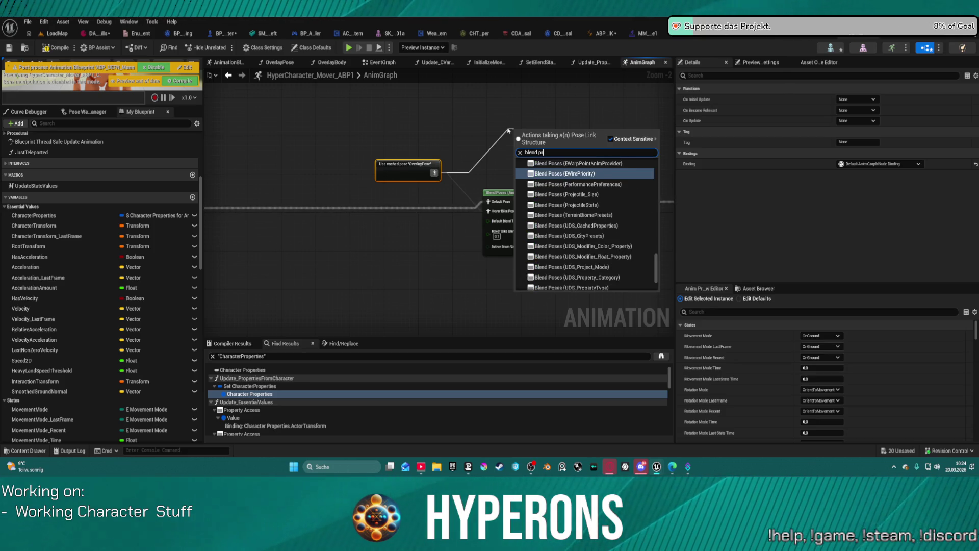
scroll(632, 232, "up", 5)
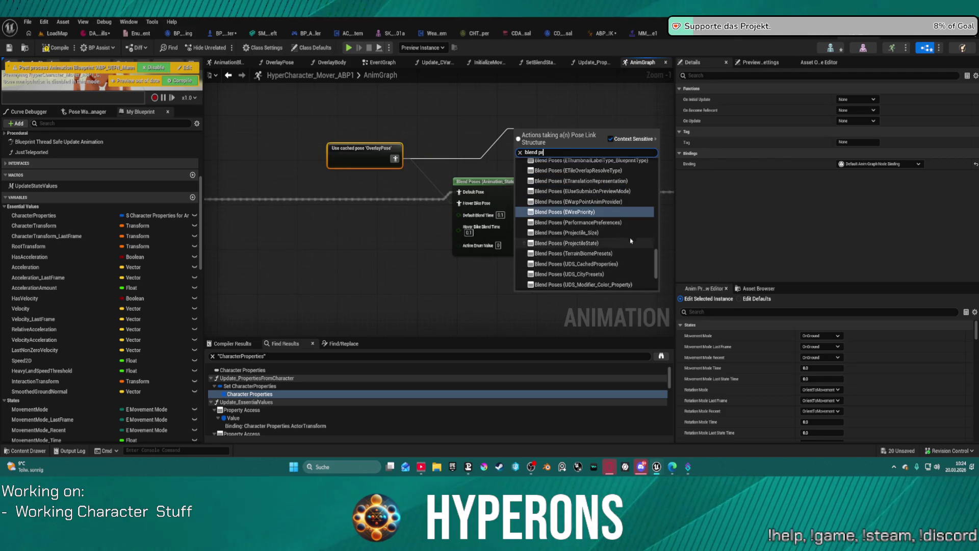
scroll(631, 235, "up", 10)
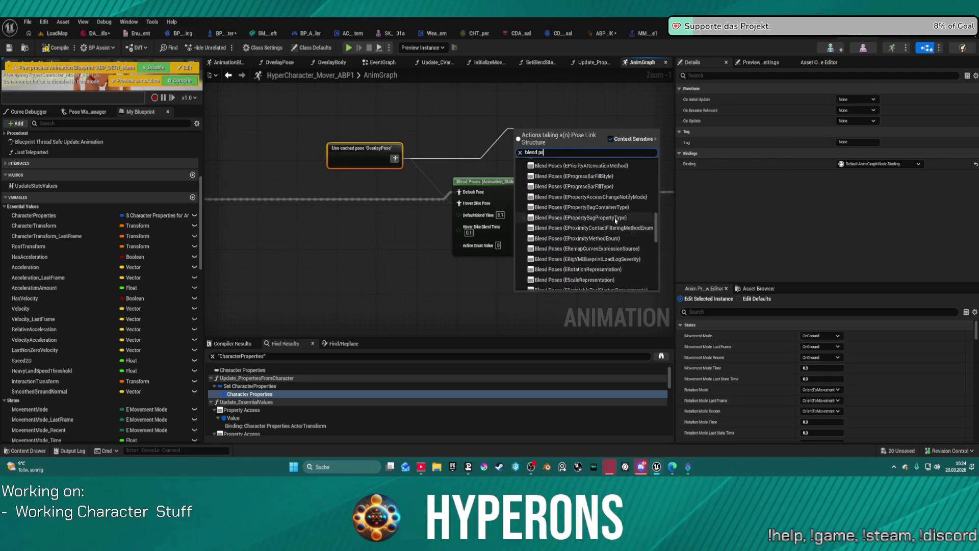
scroll(616, 221, "up", 5)
scroll(383, 134, "down", 9)
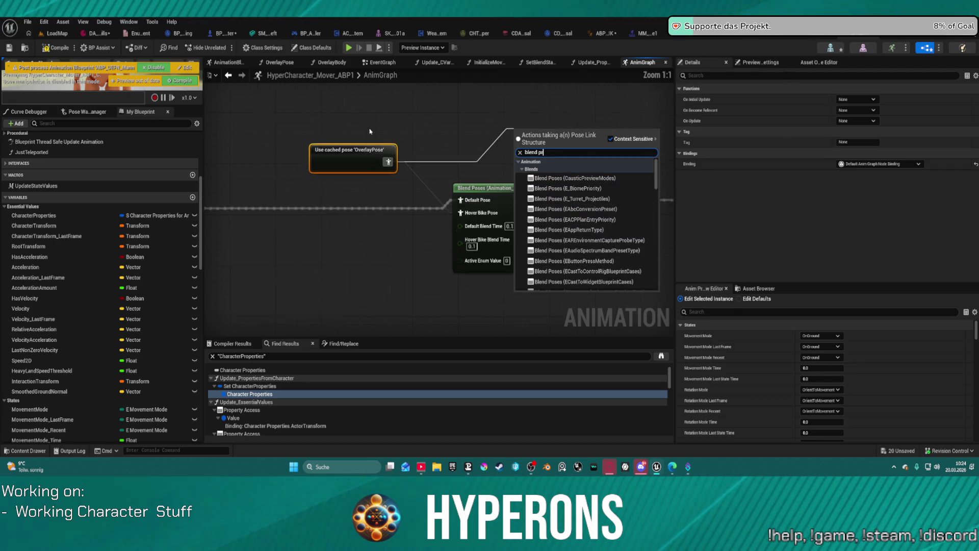
scroll(585, 211, "up", 8)
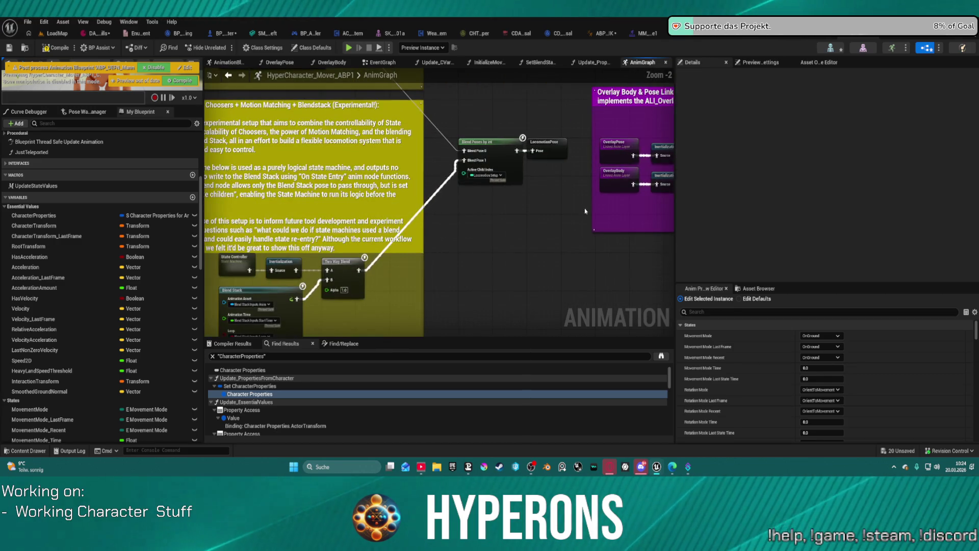
- Survey the AnimGraph's layer blending chain and select the State Controller node
mouse_move(552, 284)
left_mouse_down()
mouse_move(625, 225)
mouse_move(270, 201)
mouse_move(209, 257)
left_mouse_up()
left_click_drag(612, 255, 352, 255)
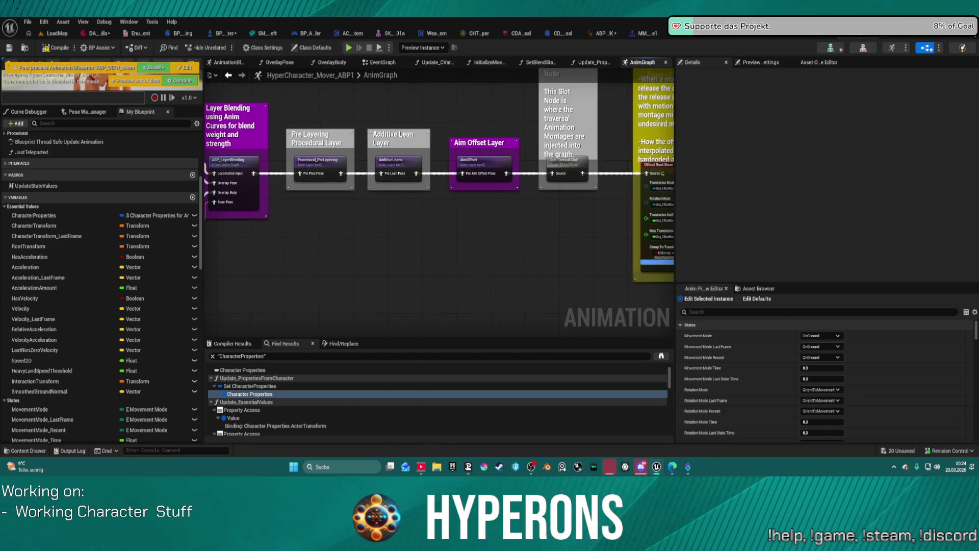
mouse_move(510, 255)
left_mouse_down()
mouse_move(255, 255)
mouse_move(433, 240)
mouse_move(561, 250)
mouse_move(545, 270)
mouse_move(592, 283)
left_mouse_up()
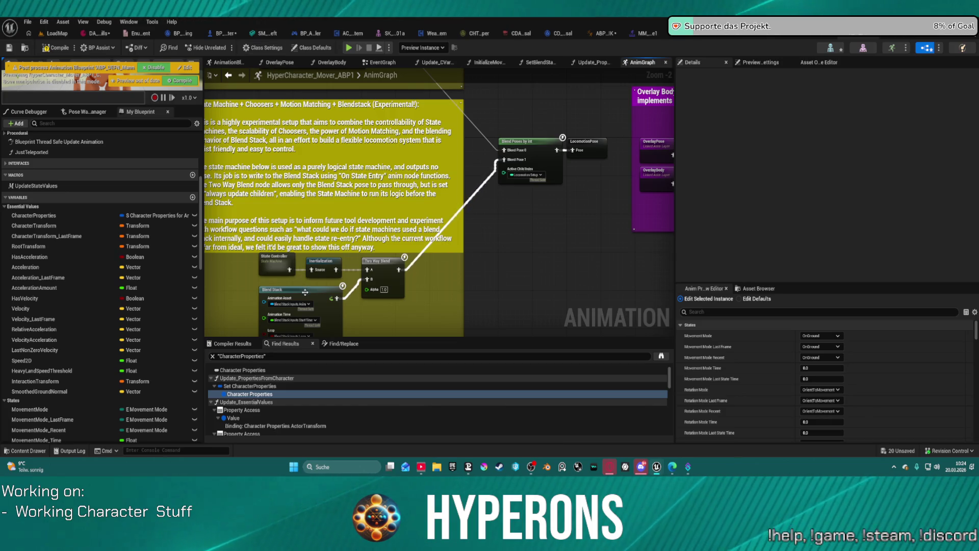
left_click(265, 272)
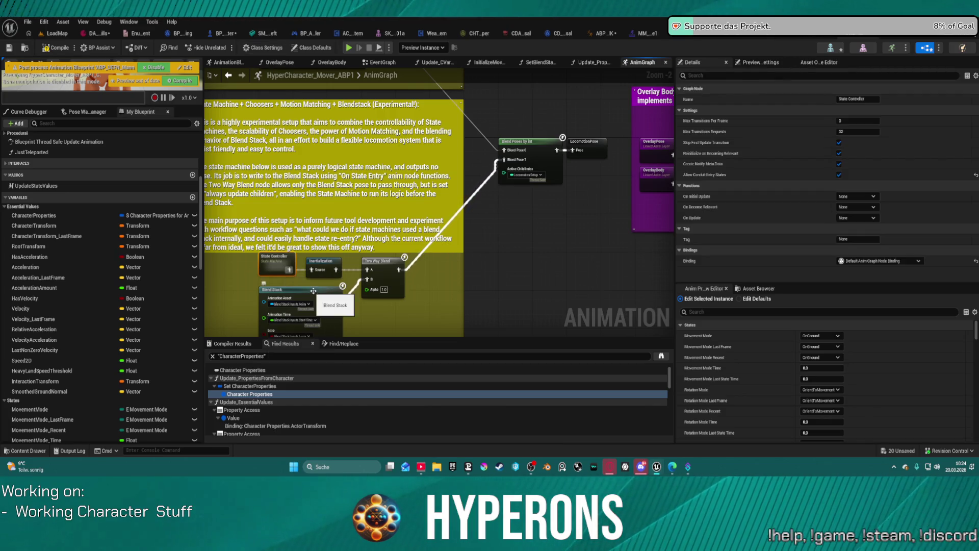
mouse_move(357, 77)
left_mouse_down()
mouse_move(367, 128)
mouse_move(408, 193)
mouse_move(445, 208)
mouse_move(455, 251)
left_mouse_up()
scroll(455, 251, "down", 4)
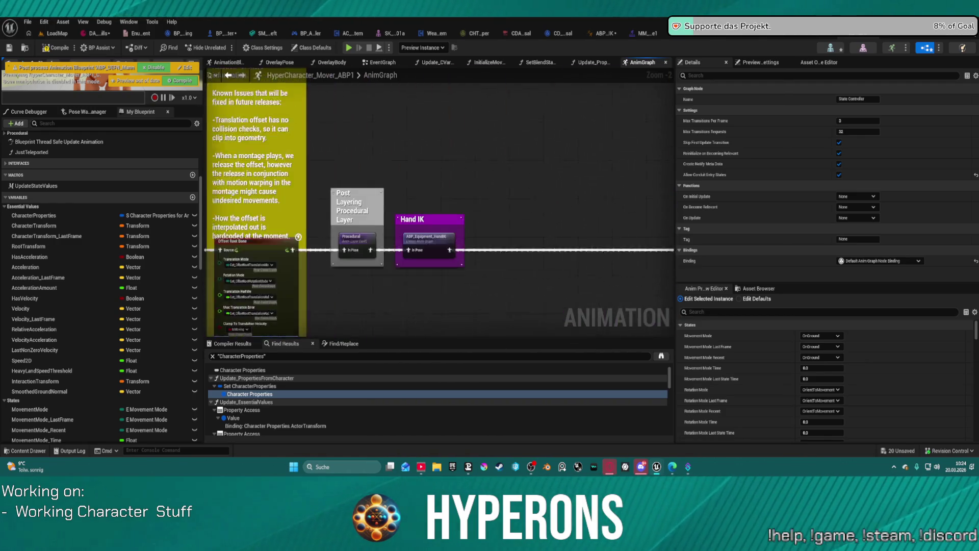
scroll(561, 159, "up", 2)
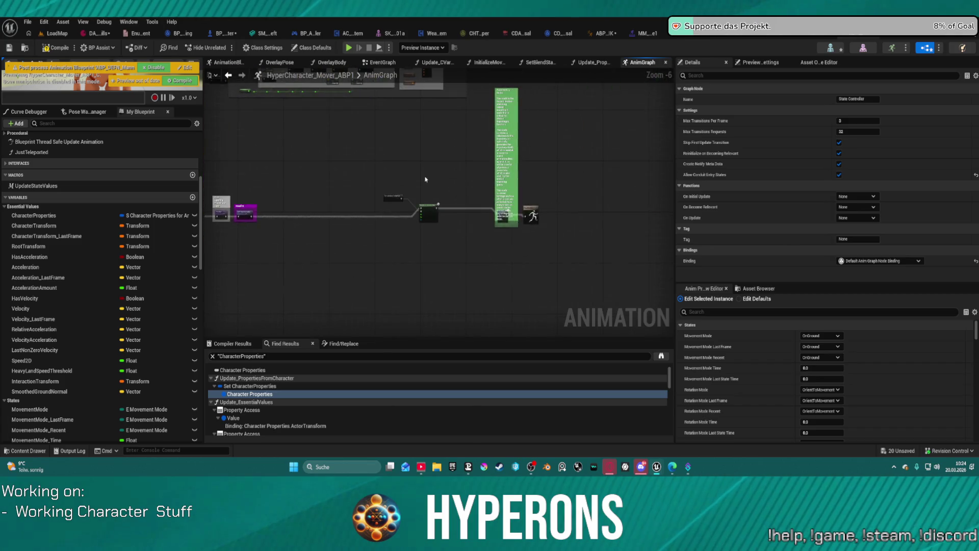
- Pull a wire from the cached OverlayPose output and search 'blend stan'
right_click(421, 176)
scroll(400, 188, "up", 3)
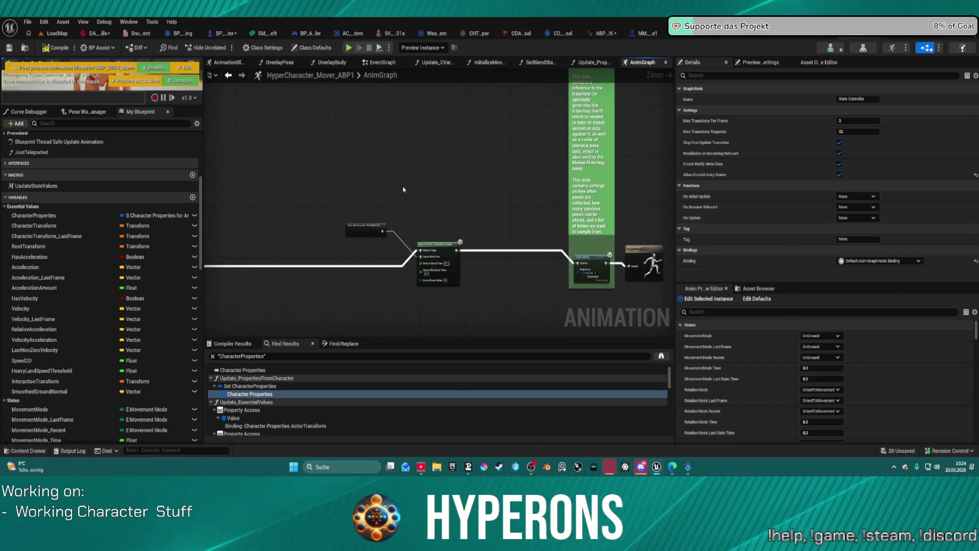
right_click(394, 134)
left_click_drag(359, 181, 408, 146)
type("blend")
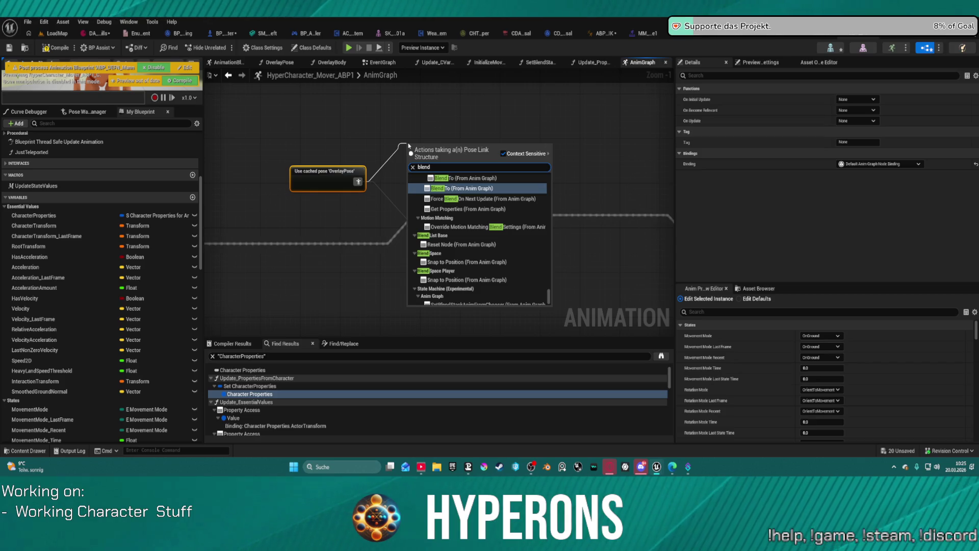
type(" stan")
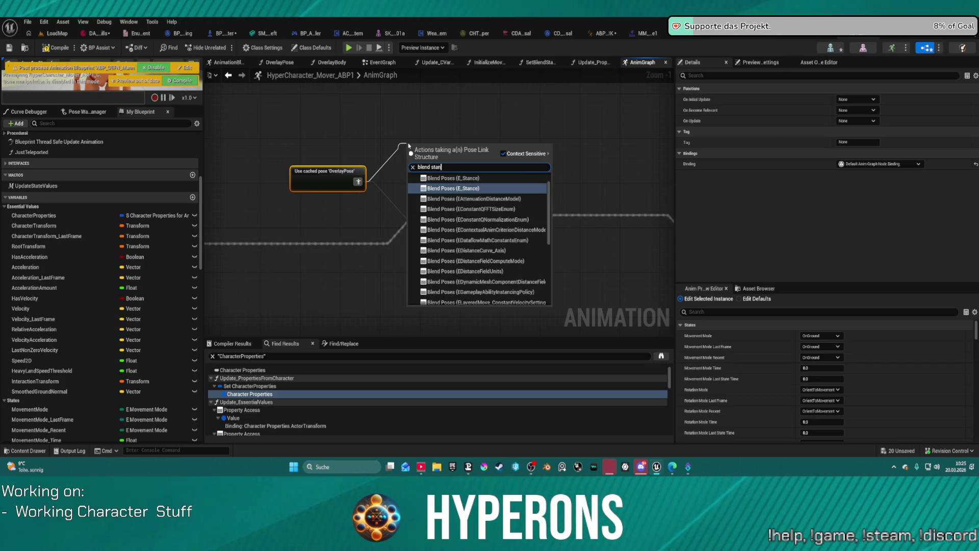
- Create the Blend Poses (E_Stance) node from the search and nudge it into place
key("Return")
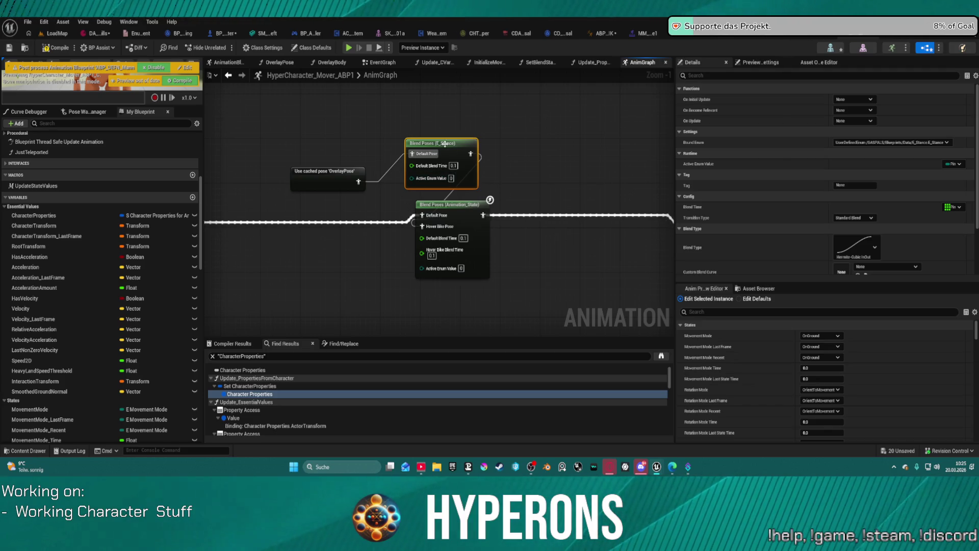
left_click_drag(445, 144, 450, 139)
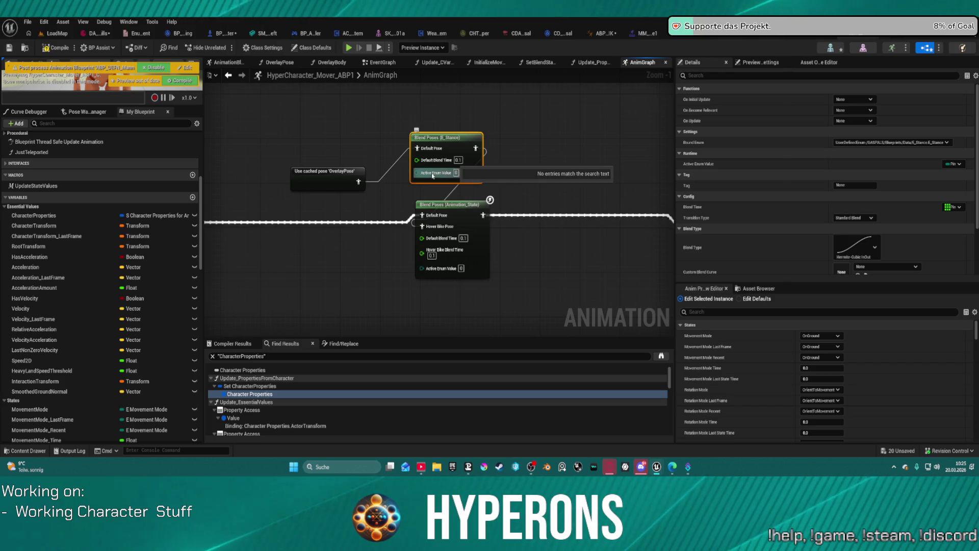
- Bind the E_Stance blend node's Active Enum Value to Stance in the Details panel
scroll(908, 153, "down", 1)
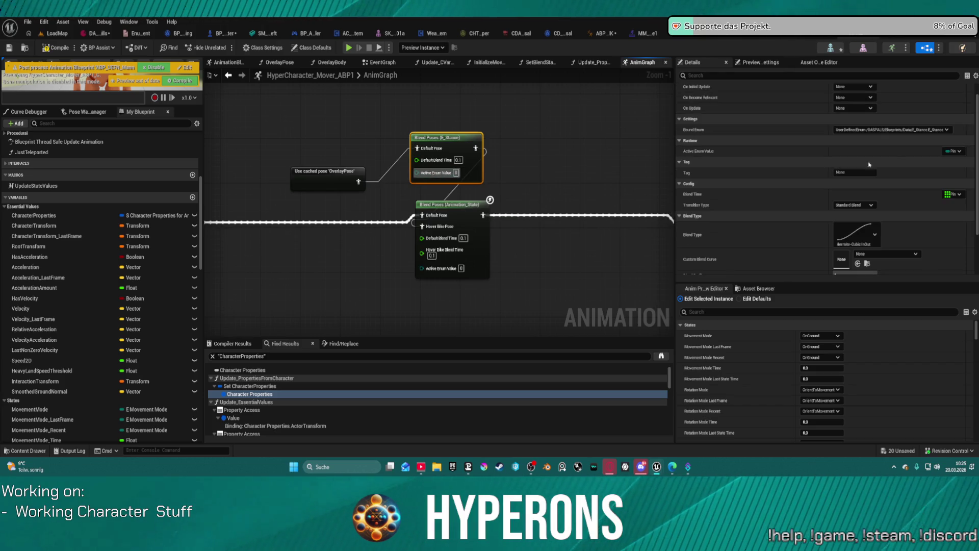
left_click(953, 151)
scroll(913, 334, "down", 2)
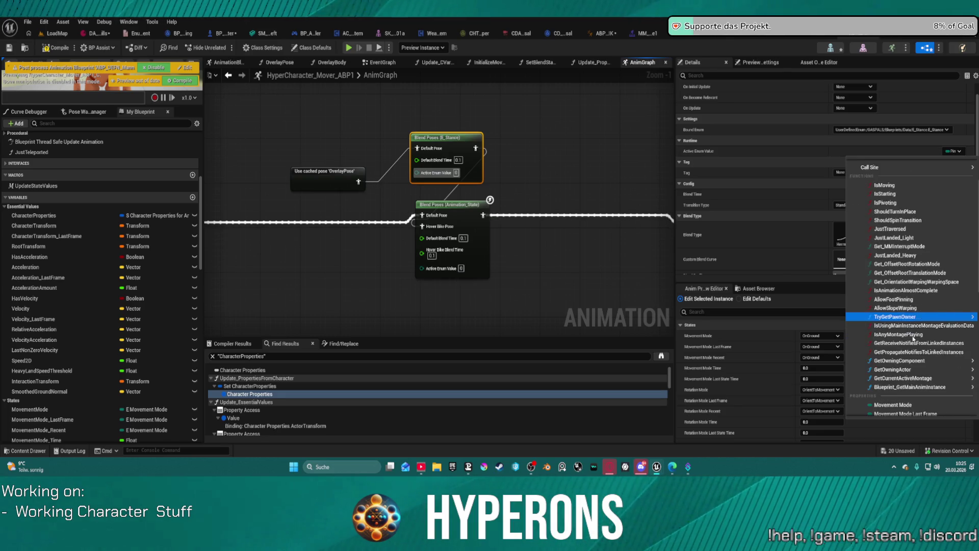
mouse_move(912, 338)
scroll(911, 351, "down", 5)
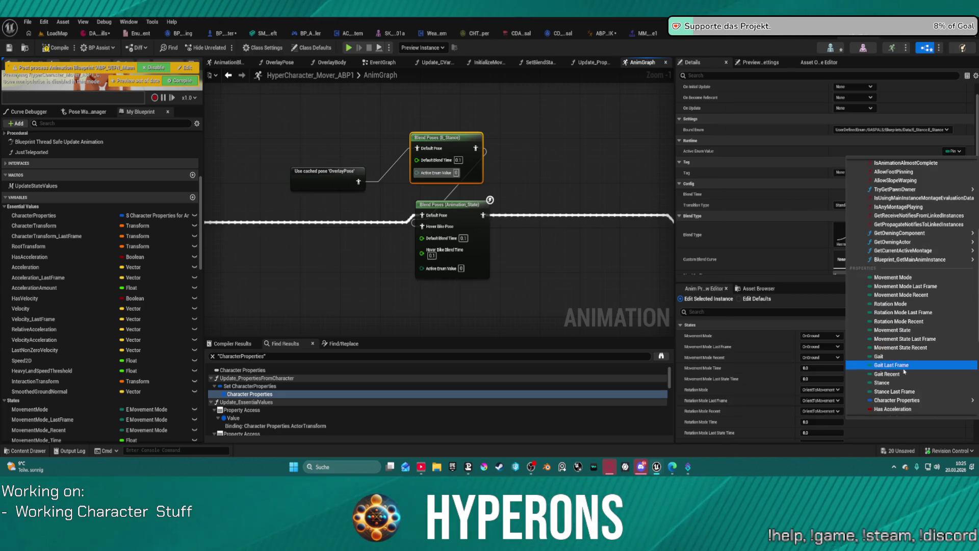
left_click(900, 383)
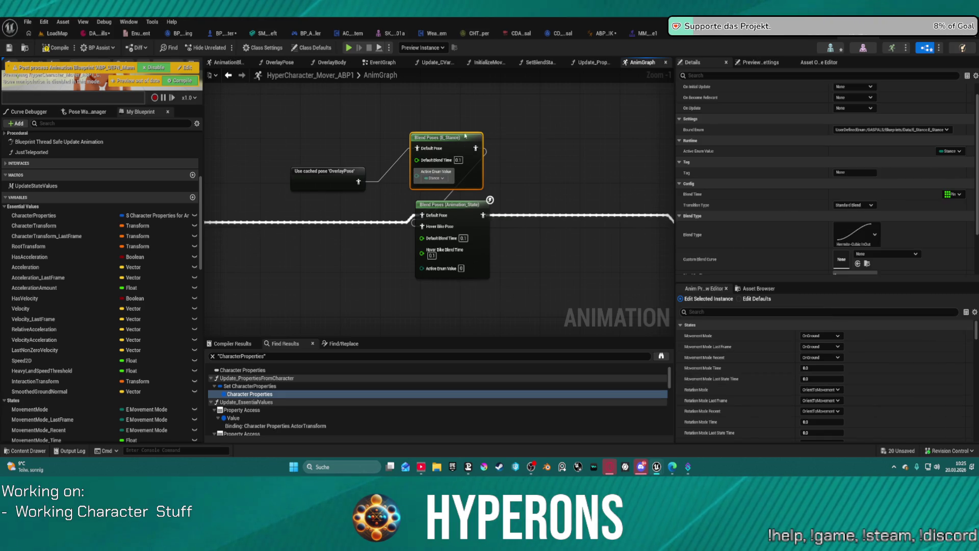
- Check the node's Stance binding options and recentre it above Blend Poses (Animation_State)
left_click(438, 178)
left_click(437, 178)
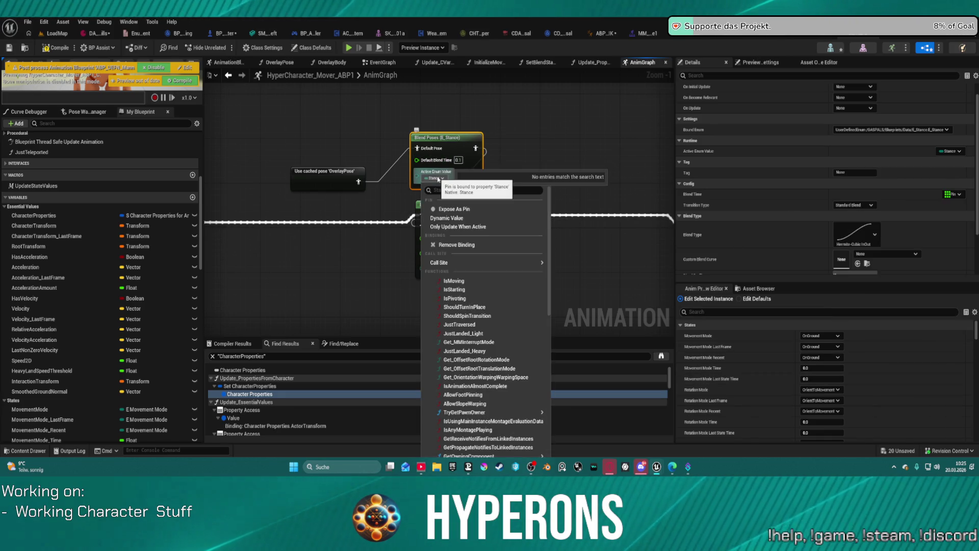
left_click(557, 107)
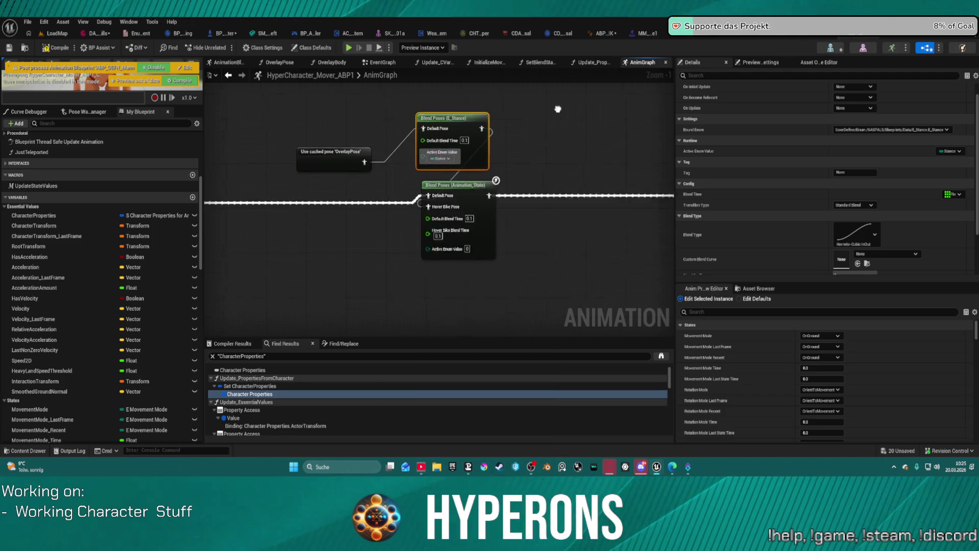
mouse_move(557, 107)
left_mouse_down()
mouse_move(548, 208)
mouse_move(559, 173)
left_mouse_up()
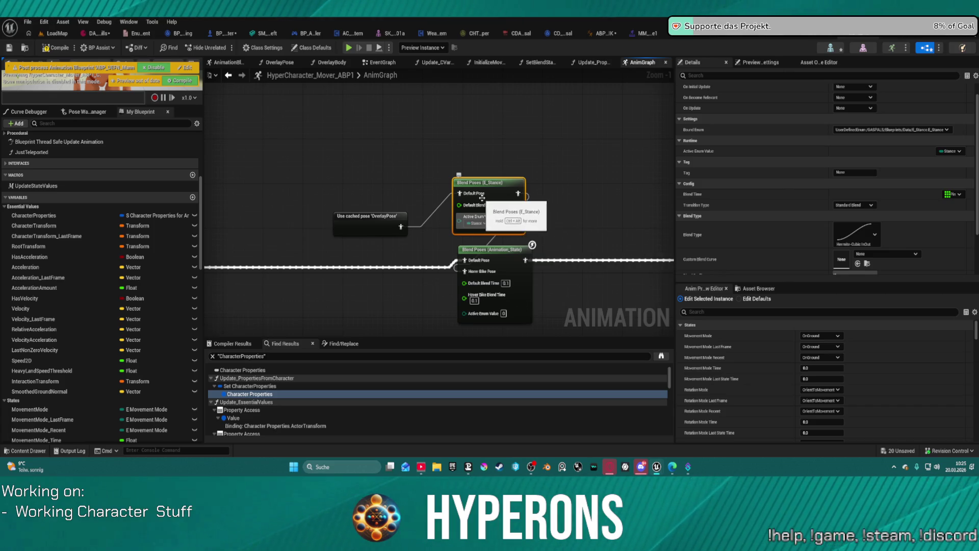
left_click(481, 218)
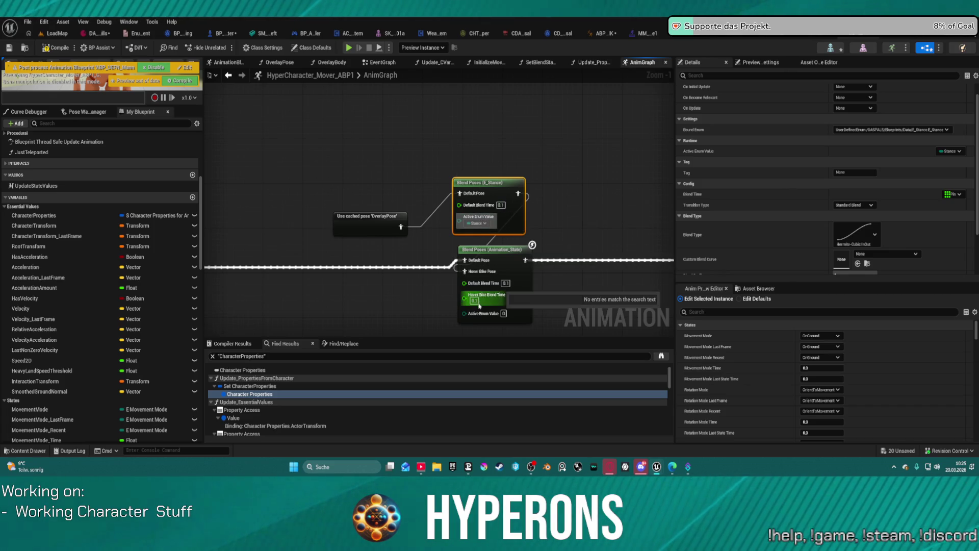
mouse_move(469, 207)
mouse_move(465, 224)
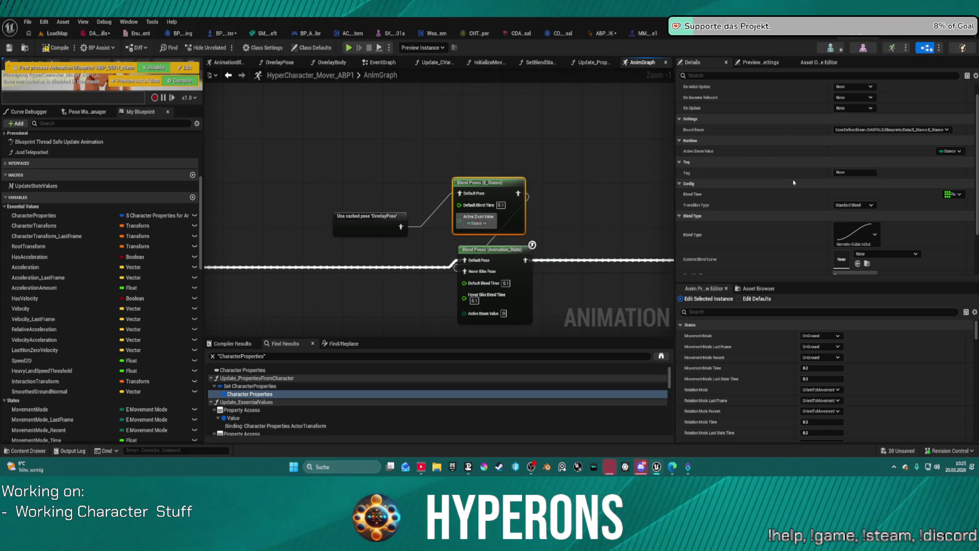
scroll(796, 188, "down", 2)
scroll(797, 188, "down", 1)
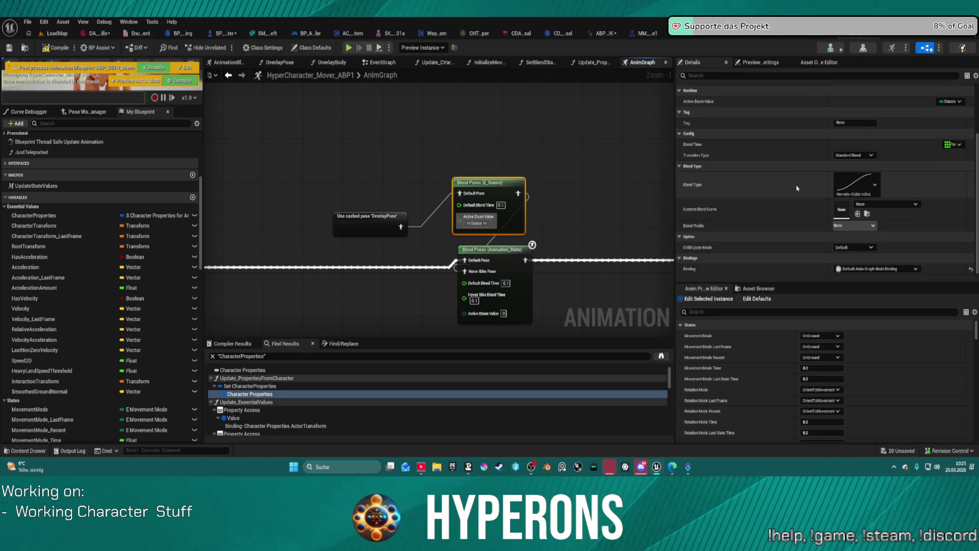
scroll(759, 199, "up", 5)
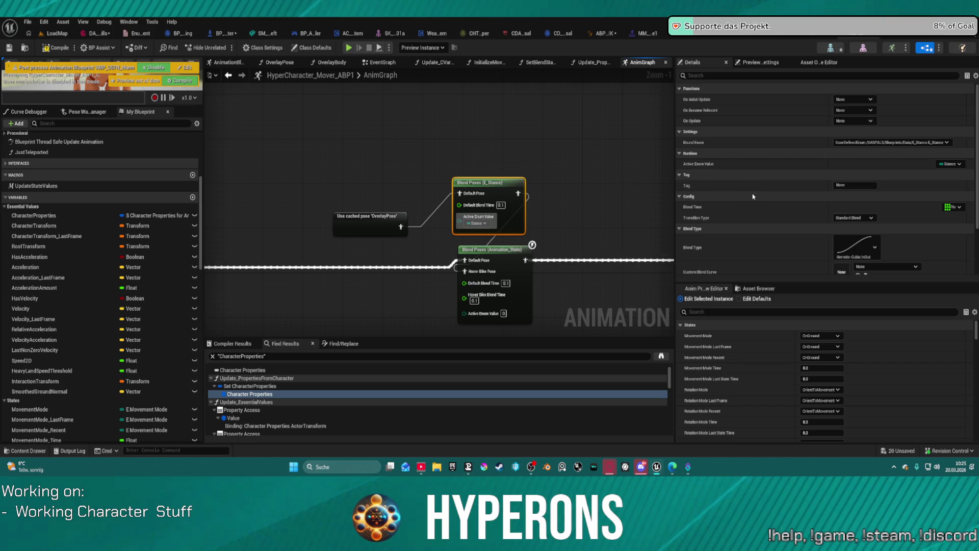
- Add a Hoverbike pose input to the E_Stance blend node and move it clear of the overlap
right_click(466, 219)
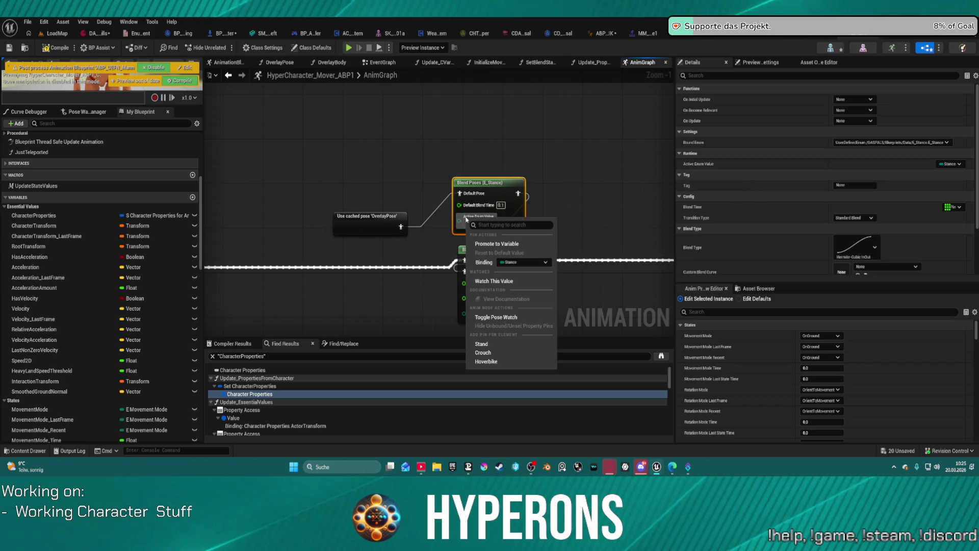
left_click(481, 361)
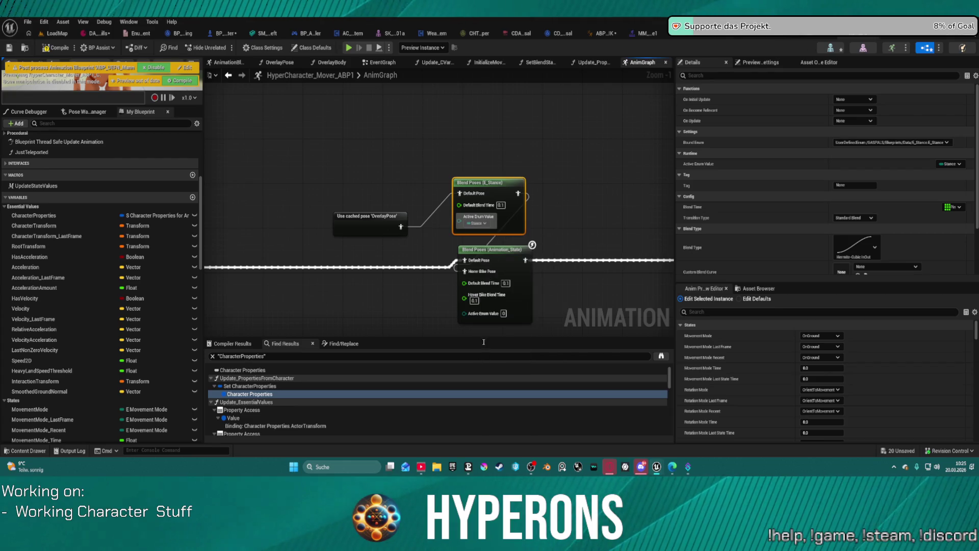
left_click_drag(490, 185, 470, 162)
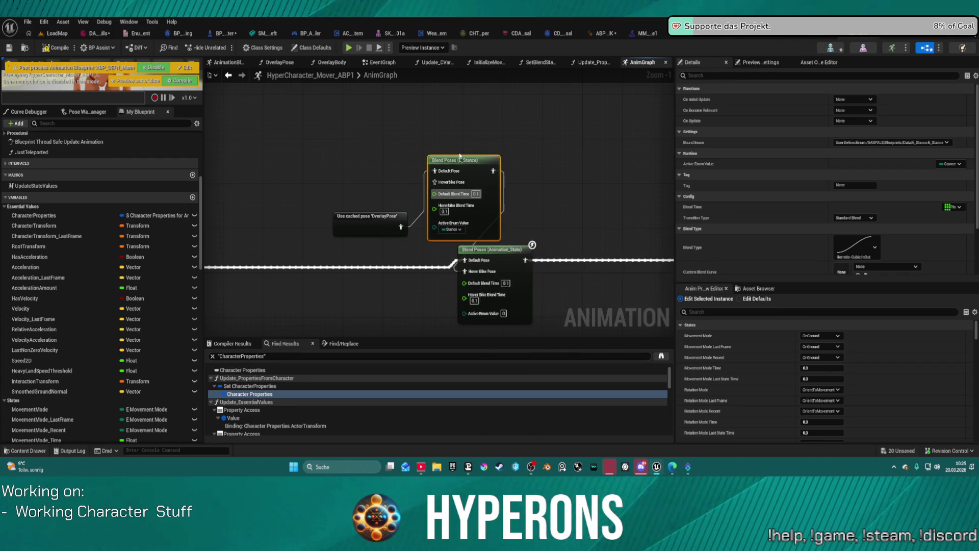
left_click(464, 232)
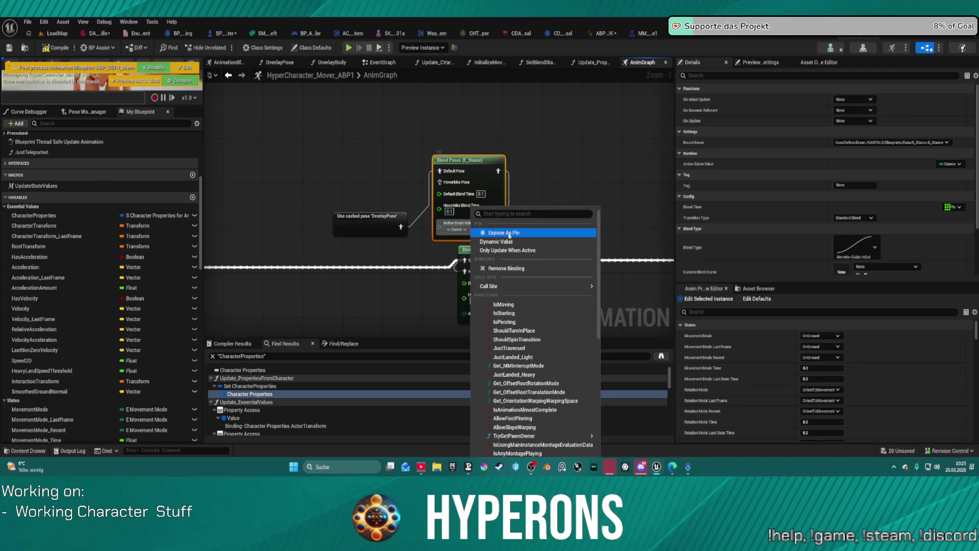
mouse_move(514, 281)
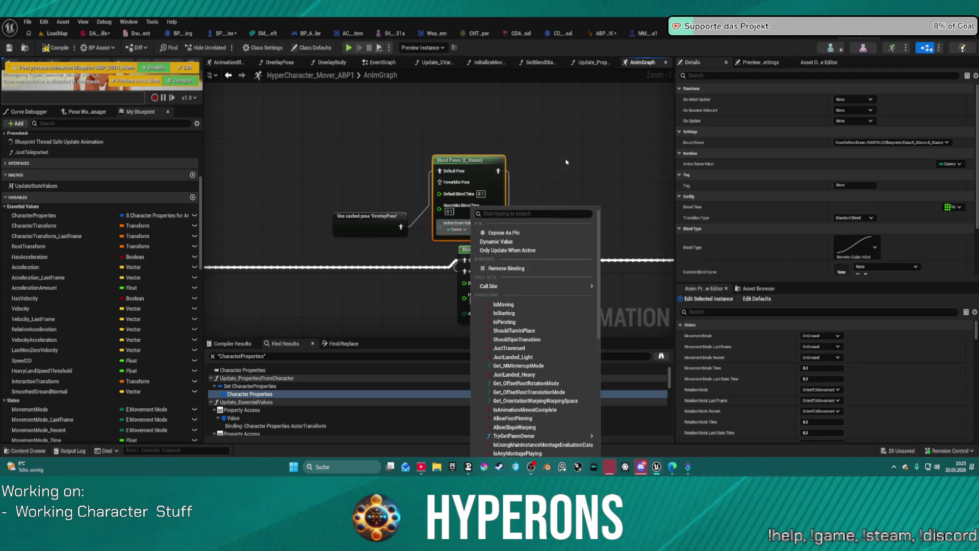
key("Escape")
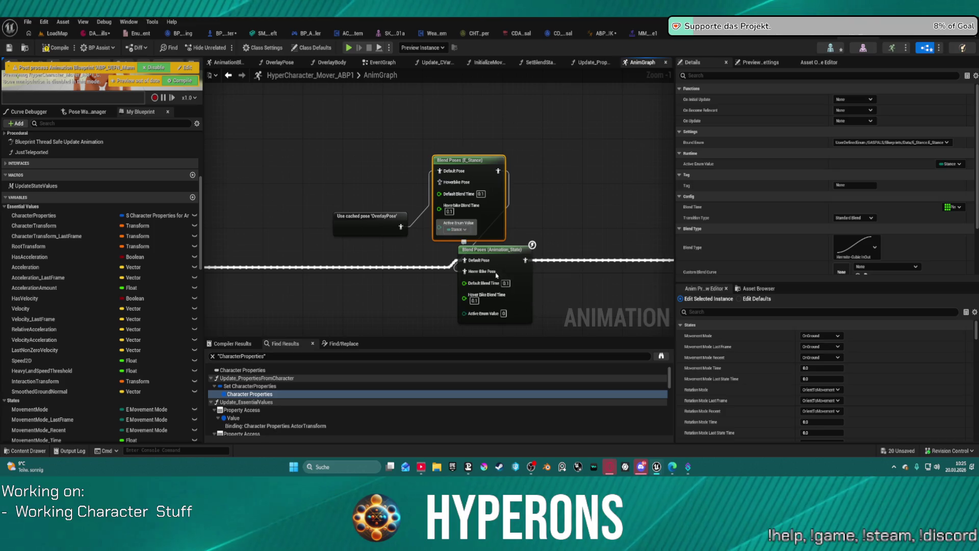
- Delete that node and add a fresh Blend Poses (E_Stance) from the cached OverlayPose output
key("Delete")
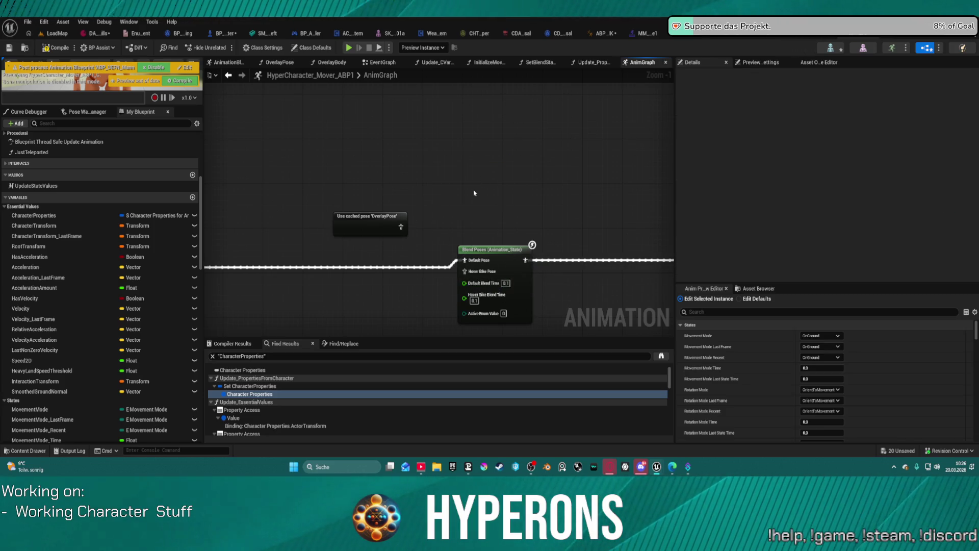
left_click(404, 231)
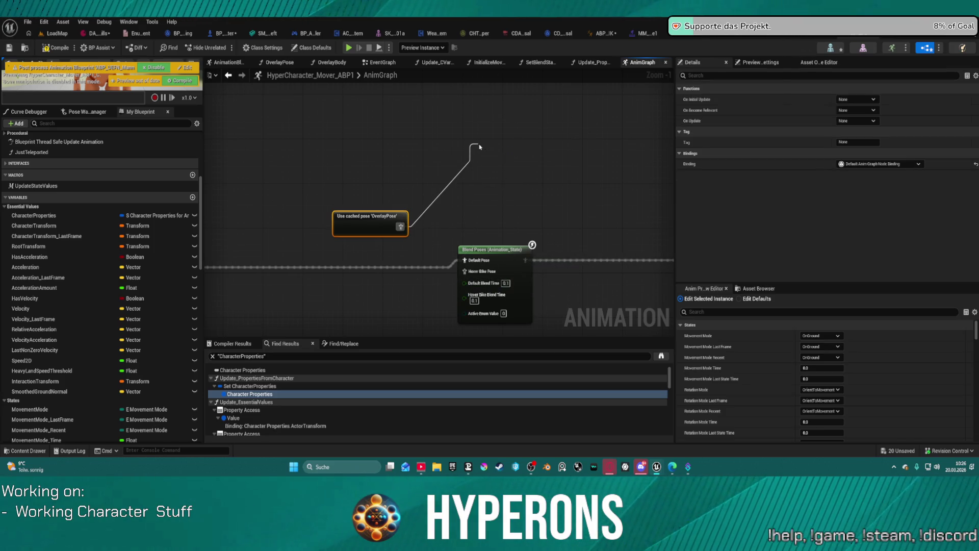
left_click_drag(480, 147, 475, 148)
type("be")
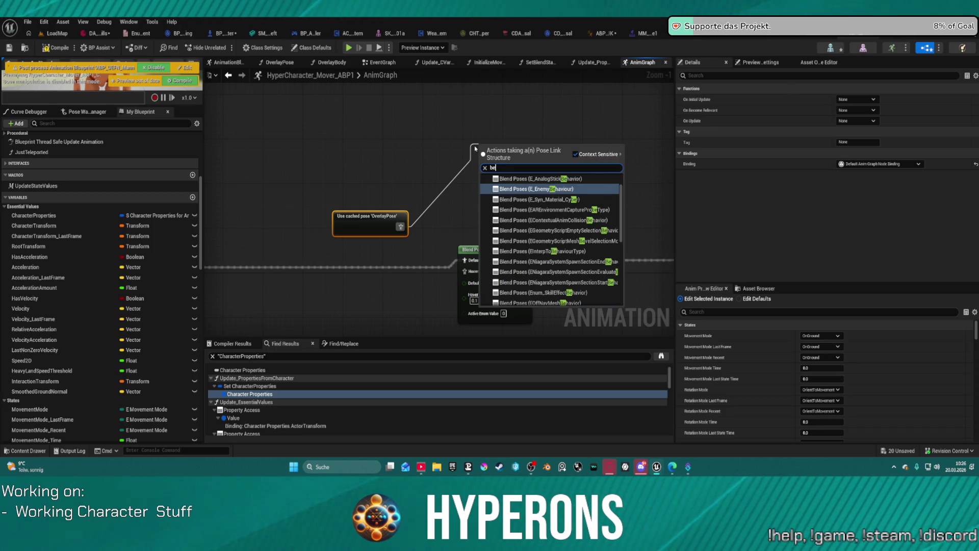
key("BackSpace")
type("lend pose")
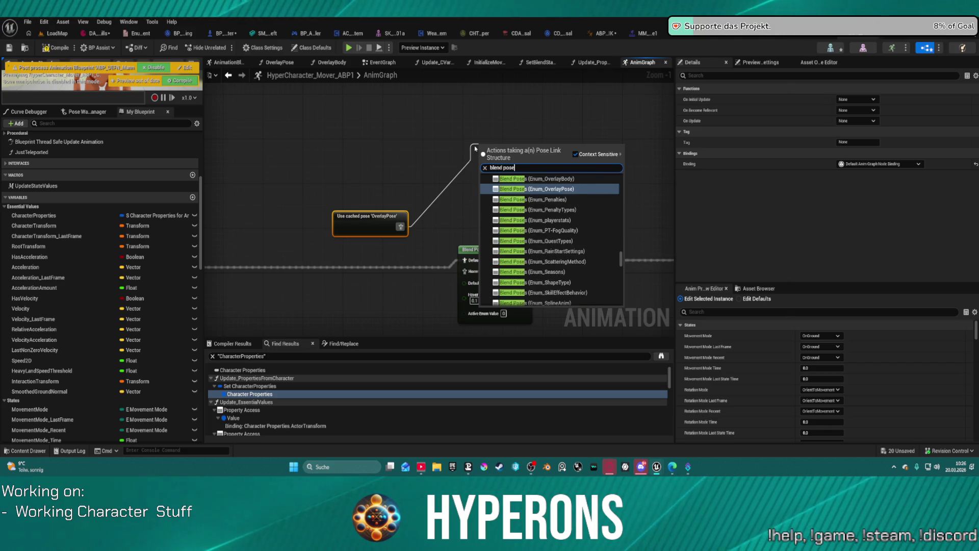
type(" enu")
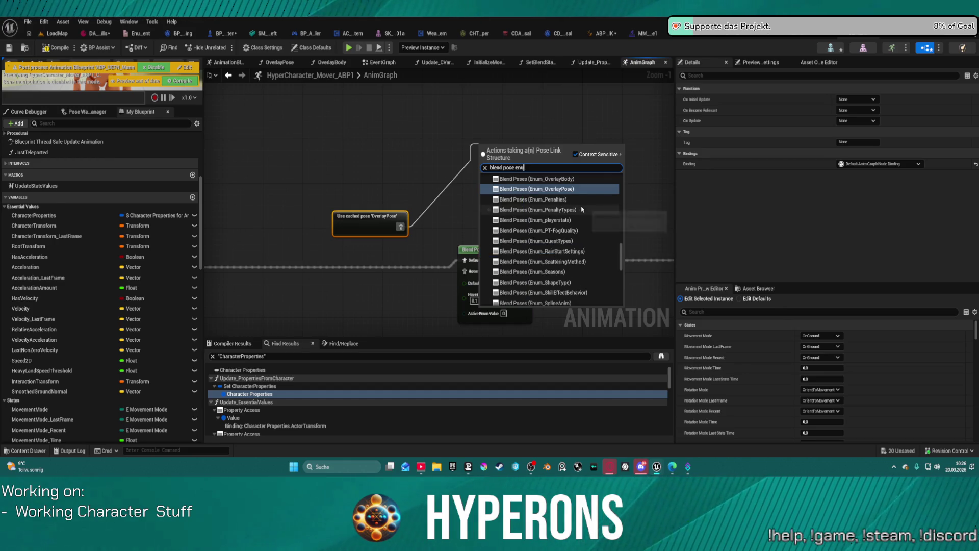
key("BackSpace")
key("BackSpace")
key("BackSpace")
type("stance")
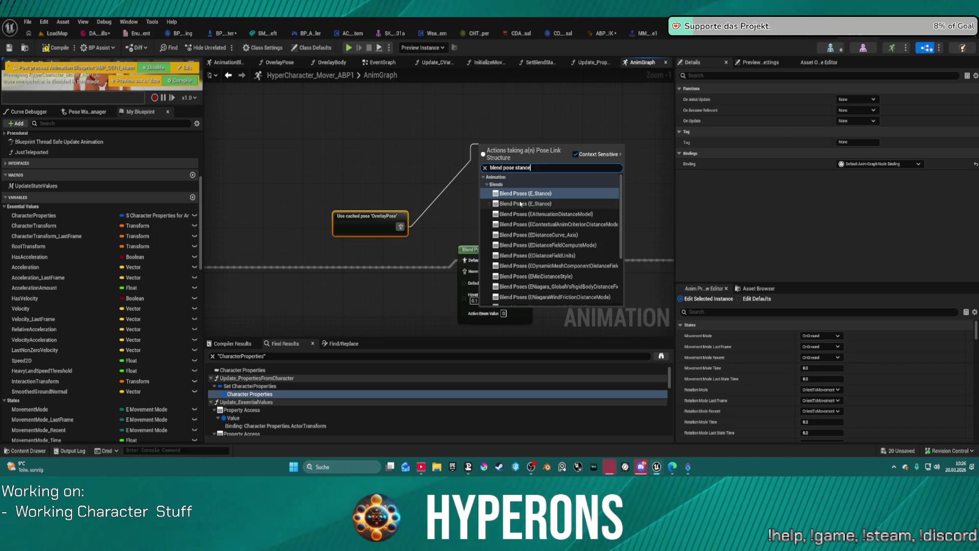
scroll(544, 207, "down", 3)
scroll(561, 215, "down", 1)
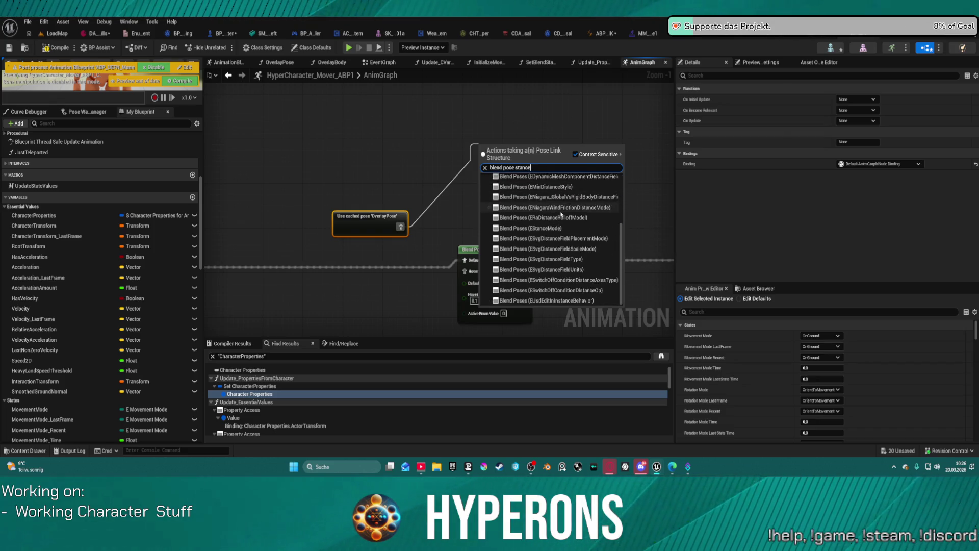
scroll(561, 215, "up", 3)
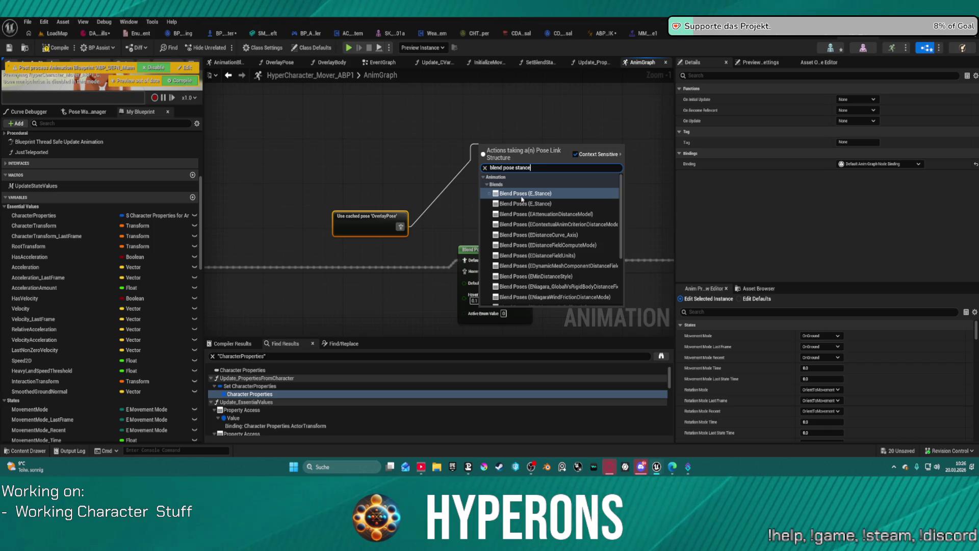
left_click(522, 197)
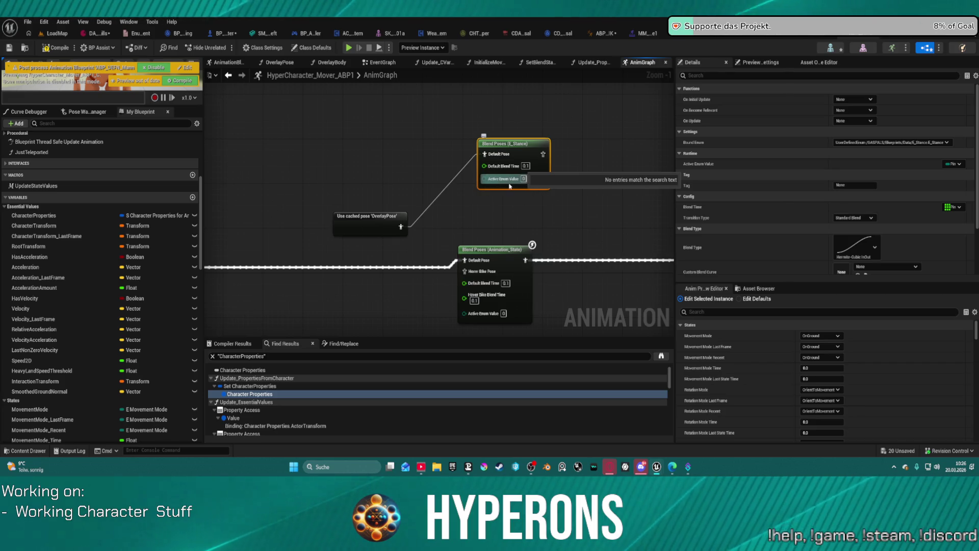
- Make Active Enum Value a Dynamic Value and bind it to the Stance property
left_click(960, 164)
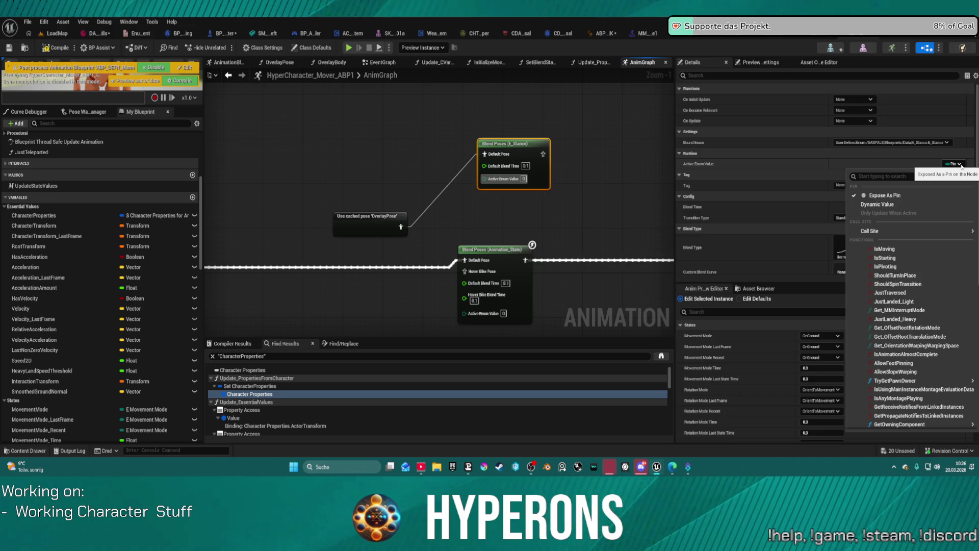
left_click(874, 205)
left_click(949, 164)
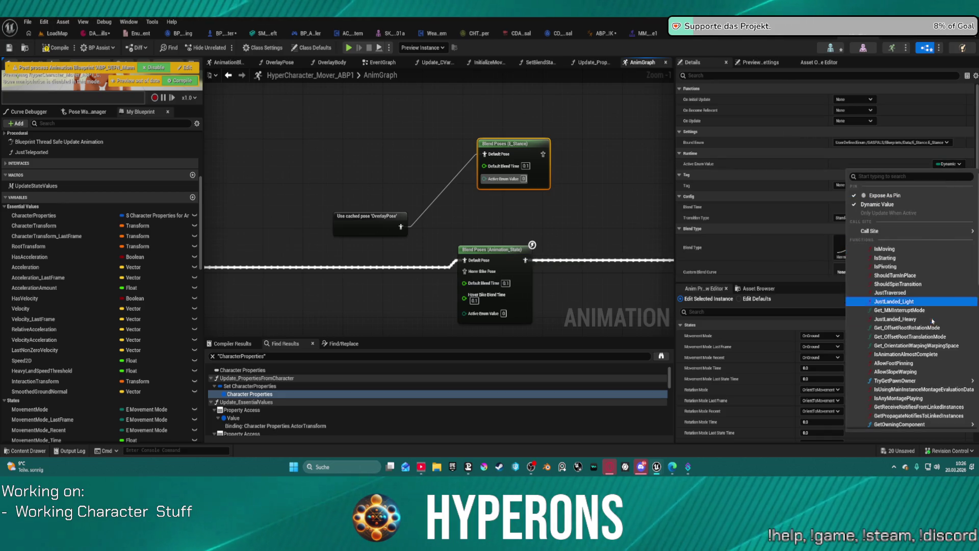
scroll(933, 321, "down", 6)
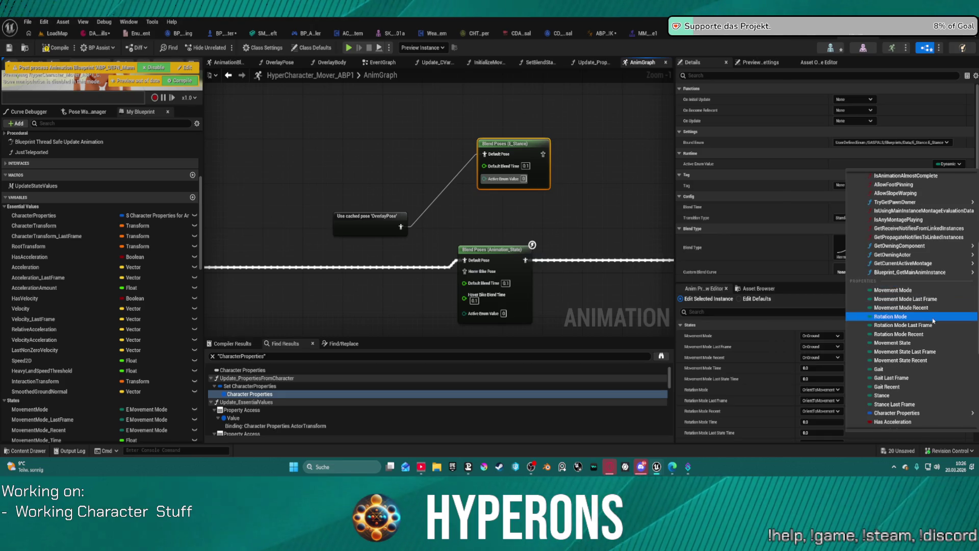
scroll(933, 321, "down", 1)
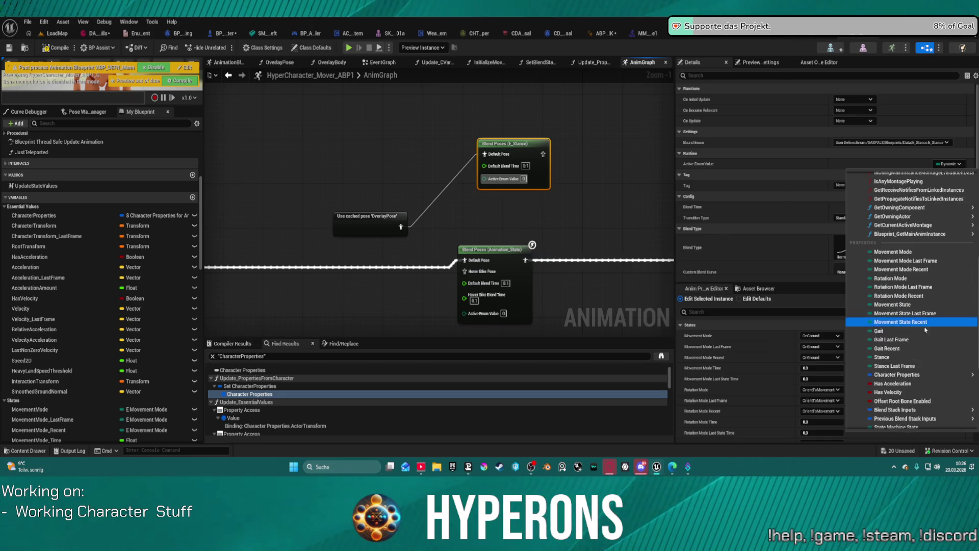
left_click(919, 357)
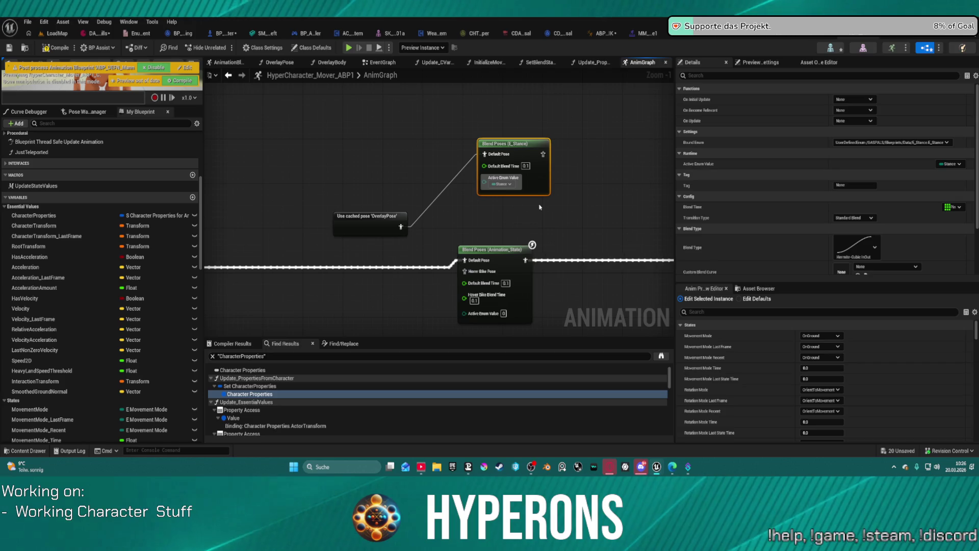
- Add a Hoverbike pose pin, route the incoming pose into Default Pose, and feed the output into Pose History's Source
right_click(496, 156)
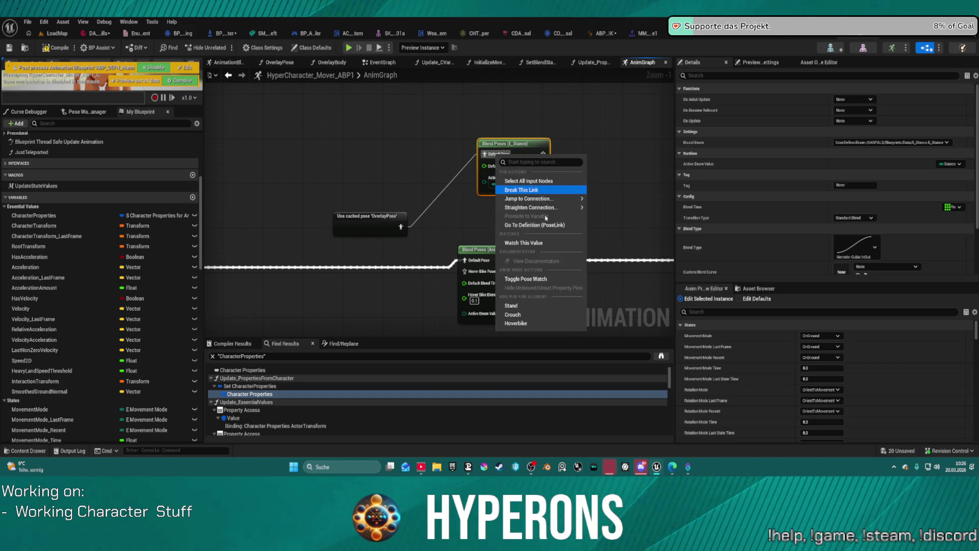
left_click(516, 322)
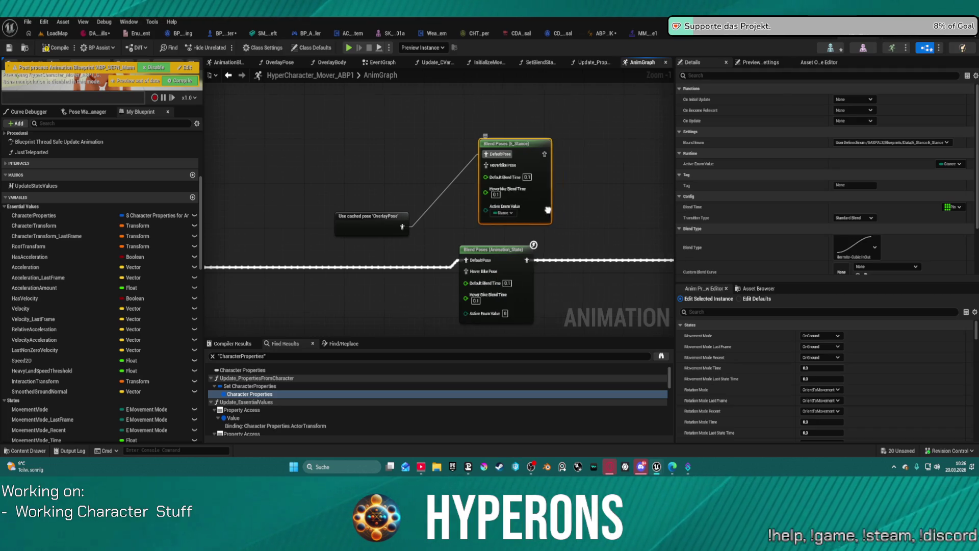
left_click(525, 216)
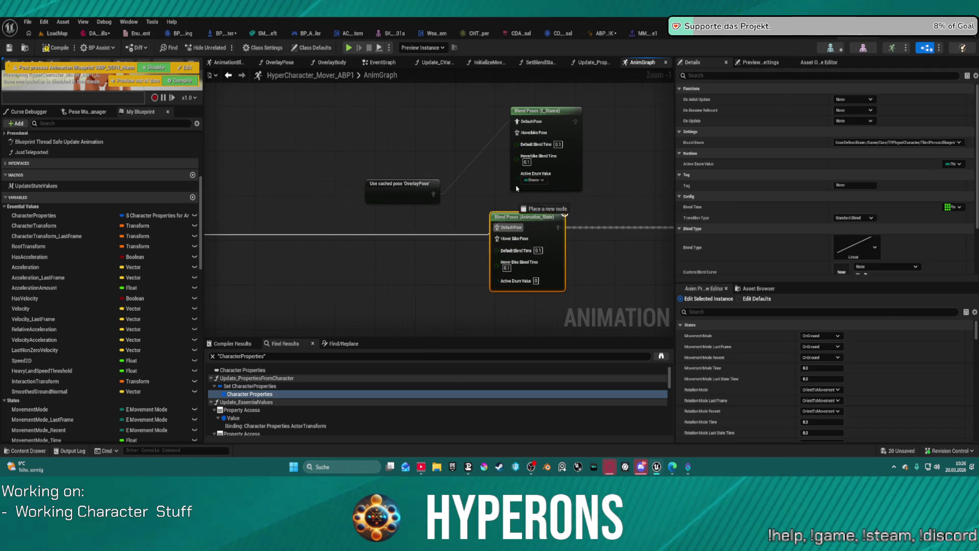
left_click_drag(516, 188, 516, 122)
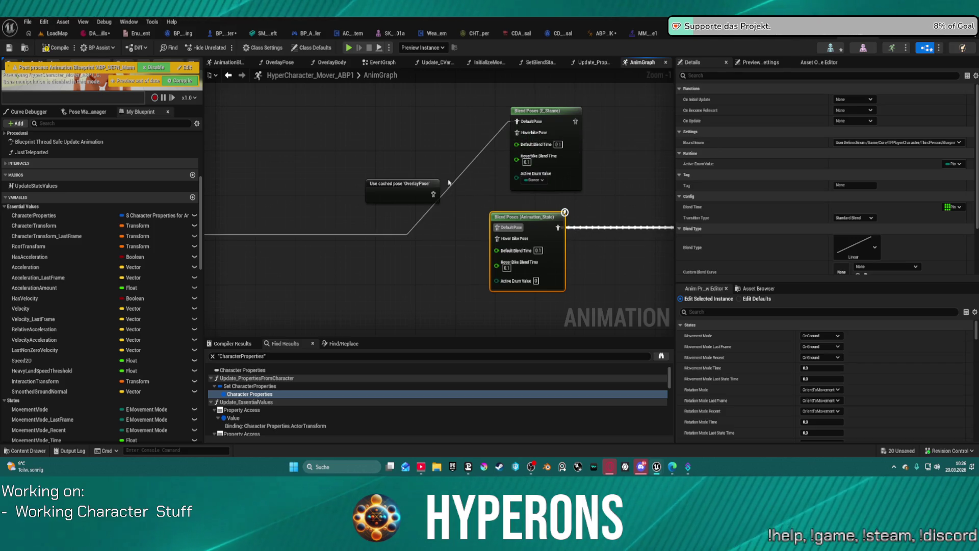
left_click(538, 110)
mouse_move(575, 121)
left_mouse_down()
mouse_move(490, 204)
mouse_move(494, 229)
left_mouse_up()
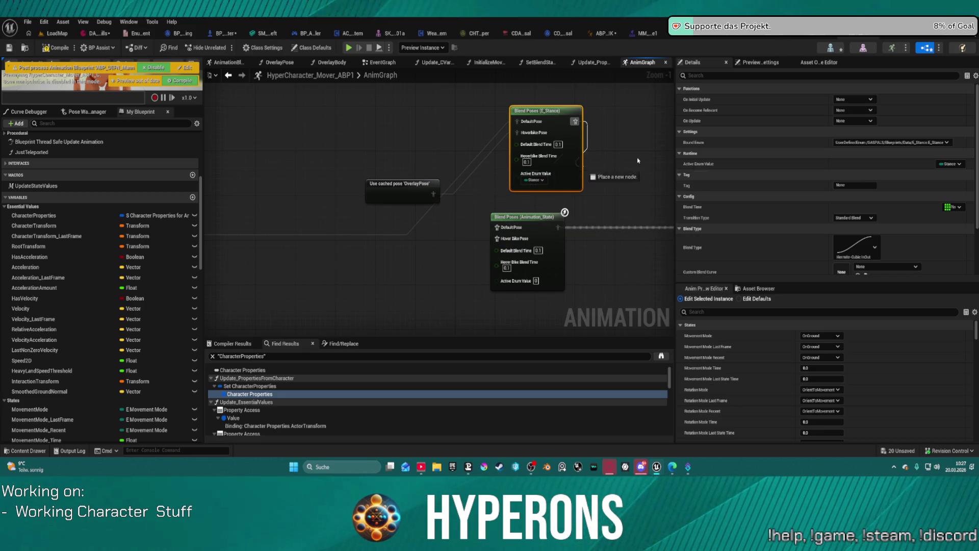
mouse_move(637, 161)
left_mouse_down()
mouse_move(612, 204)
mouse_move(539, 236)
mouse_move(543, 249)
left_mouse_up()
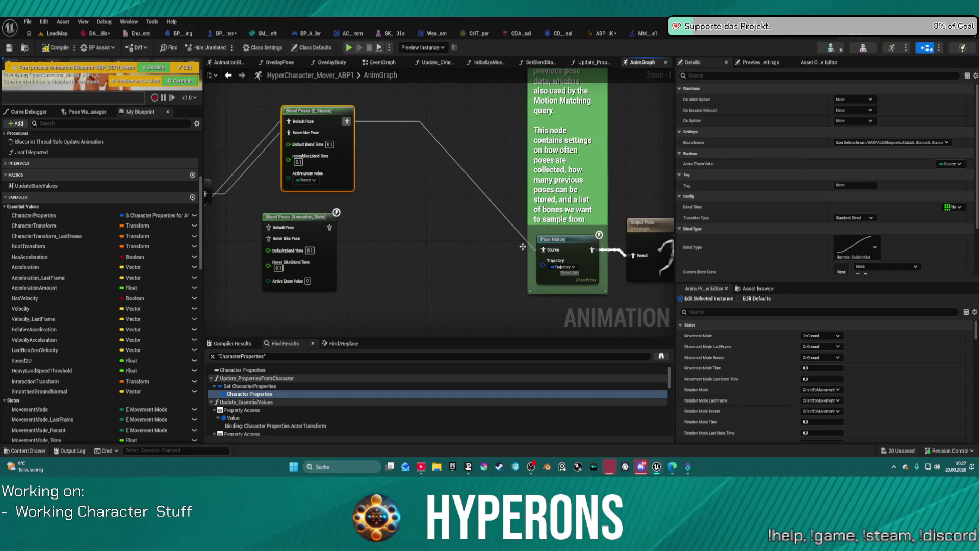
- Delete the Blend Poses (Animation_State) node and move the E_Stance node into its place
left_click(294, 219)
key("Delete")
mouse_move(327, 136)
left_mouse_down()
mouse_move(302, 197)
mouse_move(489, 239)
left_mouse_up()
left_click(360, 240)
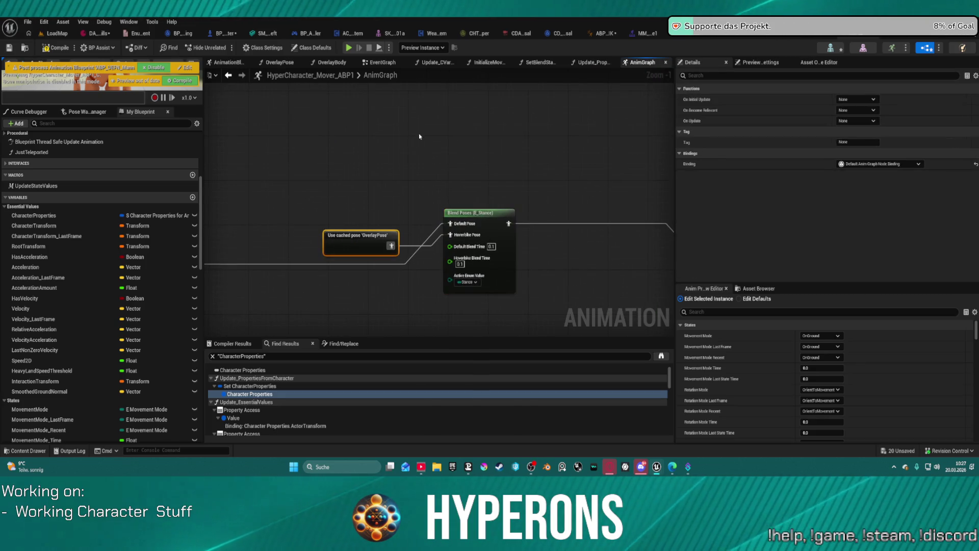
scroll(419, 137, "up", 1)
mouse_move(419, 137)
left_mouse_down()
mouse_move(538, 219)
mouse_move(402, 249)
left_mouse_up()
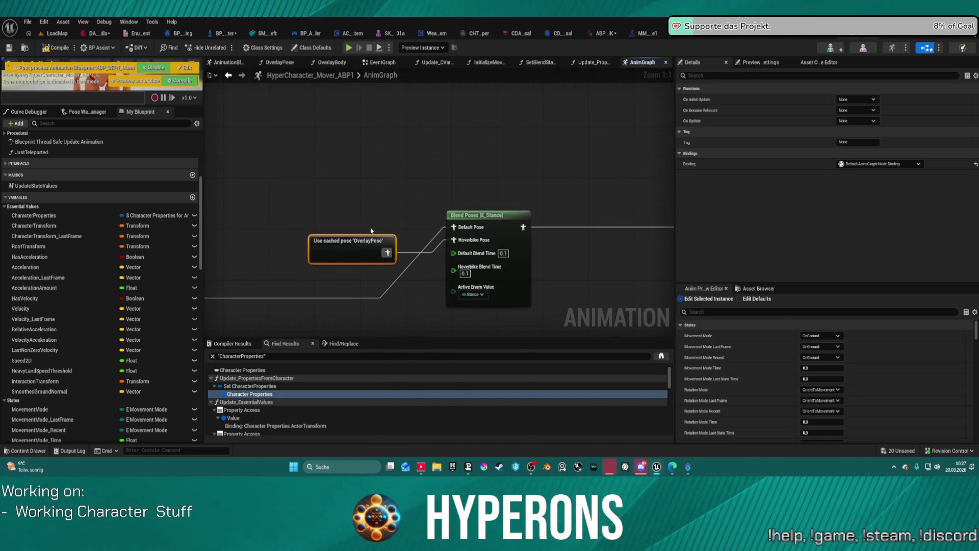
left_click_drag(357, 233, 416, 224)
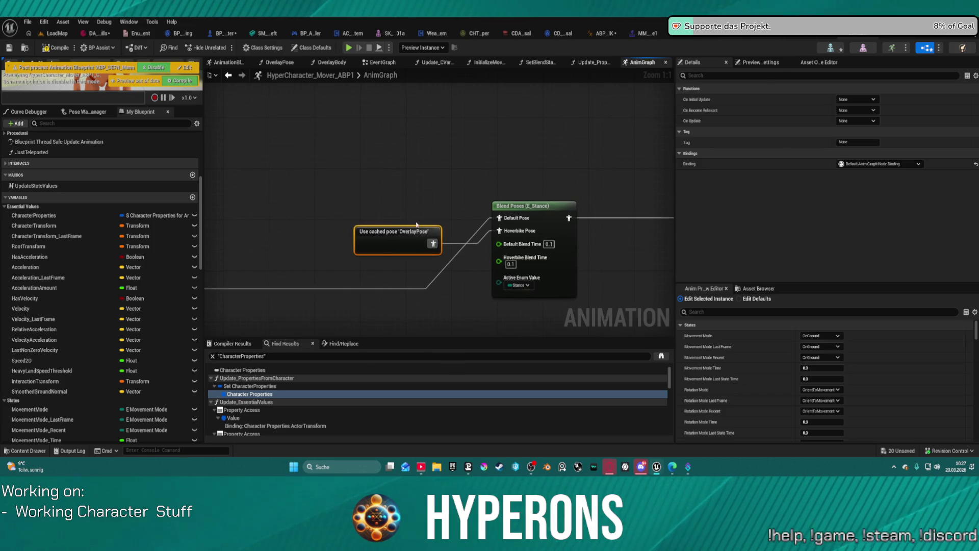
- Add a Use cached pose 'Hoverbike' node feeding the Hoverbike Pose input
left_click_drag(499, 217, 416, 190)
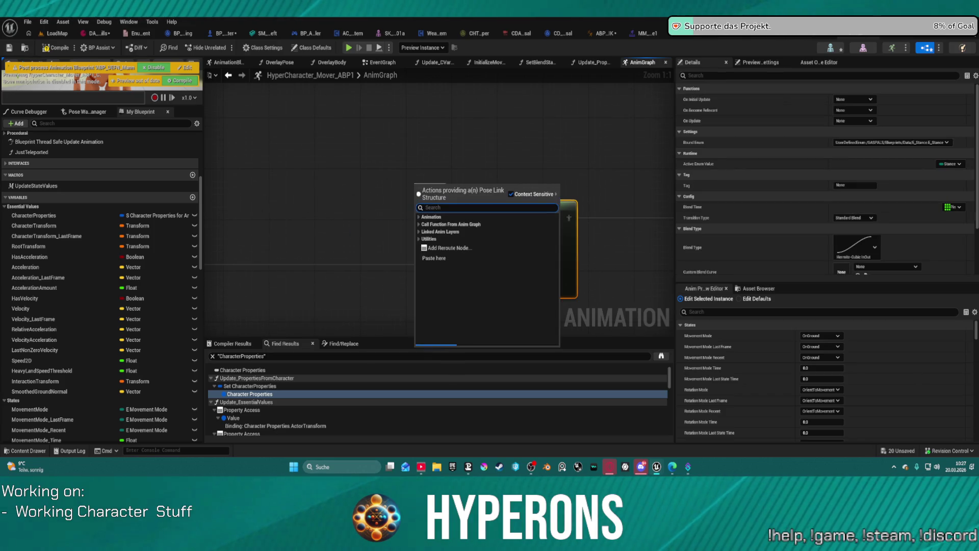
type("cached")
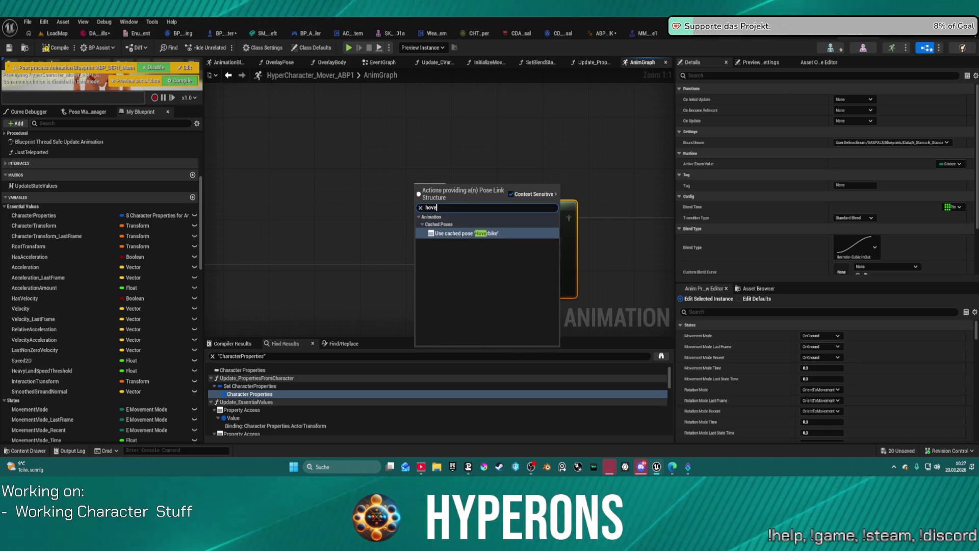
key("Return")
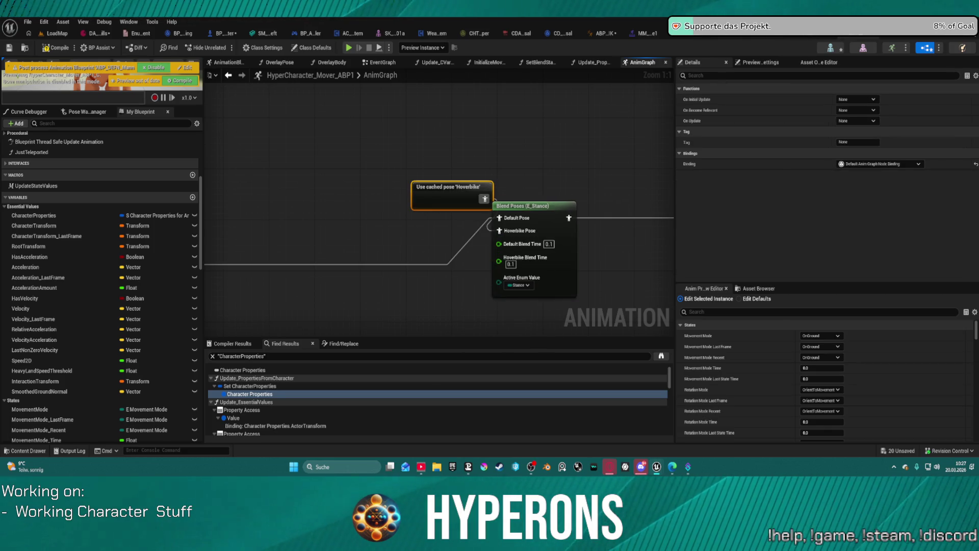
scroll(528, 299, "down", 4)
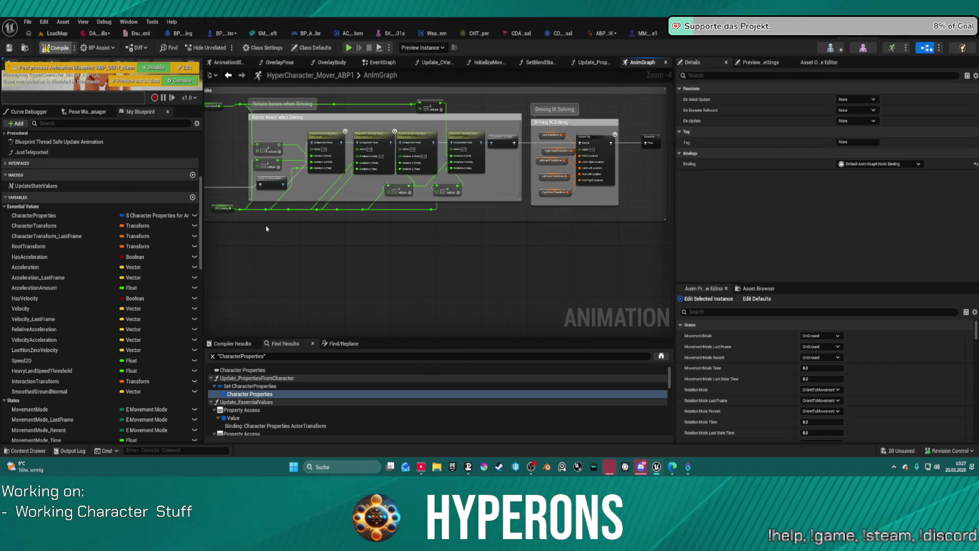
- Compile HyperCharacter_Mover_ABP1 and launch a Play in Editor test with Alt+P
left_click(248, 343)
scroll(284, 326, "down", 8)
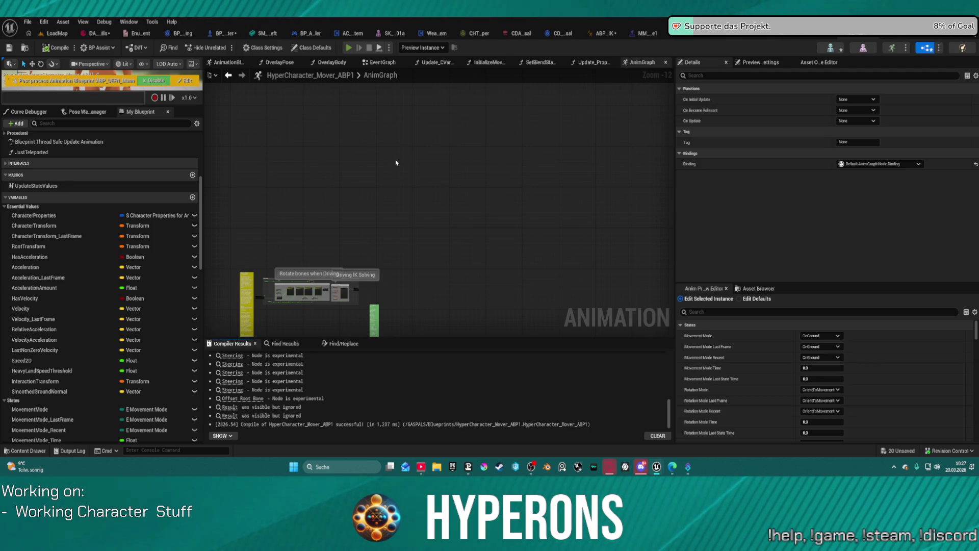
key("alt+p")
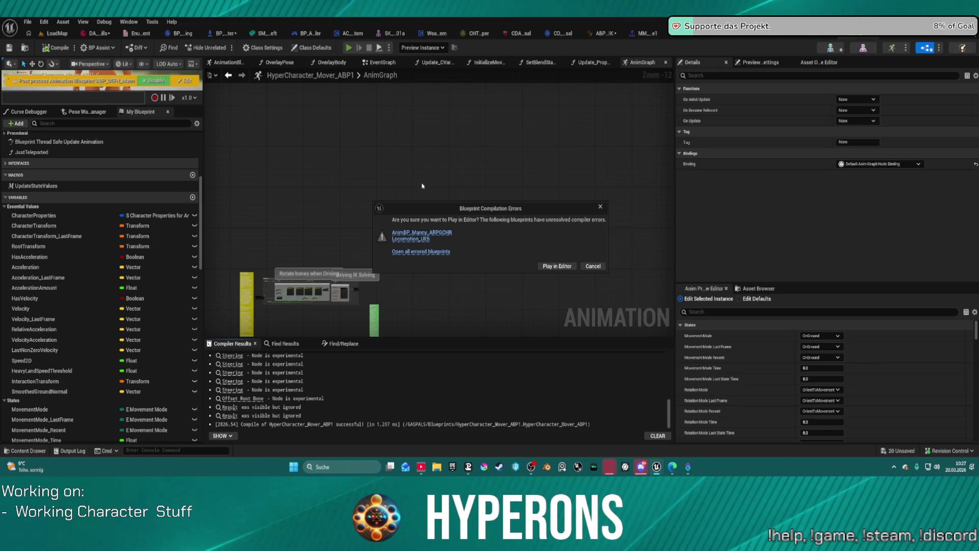
- Play in Editor despite compile errors, walk forward, equip hotbar slot 5, then end the session
left_click(564, 268)
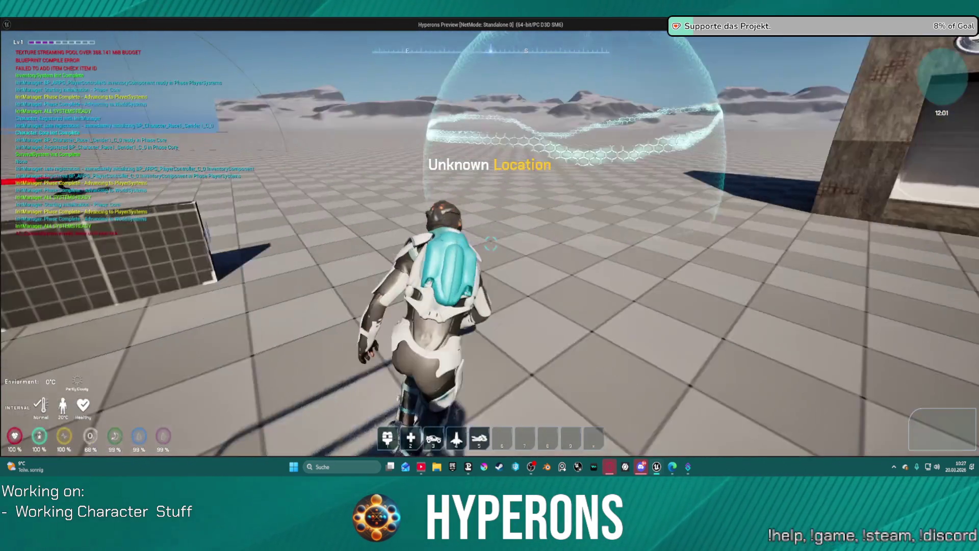
key("w")
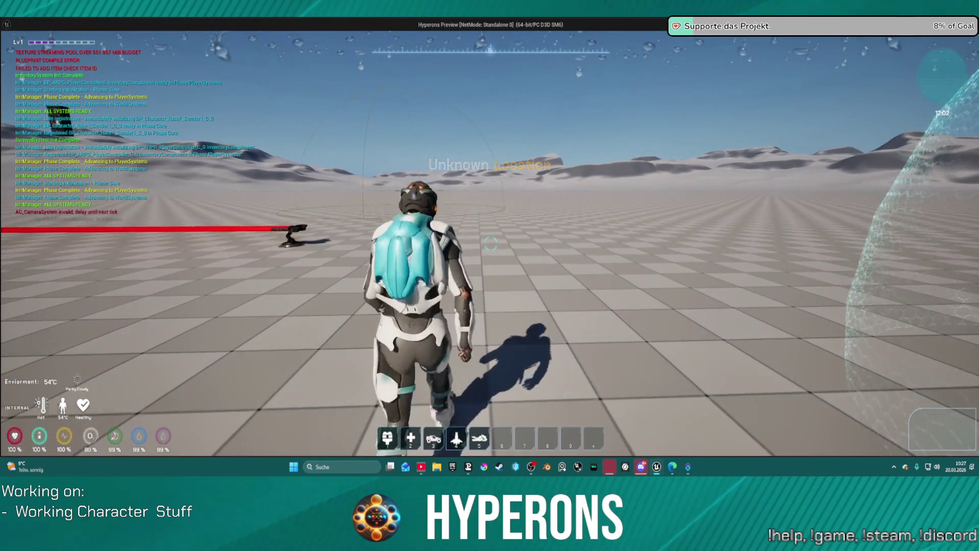
key("5")
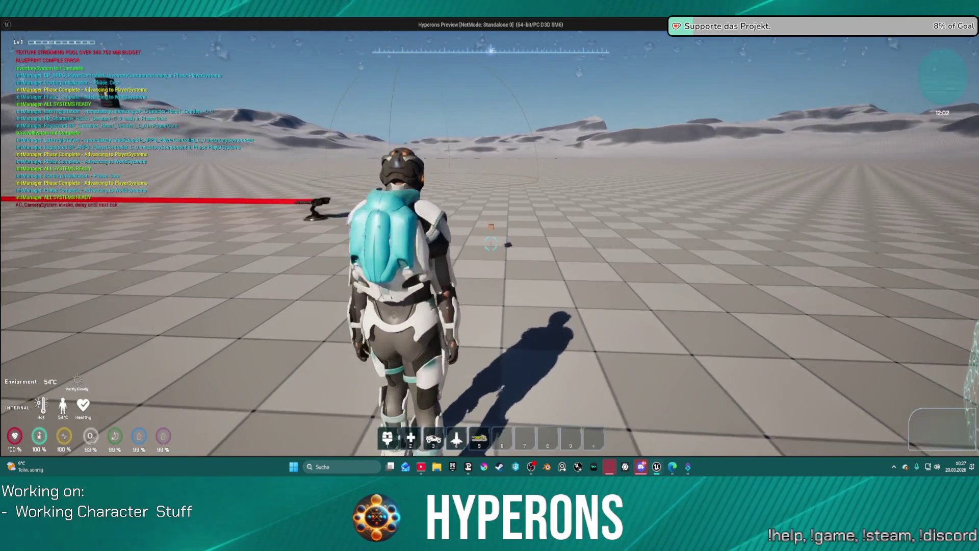
scroll(490, 245, "up", 3)
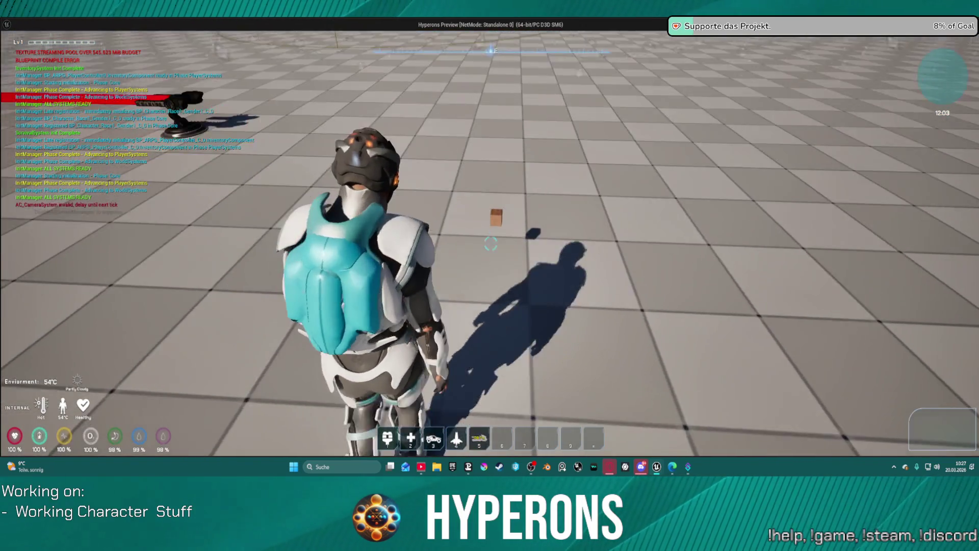
key("Escape")
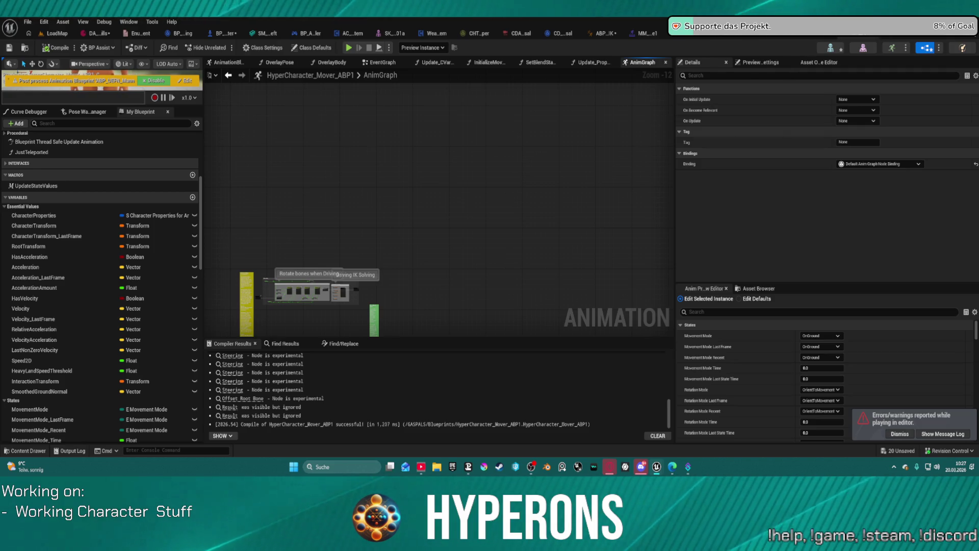
- Switch to the BP_ARPG_Character EventGraph and browse the project content in the Content Drawer
left_click(224, 33)
left_click_drag(506, 145, 561, 213)
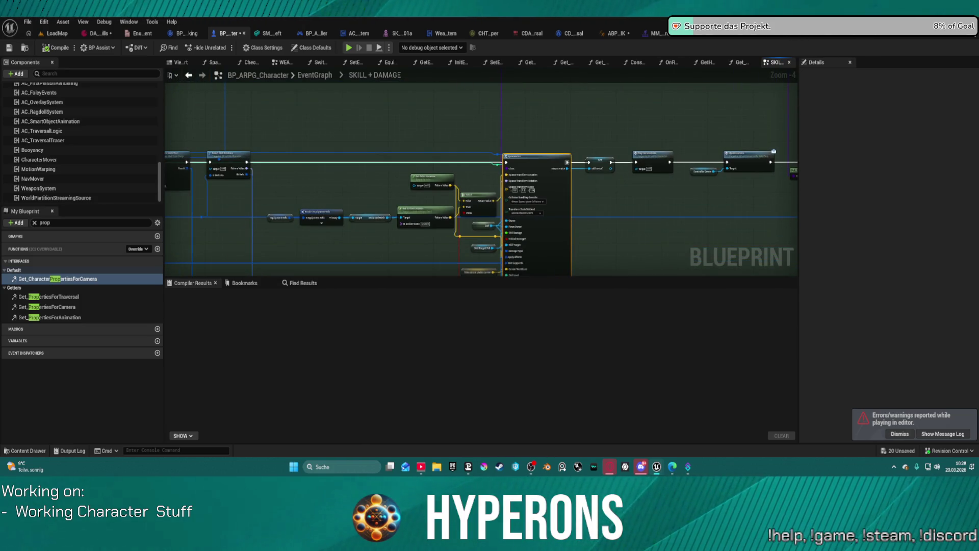
key("ctrl+space")
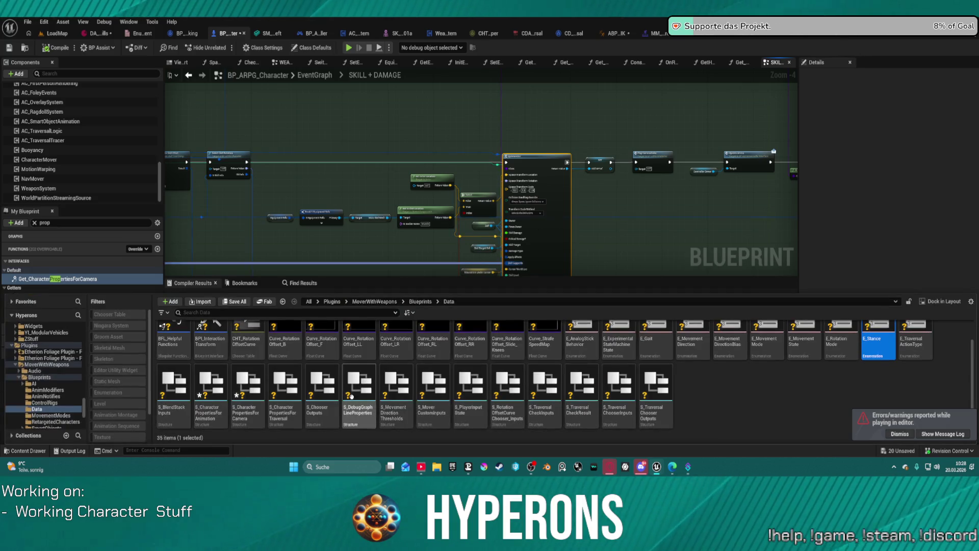
scroll(42, 377, "down", 10)
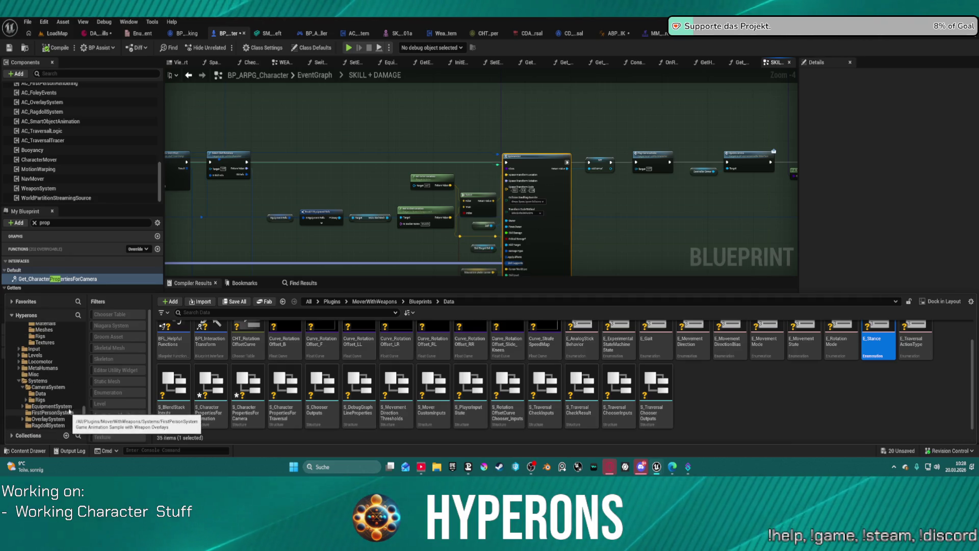
scroll(69, 403, "down", 10)
scroll(73, 395, "up", 15)
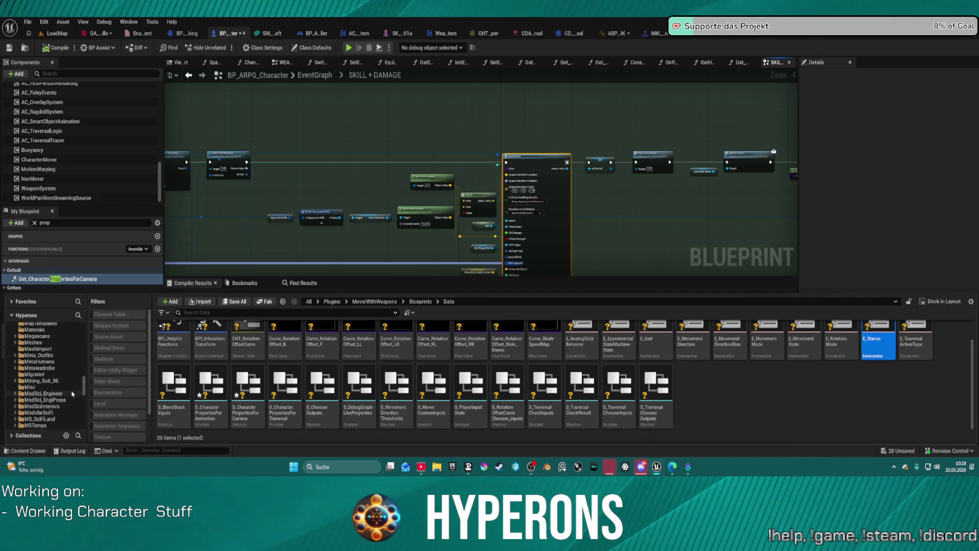
scroll(73, 390, "up", 3)
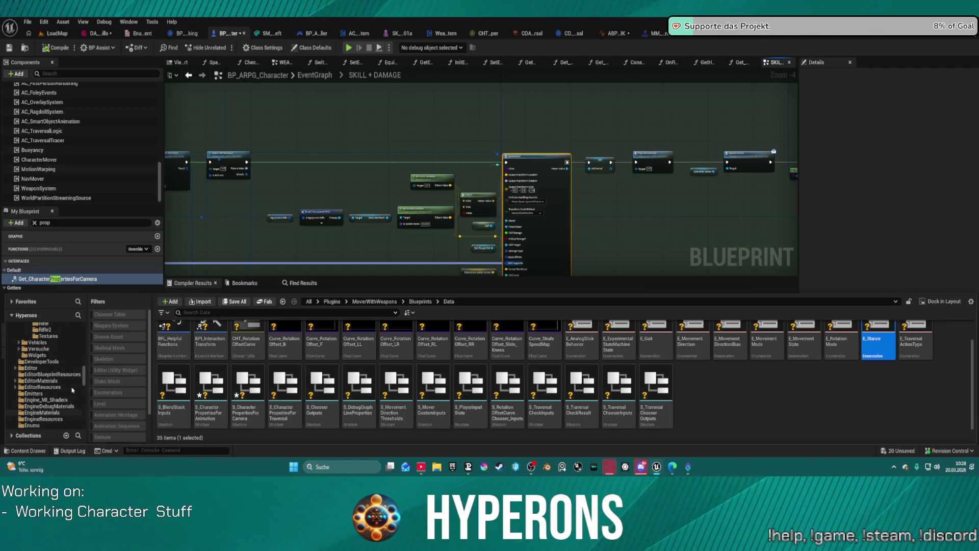
- Copy the Hoverbike folder's path from Content > Core > Vehicles, then close the Content Drawer
left_click(56, 380)
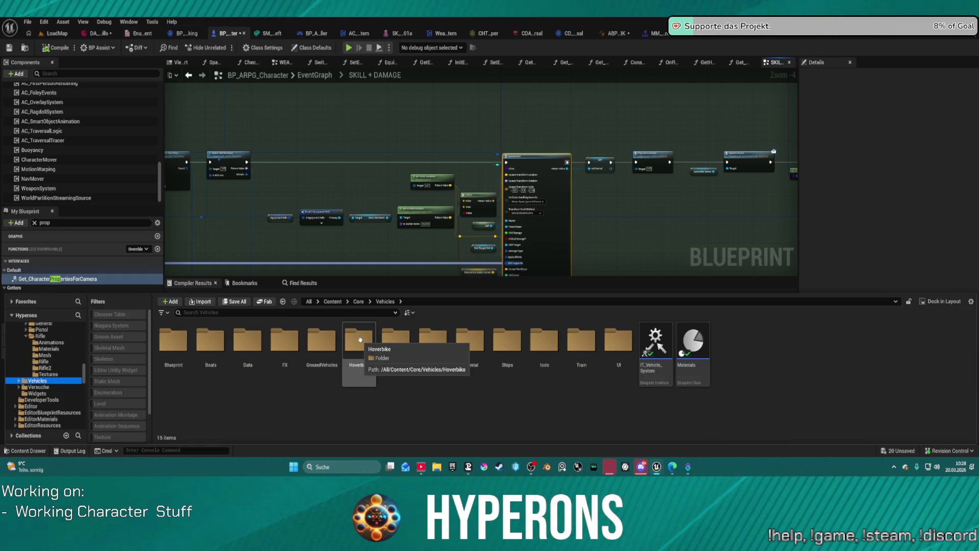
right_click(359, 342)
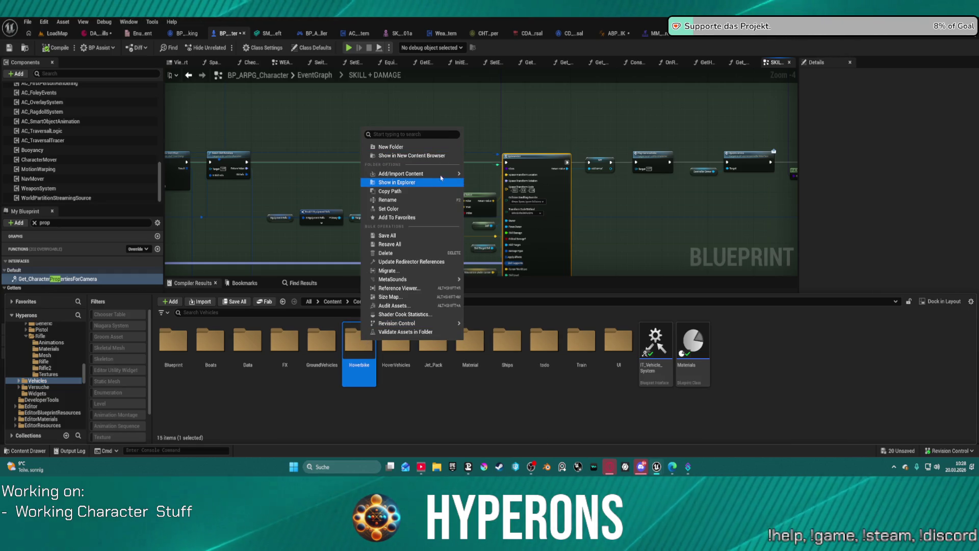
mouse_move(446, 174)
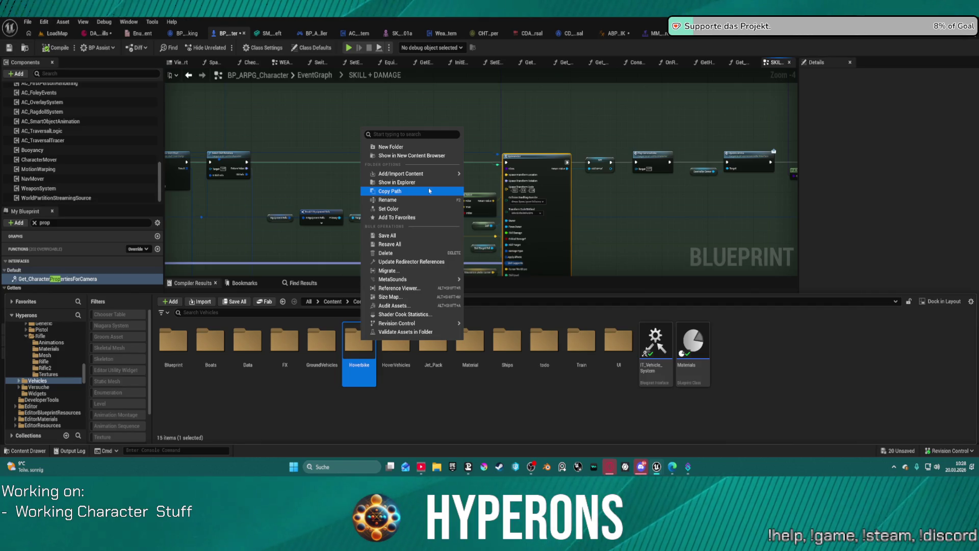
left_click(408, 156)
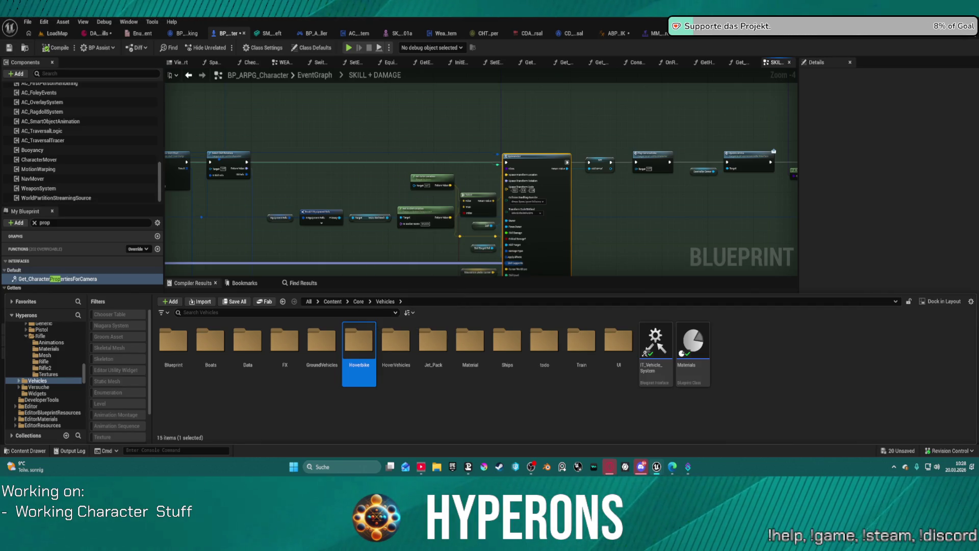
key("ctrl+space")
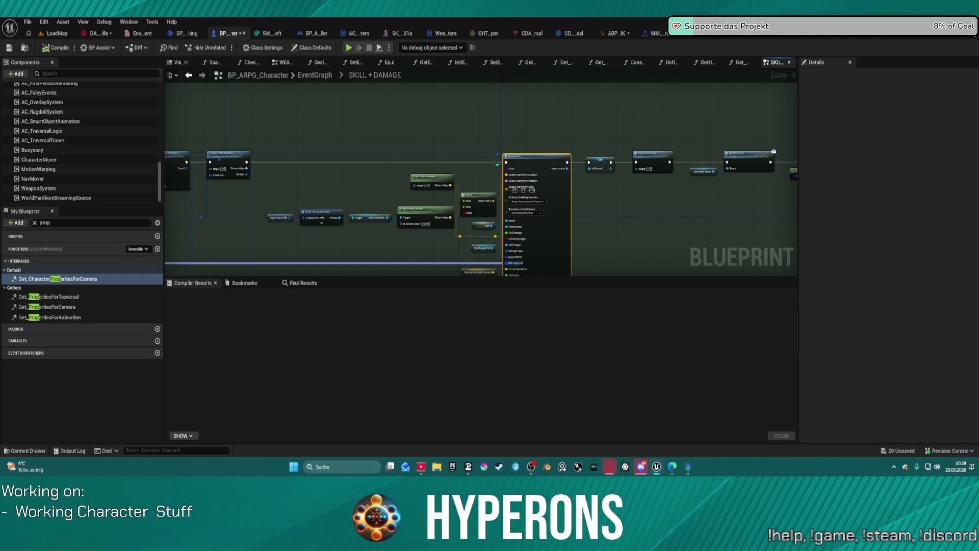
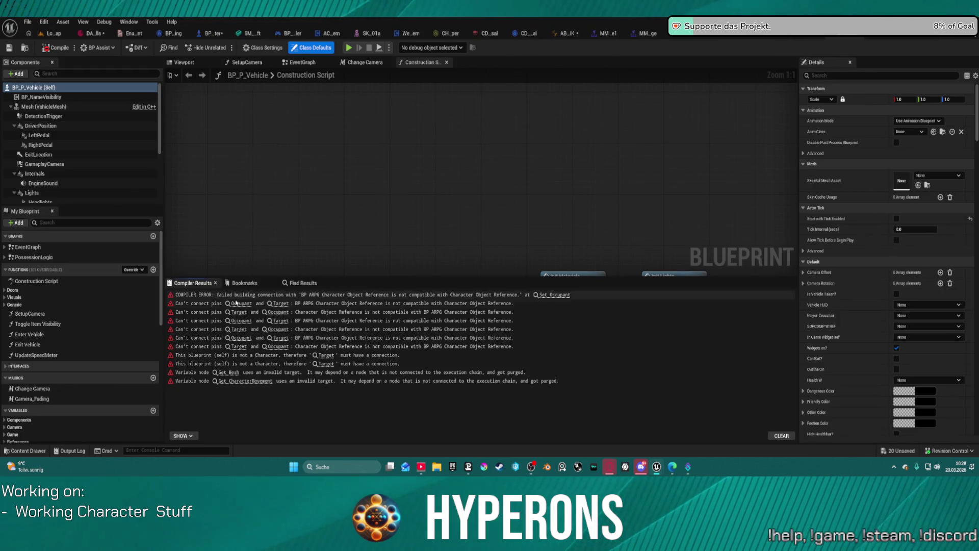
- Follow the Occupant/Target connection error to the failing SET Occupant node in Enter Vehicle
left_click(246, 305)
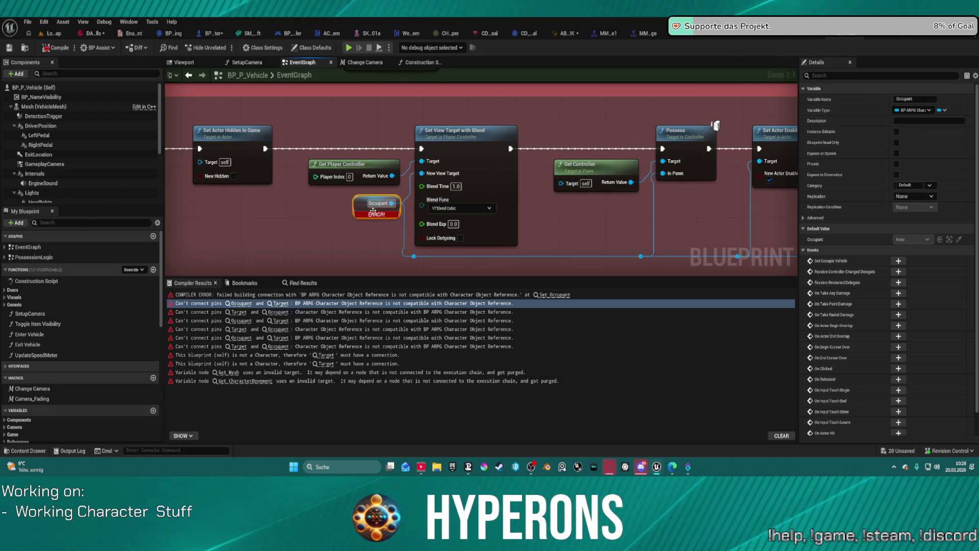
left_click_drag(338, 213, 281, 227)
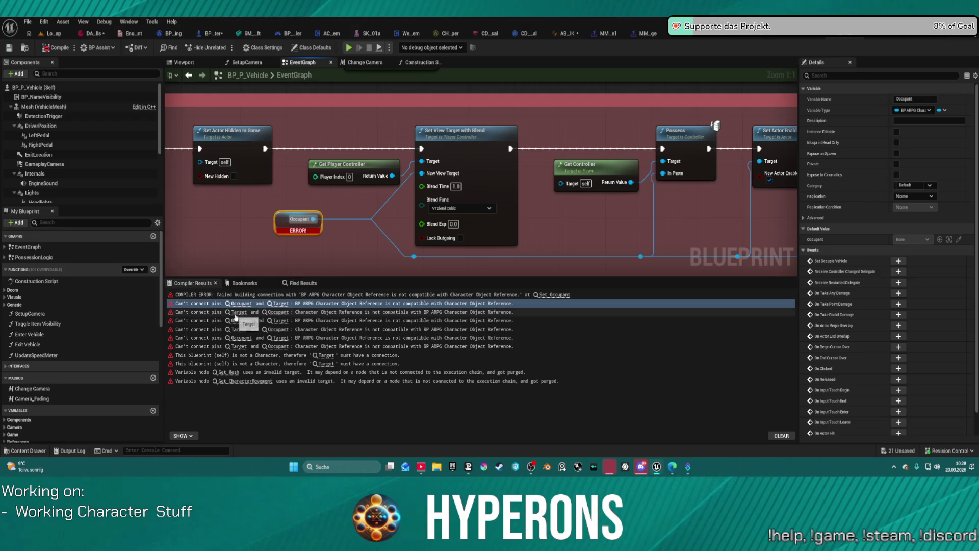
left_click(553, 295)
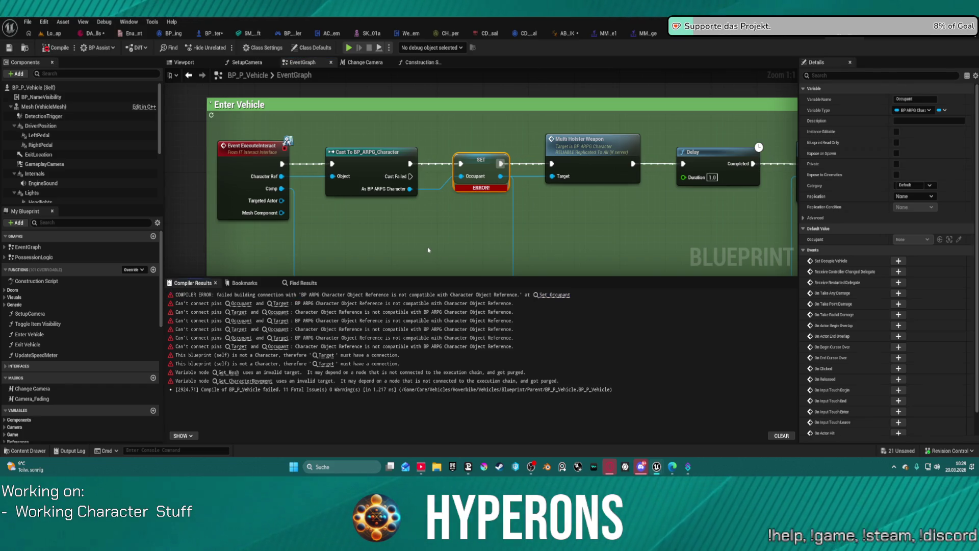
mouse_move(502, 172)
left_mouse_down()
mouse_move(531, 204)
mouse_move(492, 94)
mouse_move(381, 220)
mouse_move(551, 136)
mouse_move(531, 183)
mouse_move(359, 212)
left_mouse_up()
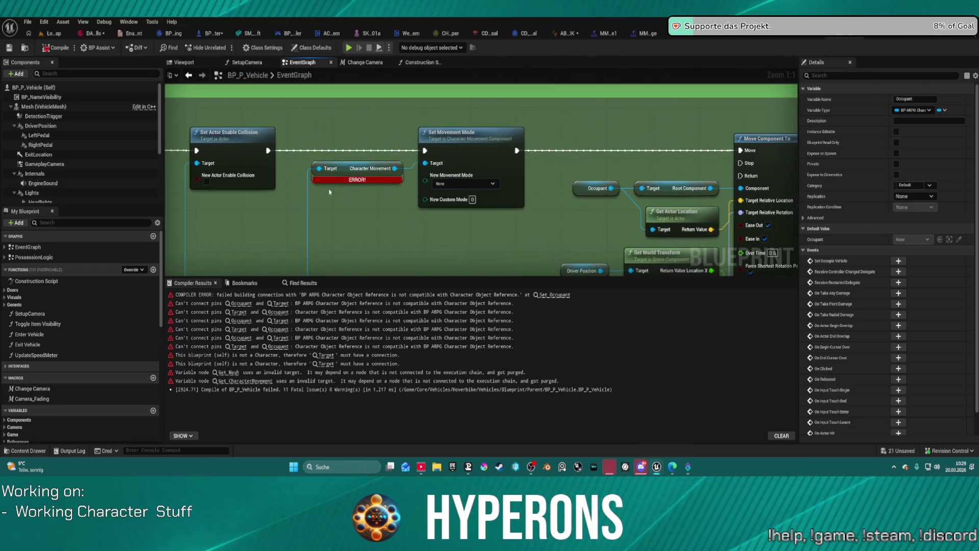
mouse_move(267, 152)
left_mouse_down()
mouse_move(587, 161)
mouse_move(740, 152)
left_mouse_up()
mouse_move(377, 224)
left_mouse_down()
mouse_move(377, 168)
mouse_move(386, 207)
left_mouse_up()
scroll(408, 148, "down", 5)
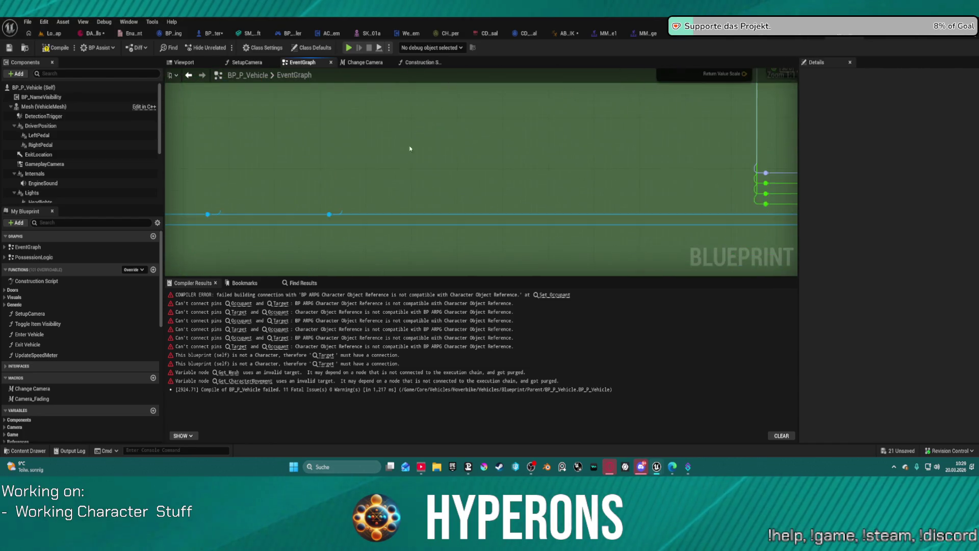
mouse_move(408, 149)
left_mouse_down()
mouse_move(420, 192)
mouse_move(551, 231)
mouse_move(520, 198)
mouse_move(385, 121)
left_mouse_up()
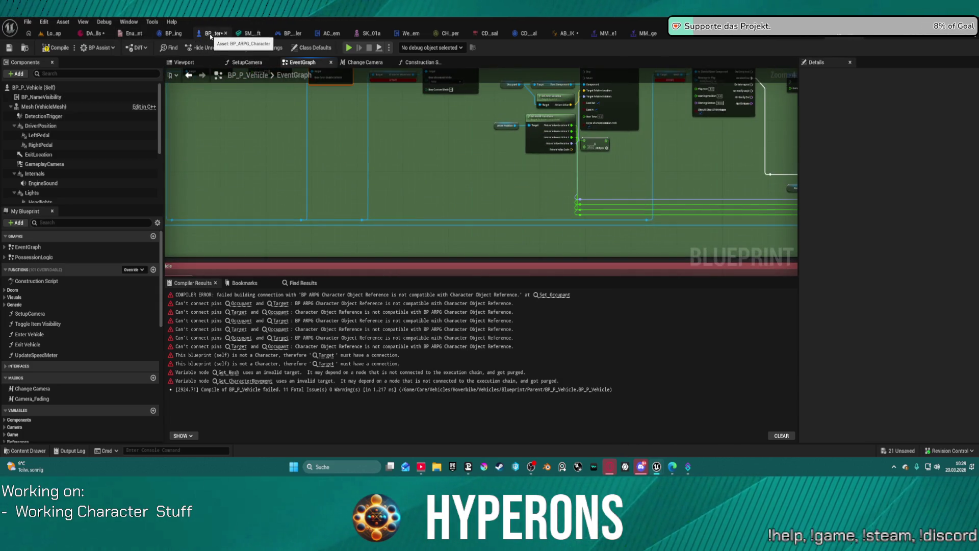
scroll(505, 194, "up", 3)
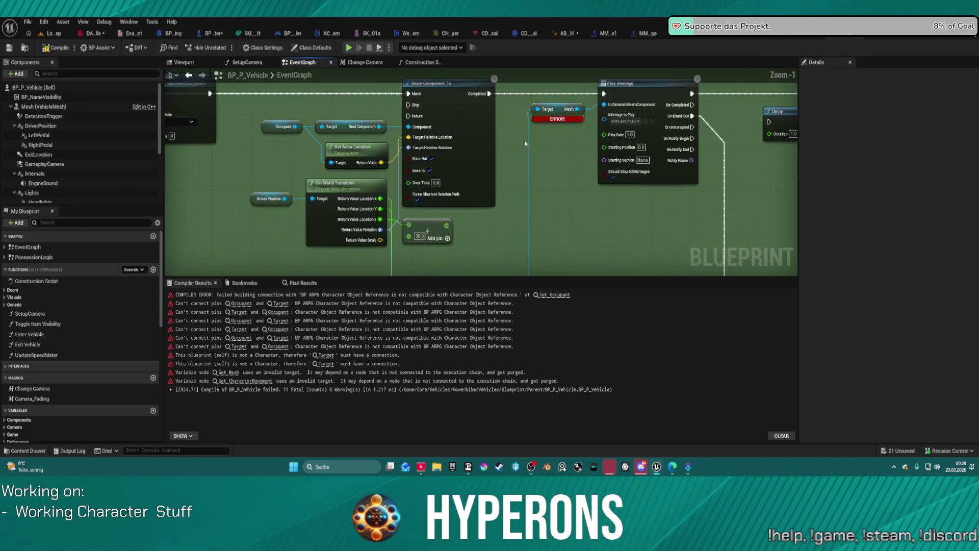
mouse_move(453, 149)
left_mouse_down()
mouse_move(505, 193)
mouse_move(434, 222)
left_mouse_up()
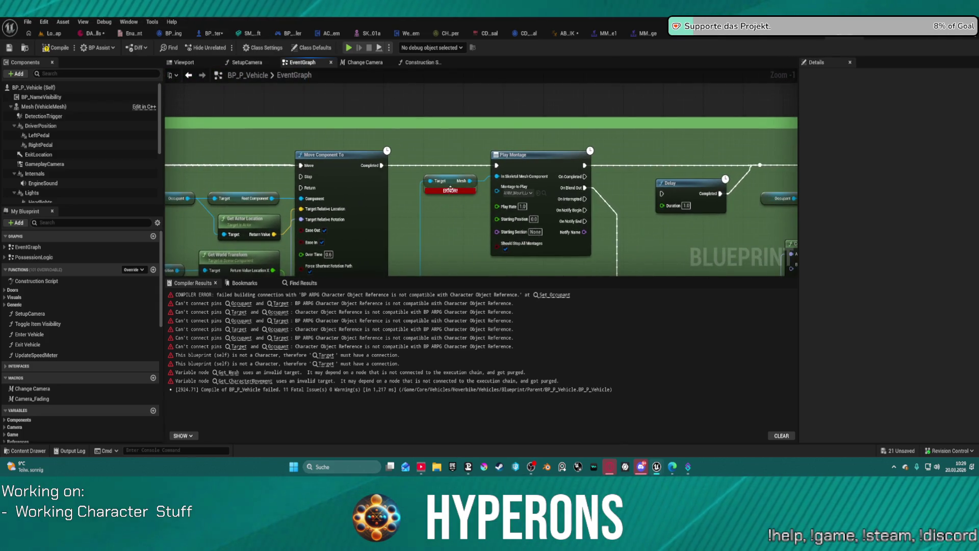
mouse_move(449, 251)
left_mouse_down()
mouse_move(448, 164)
mouse_move(408, 153)
mouse_move(402, 71)
mouse_move(427, 110)
mouse_move(419, 183)
left_mouse_up()
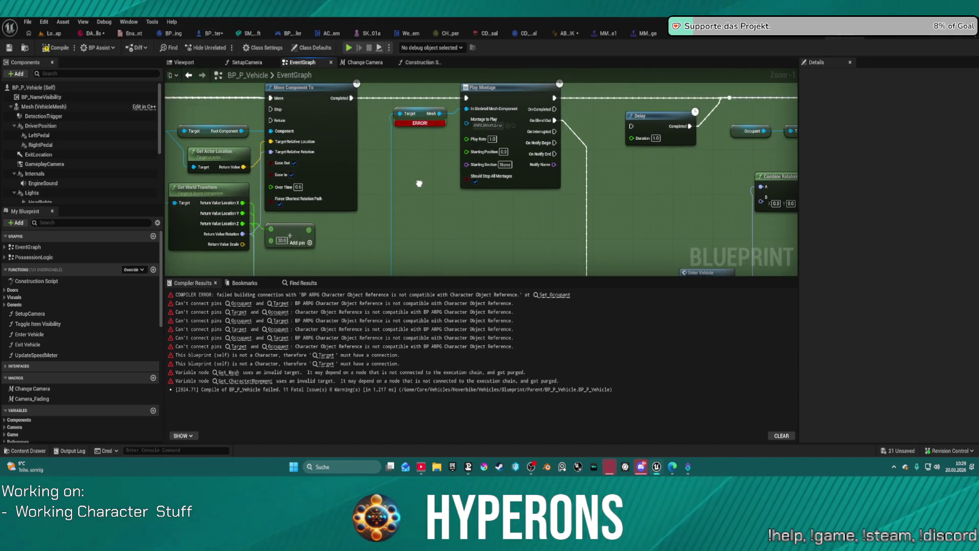
mouse_move(419, 184)
left_mouse_down()
mouse_move(465, 155)
mouse_move(434, 107)
mouse_move(450, 150)
mouse_move(775, 153)
mouse_move(796, 169)
left_mouse_up()
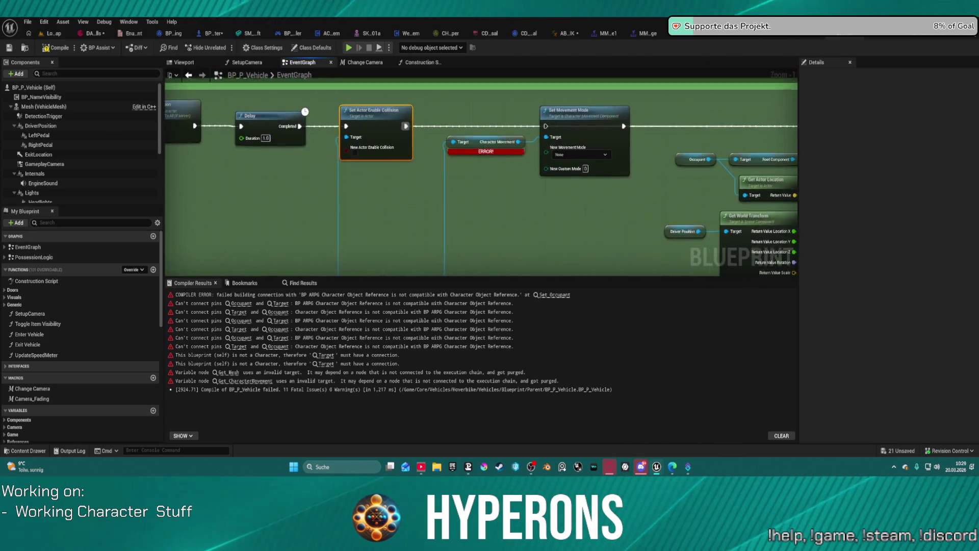
scroll(609, 146, "down", 4)
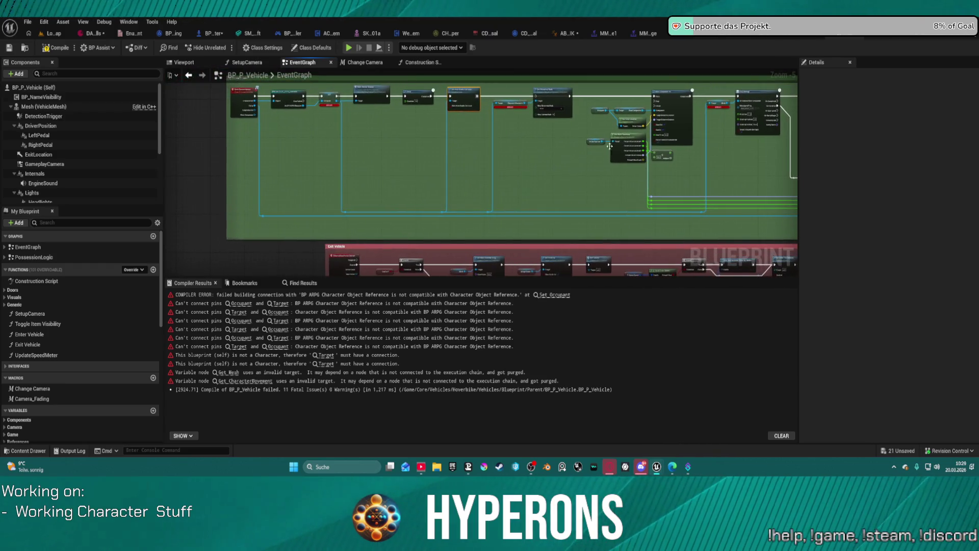
- Add a Get Character Mover node pulled from the Occupant reference
mouse_move(343, 211)
left_mouse_down()
mouse_move(434, 175)
mouse_move(421, 169)
left_mouse_up()
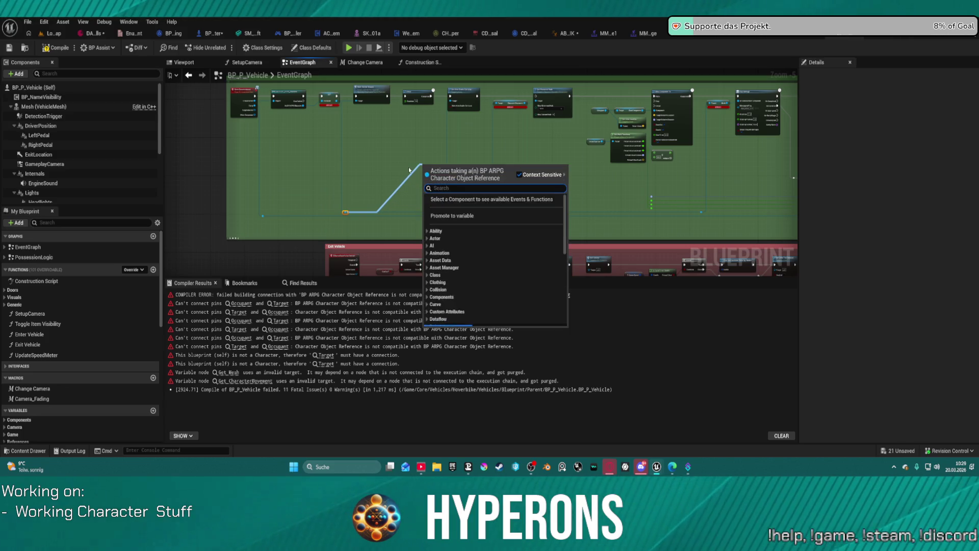
type("mover pl")
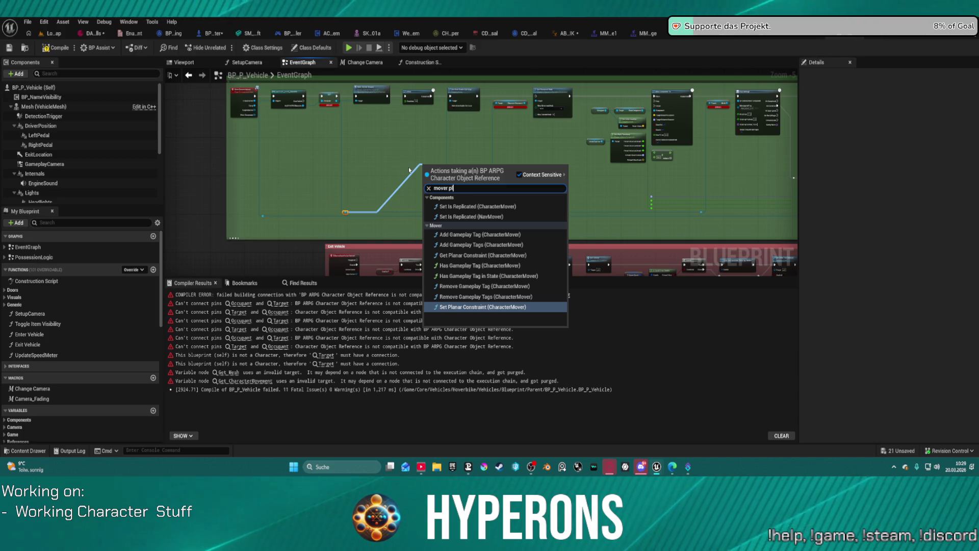
left_click(370, 145)
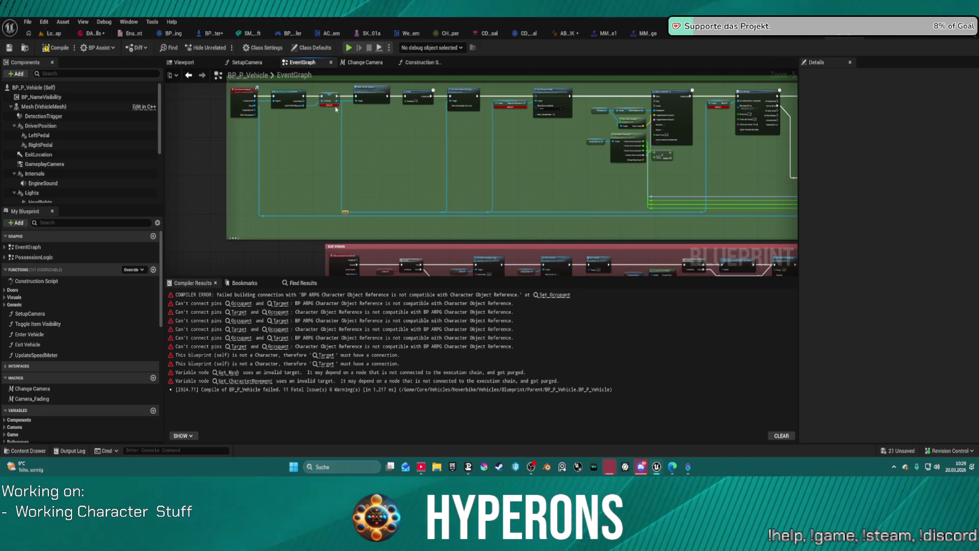
left_click_drag(337, 102, 391, 156)
type("m")
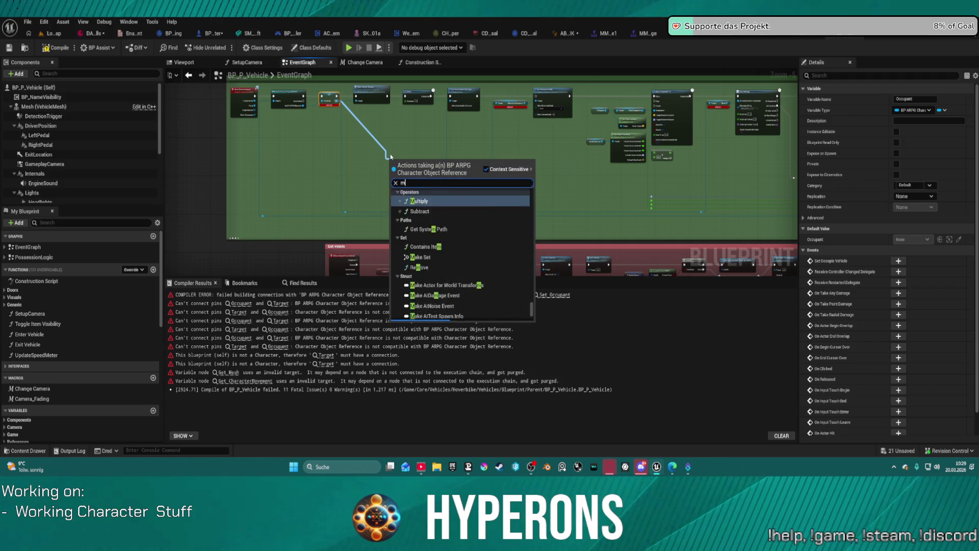
type("over")
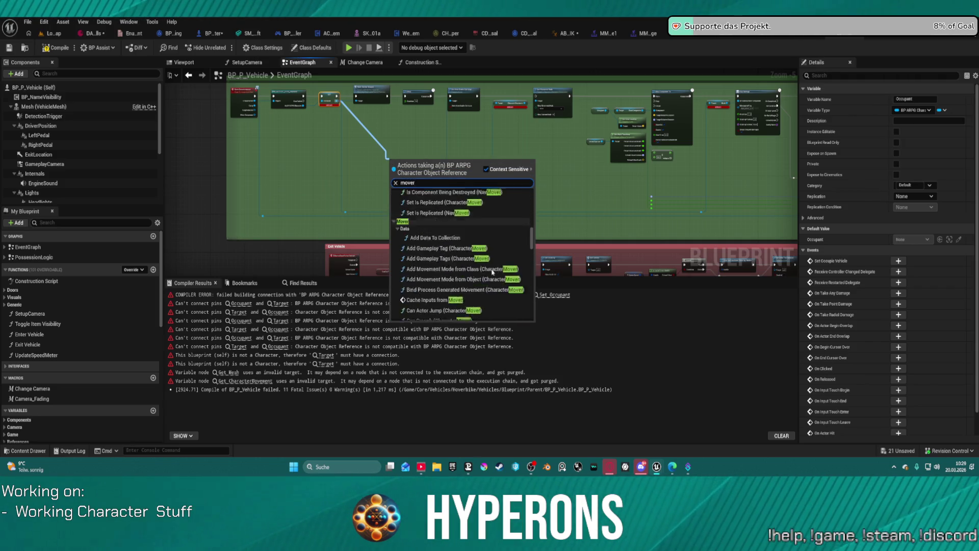
type(" com")
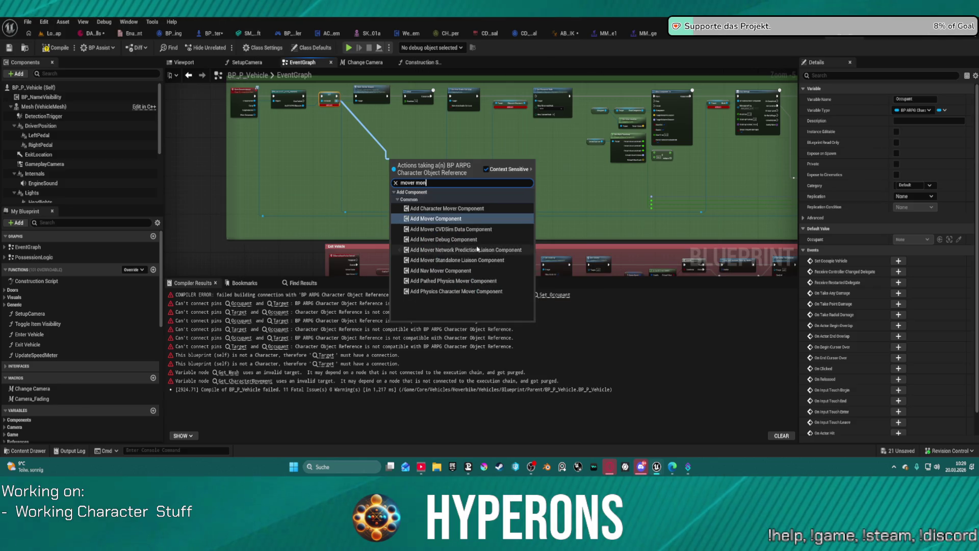
type("e")
key("BackSpace")
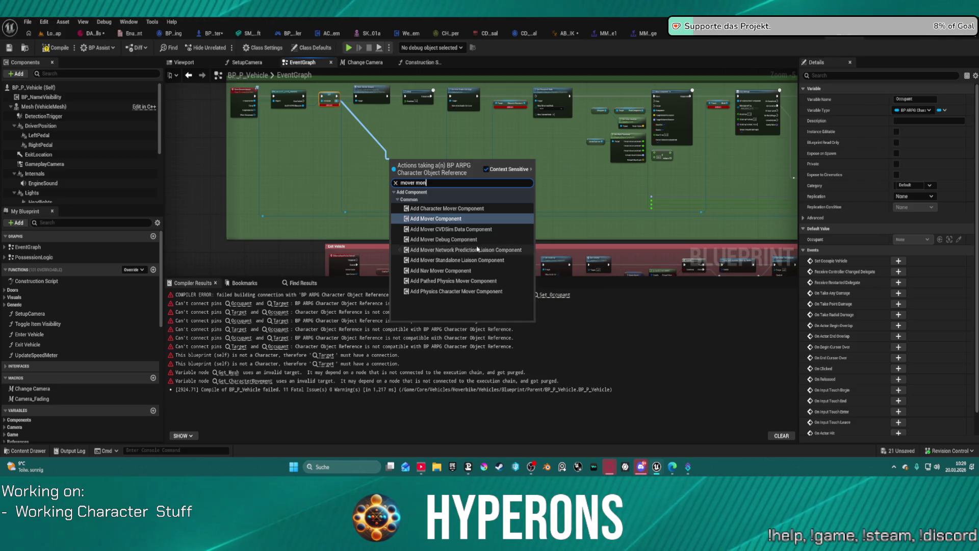
key("BackSpace")
key("BackSpace")
key("BackSpace")
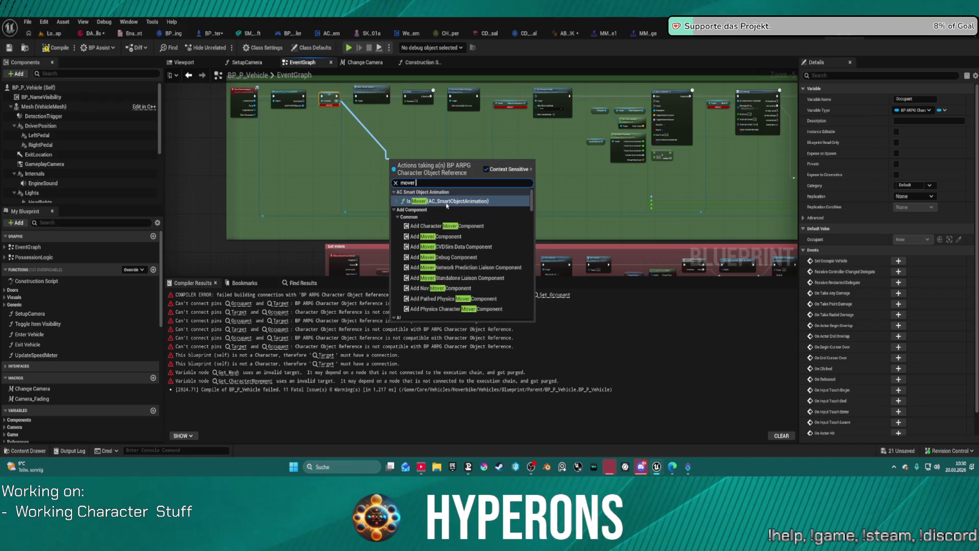
scroll(479, 286, "down", 10)
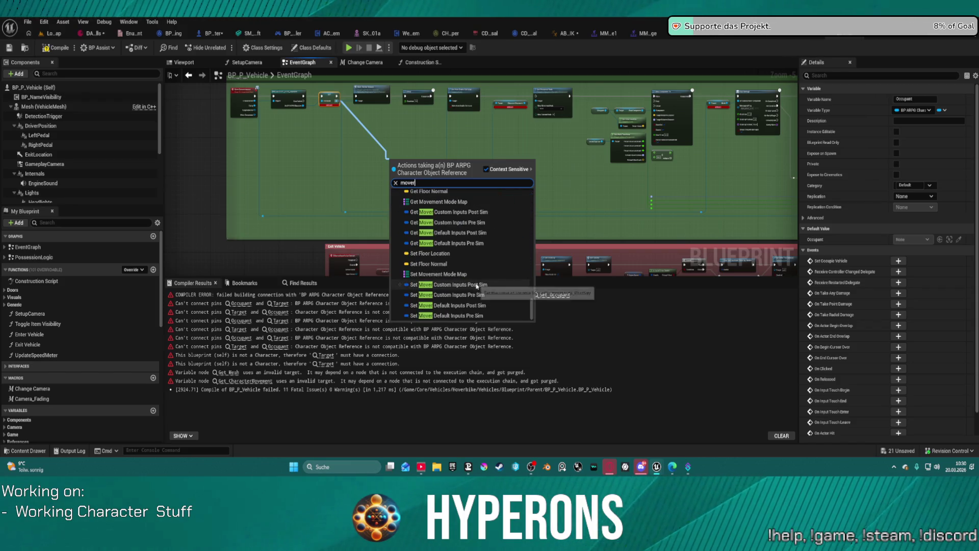
scroll(438, 244, "down", 8)
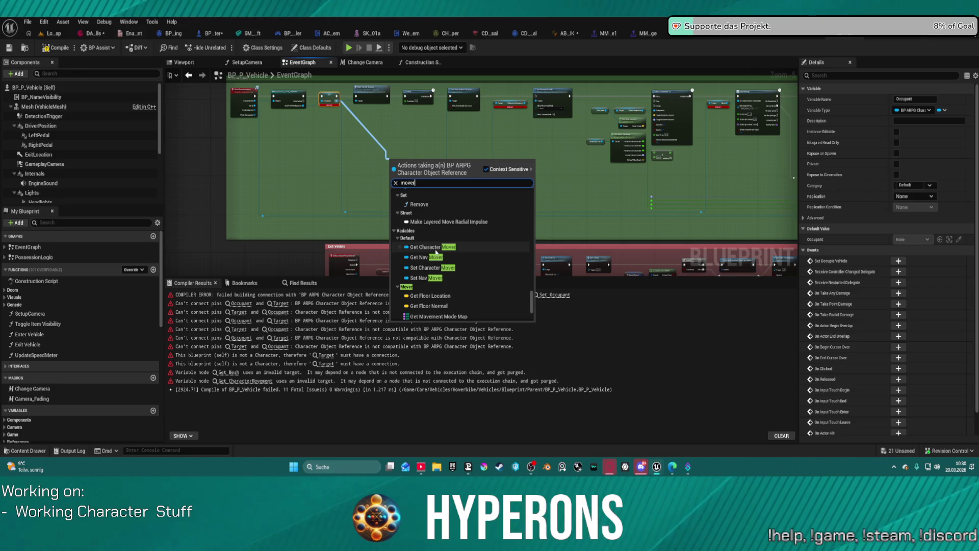
left_click(437, 247)
- Add a Play Montage (Mover Actor) node from Character Mover and move it up-right
scroll(418, 168, "up", 5)
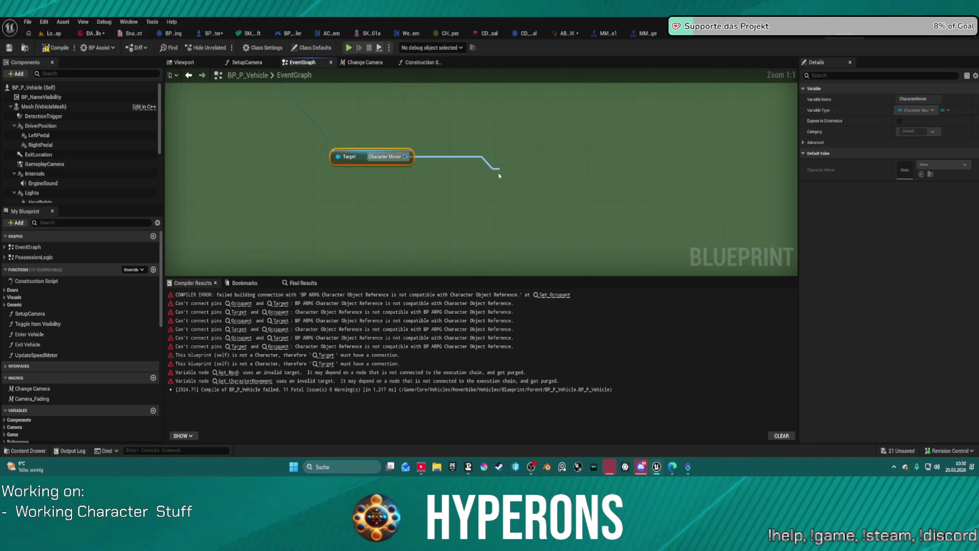
left_click_drag(499, 175, 499, 176)
type("play mon")
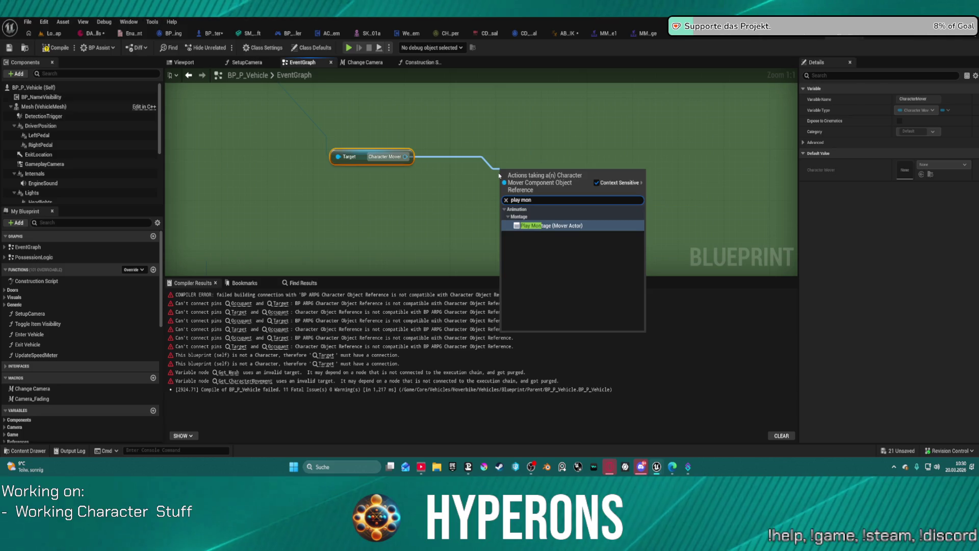
key("Return")
left_click_drag(502, 166, 673, 78)
- Position Play Montage (Mover Actor) under the original node and copy over its montage asset
scroll(678, 167, "down", 6)
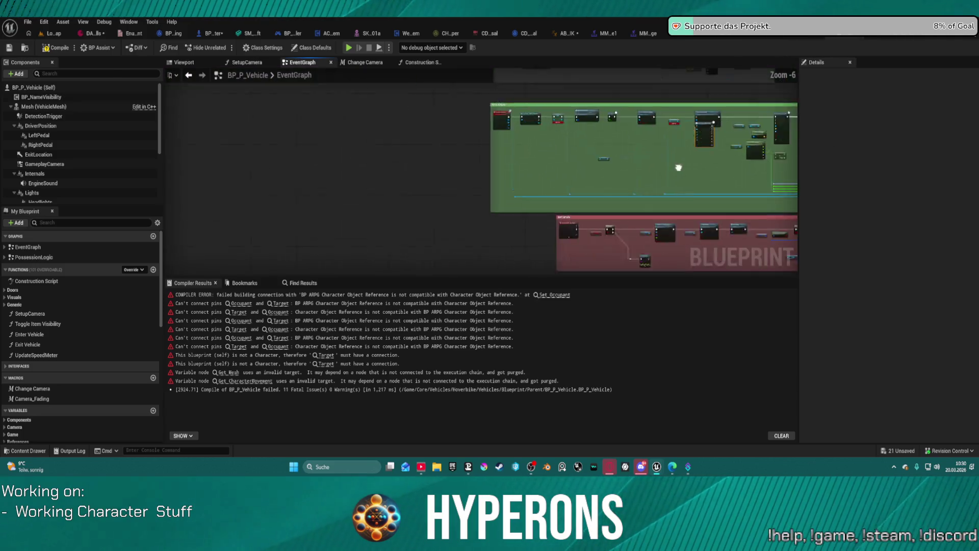
scroll(678, 167, "up", 4)
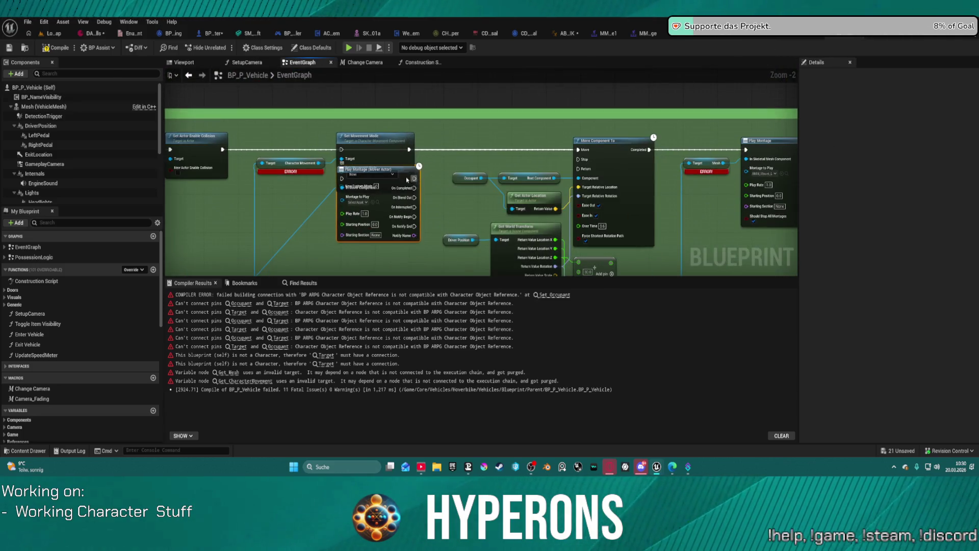
mouse_move(407, 180)
left_mouse_down()
mouse_move(754, 207)
mouse_move(628, 184)
mouse_move(602, 168)
mouse_move(647, 201)
left_mouse_up()
scroll(755, 207, "up", 1)
left_click(609, 113)
key("ctrl+c")
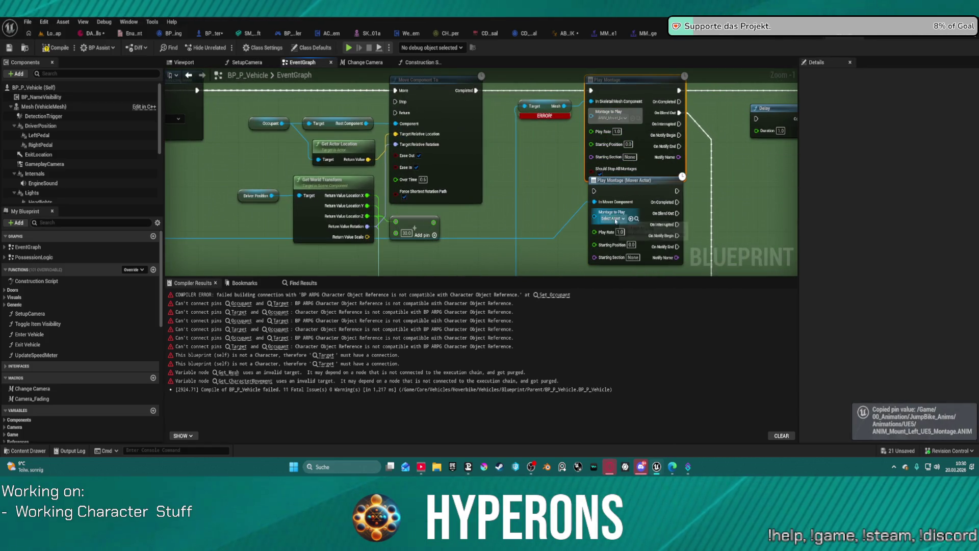
key("ctrl+v")
- Rewire execution and On Blend Out to the Mover montage node, then delete the old Play Montage
left_click_drag(594, 191, 477, 91)
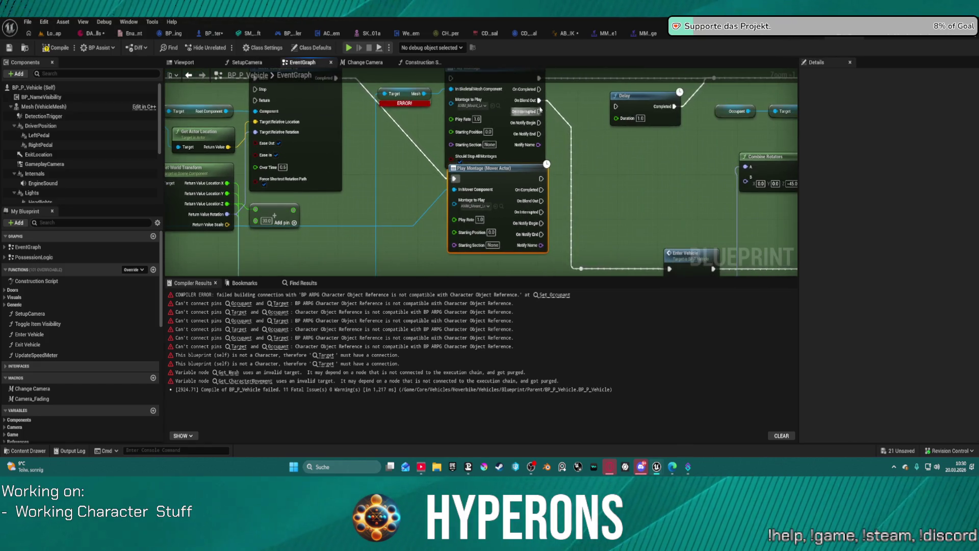
mouse_move(539, 101)
left_mouse_down()
mouse_move(559, 140)
mouse_move(551, 201)
mouse_move(542, 201)
left_mouse_up()
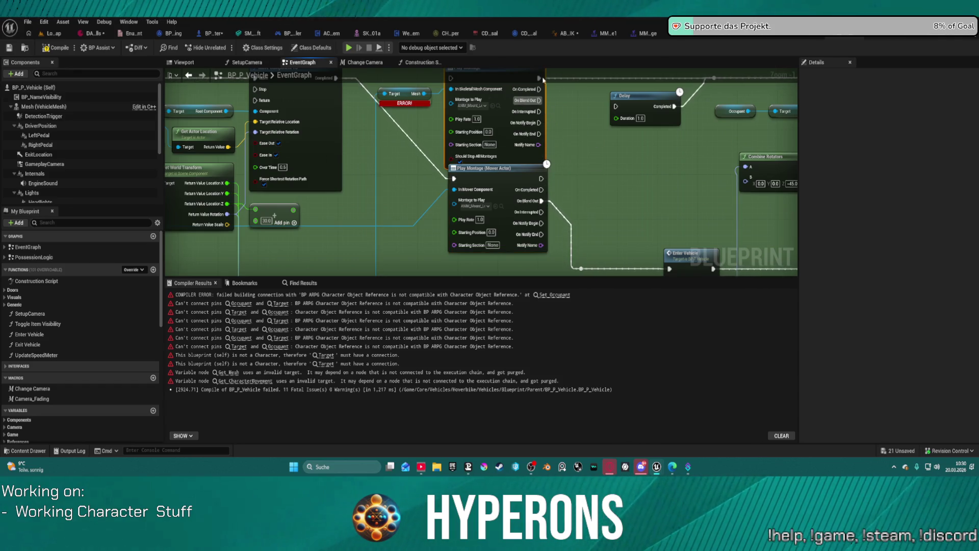
mouse_move(543, 80)
left_mouse_down()
mouse_move(522, 133)
mouse_move(529, 246)
mouse_move(482, 120)
mouse_move(467, 138)
left_mouse_up()
key("Delete")
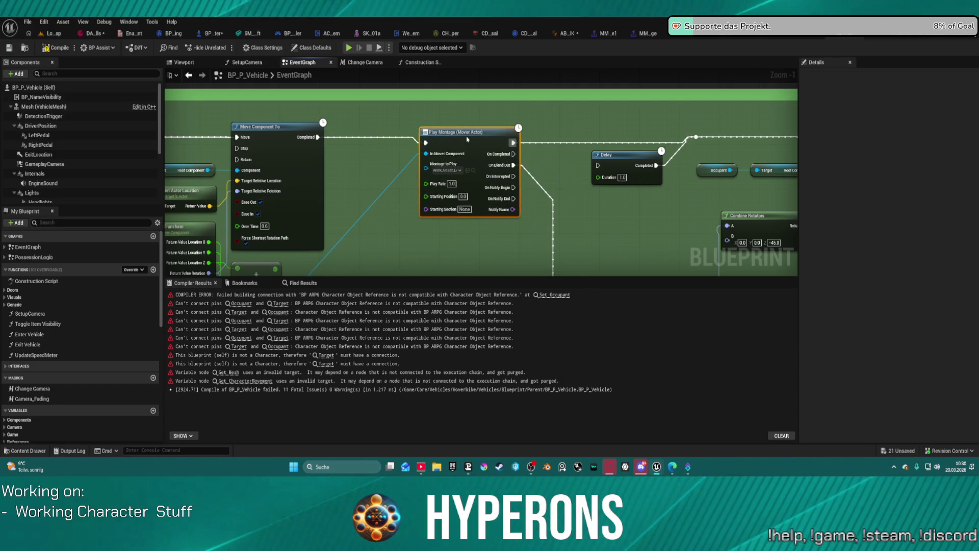
scroll(421, 125, "down", 4)
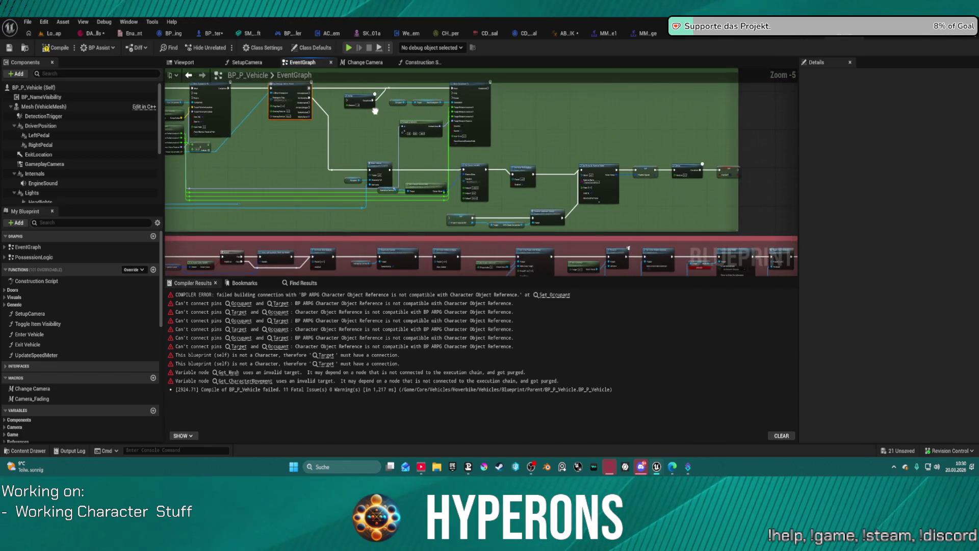
- Refresh the Occupant node in the vehicle event graph
scroll(460, 163, "up", 4)
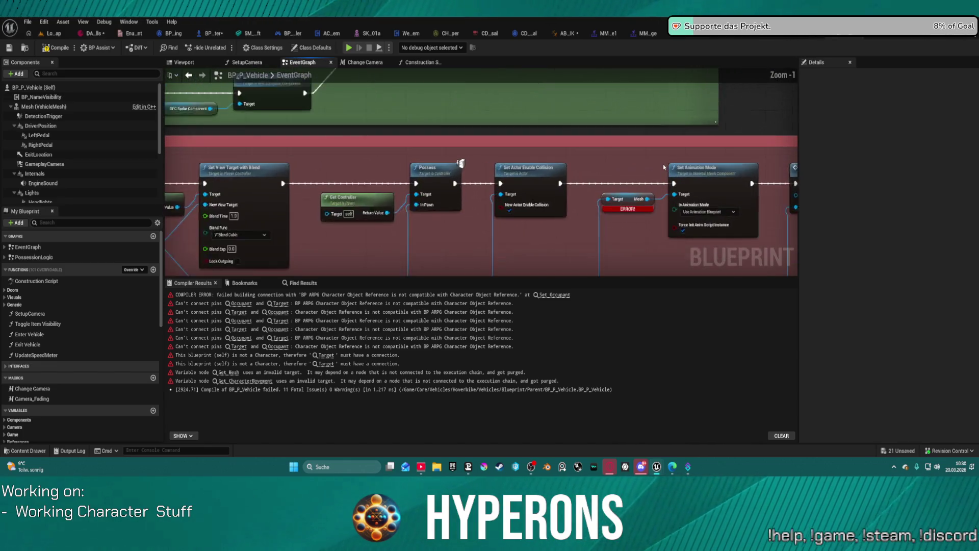
scroll(664, 166, "up", 1)
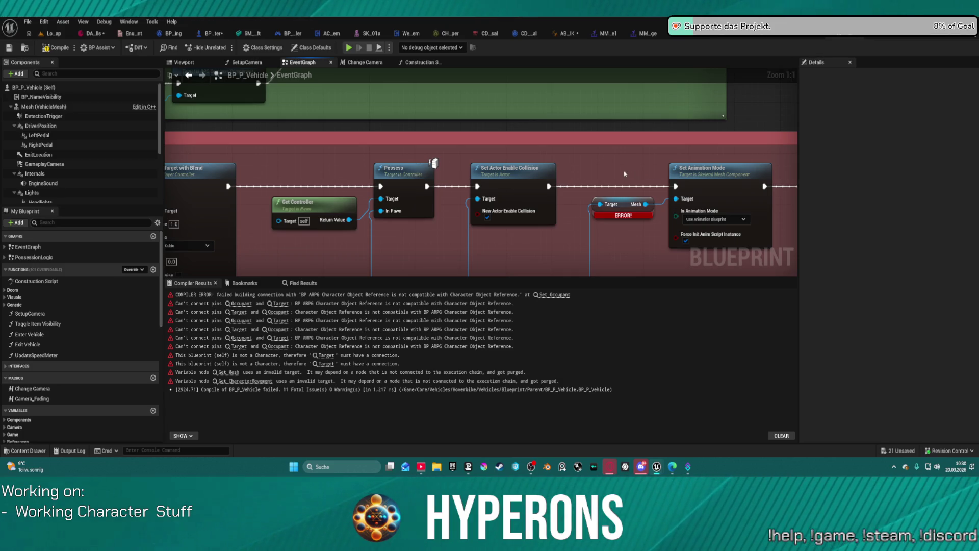
scroll(612, 228, "down", 3)
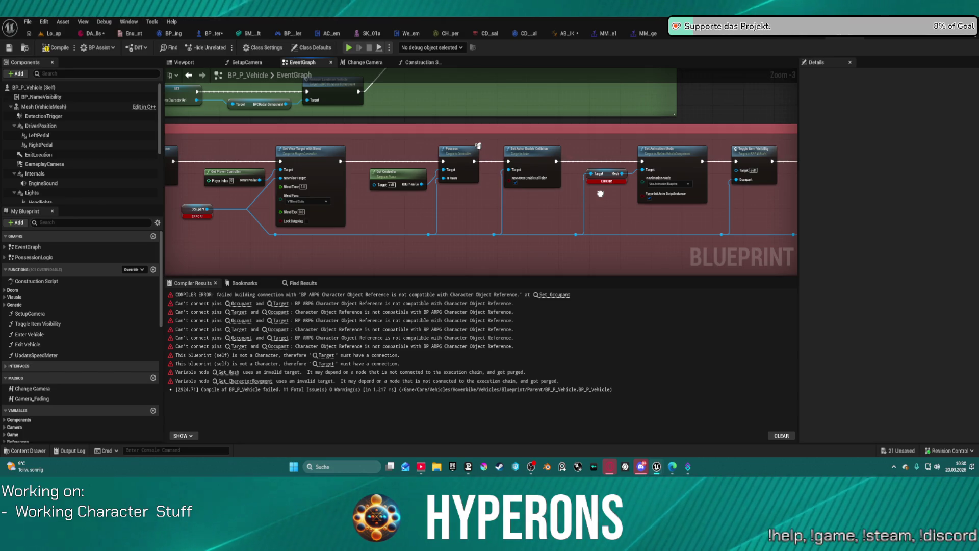
mouse_move(601, 194)
left_mouse_down()
mouse_move(786, 186)
mouse_move(699, 176)
mouse_move(692, 182)
mouse_move(790, 187)
left_mouse_up()
scroll(402, 197, "up", 3)
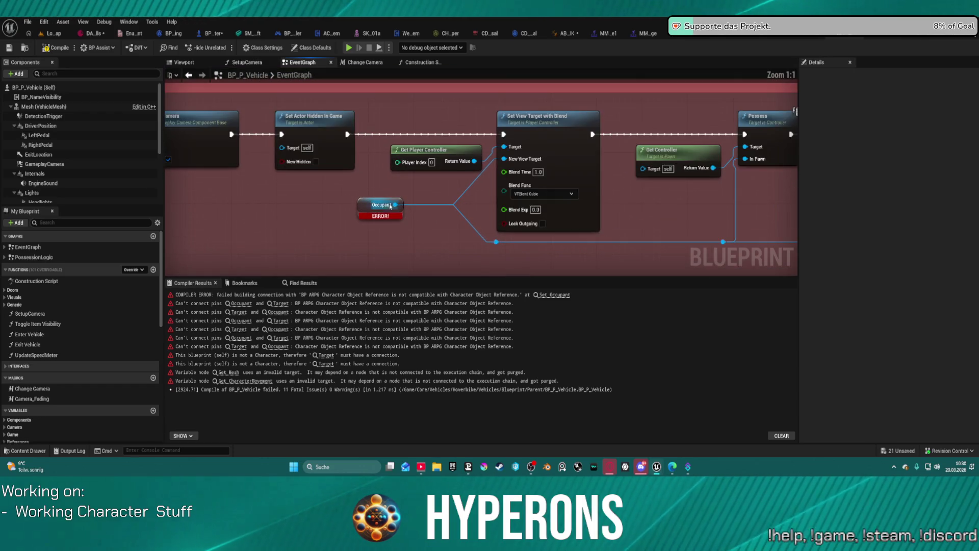
right_click(359, 204)
left_click(401, 247)
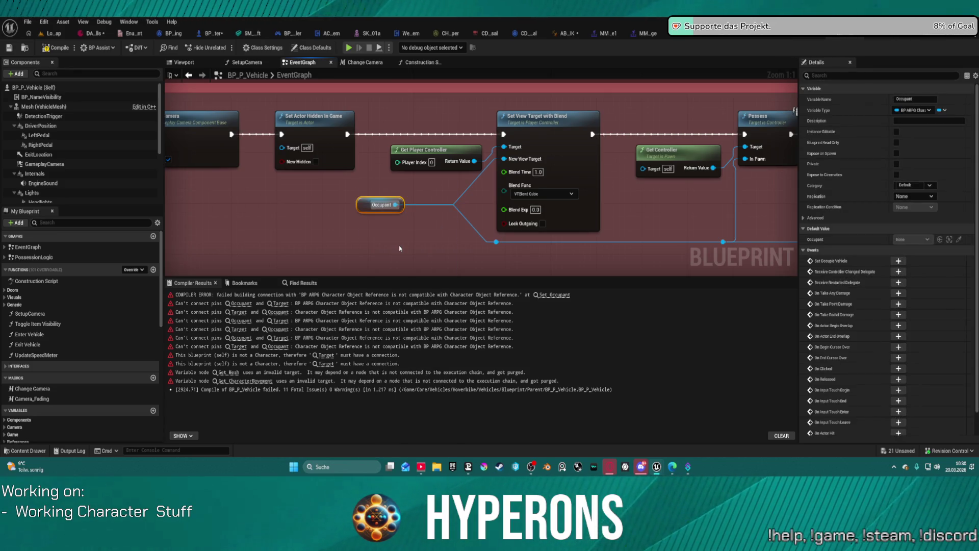
scroll(424, 218, "down", 8)
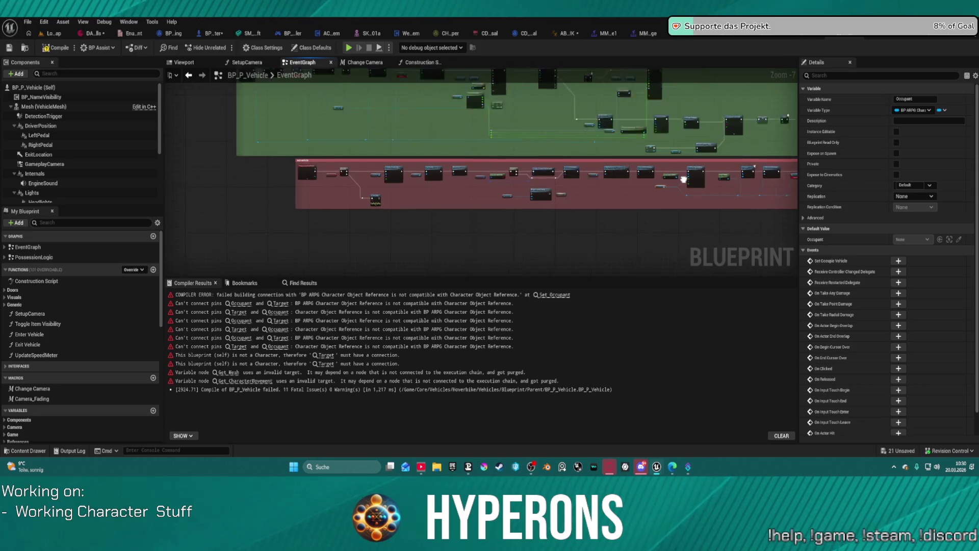
scroll(684, 175, "up", 6)
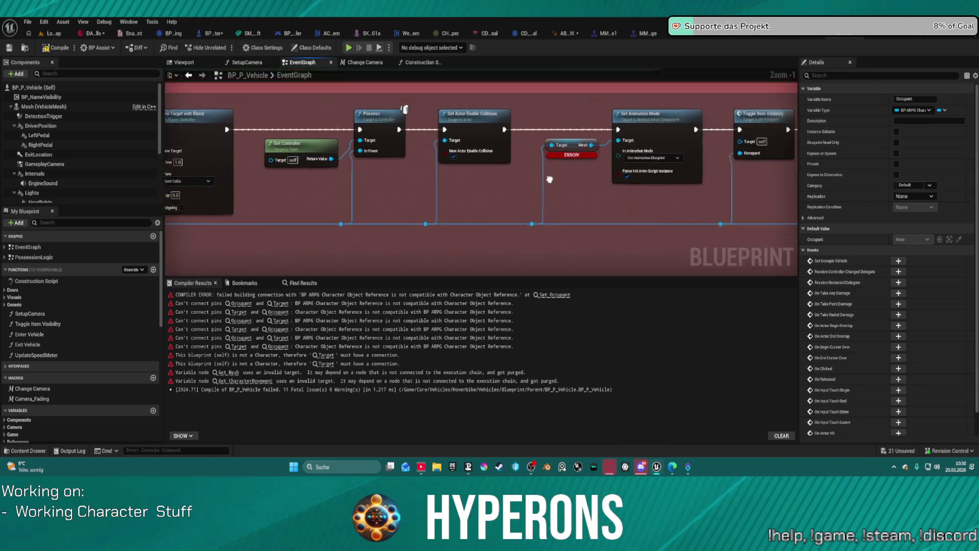
- Wire a Get Skeletal Mesh node from the reroute into Set Animation Mode, deleting the broken Mesh getter
left_click_drag(465, 228, 482, 205)
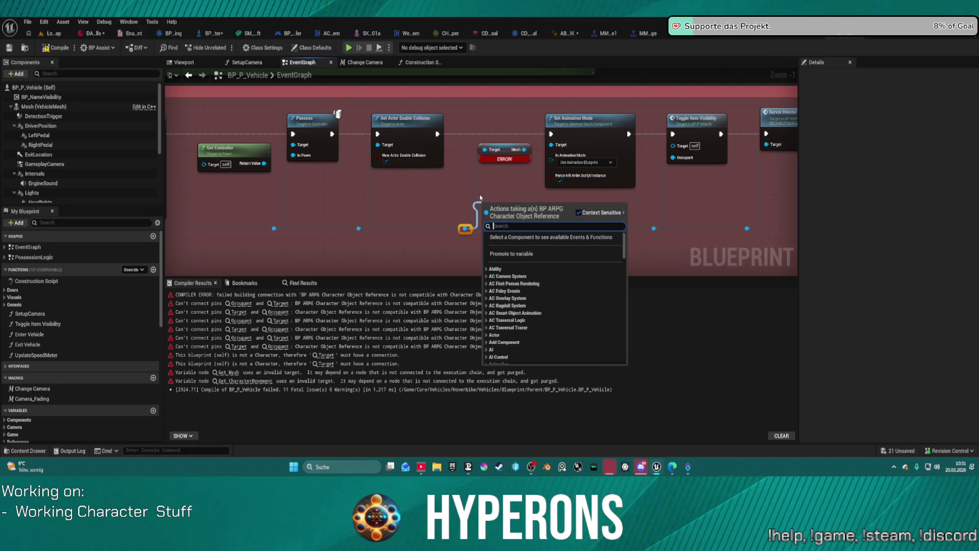
type("s")
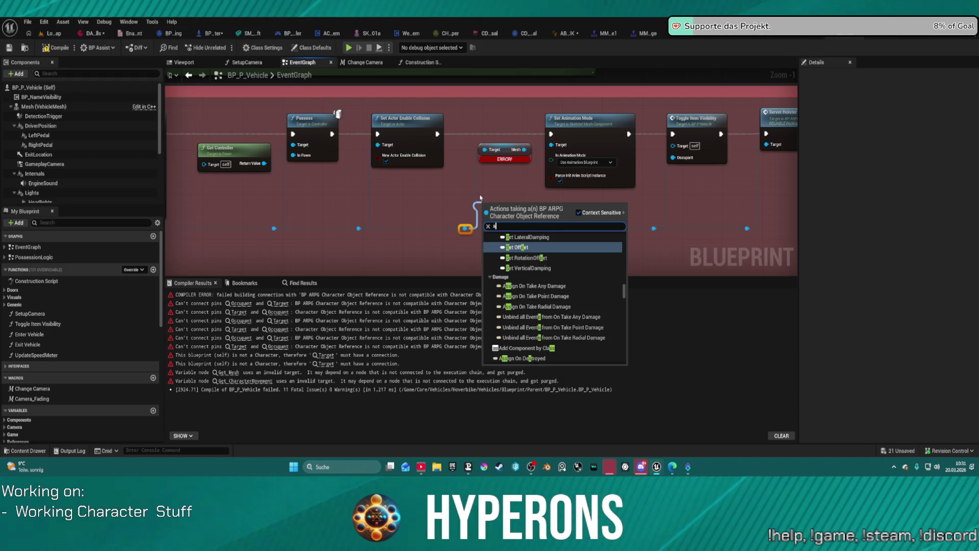
type("kele")
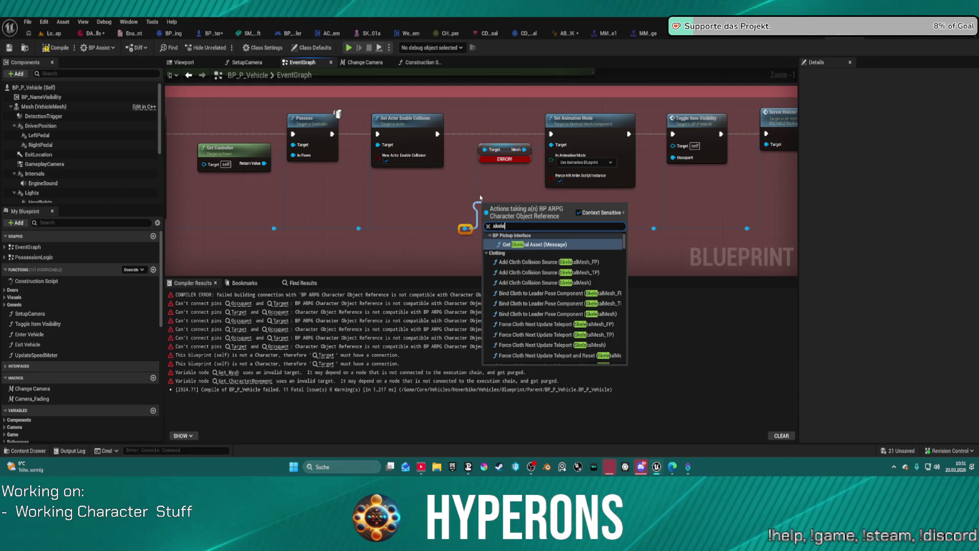
type("tal mesh")
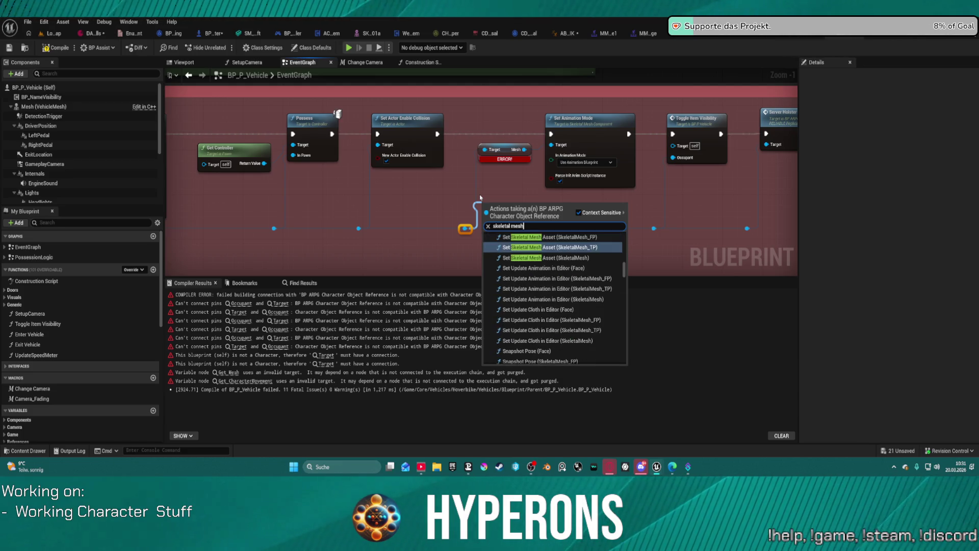
scroll(514, 289, "down", 15)
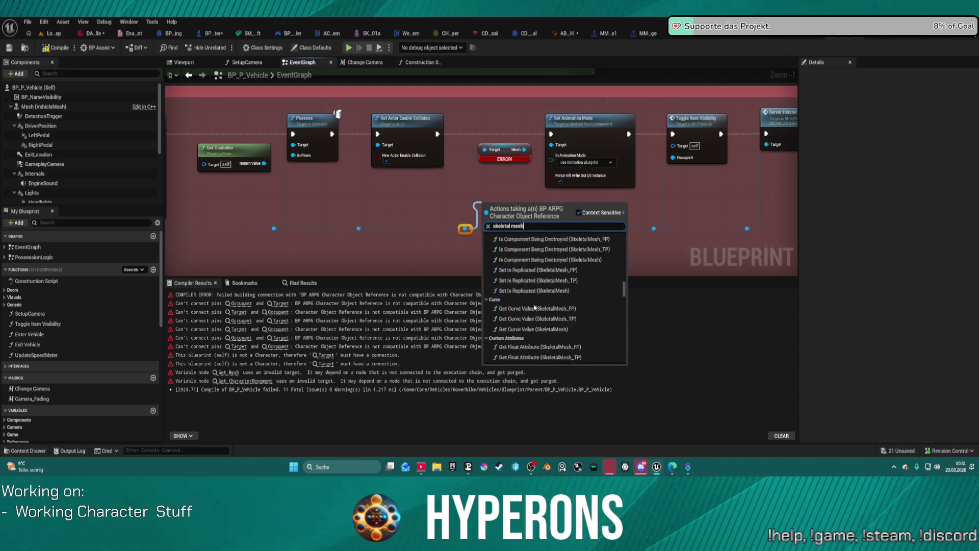
scroll(538, 345, "down", 10)
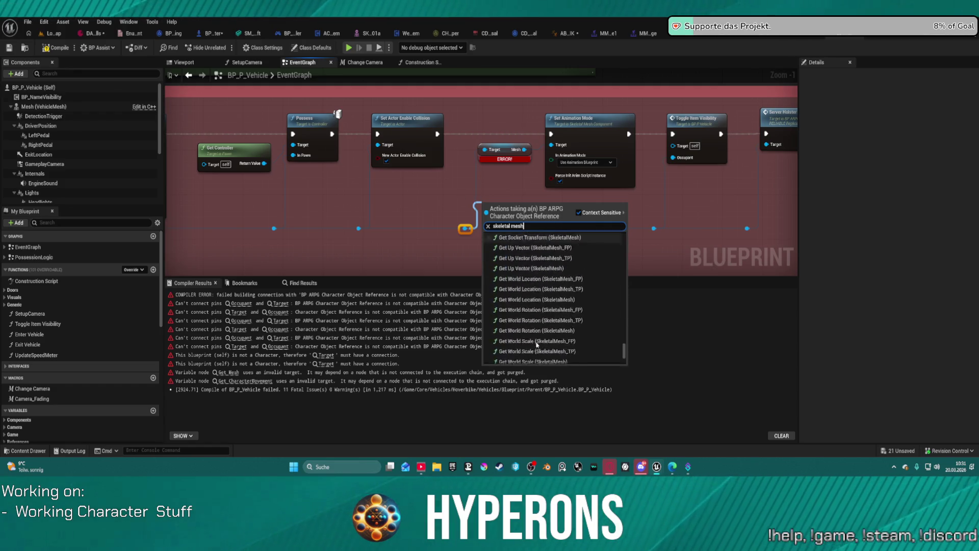
left_click(515, 306)
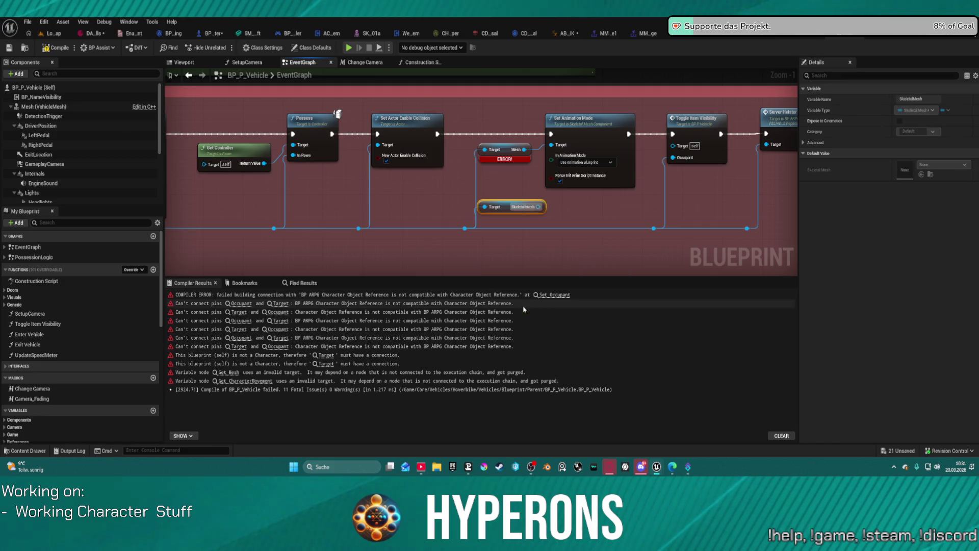
scroll(545, 194, "up", 1)
mouse_move(545, 206)
left_mouse_down()
mouse_move(551, 142)
mouse_move(522, 143)
left_mouse_up()
left_click(497, 144)
key("Delete")
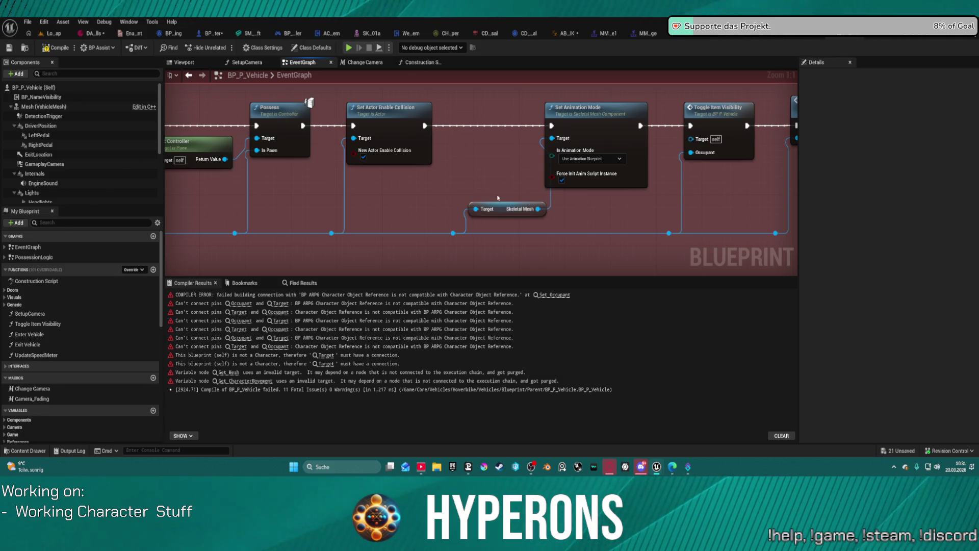
left_click_drag(499, 208, 487, 207)
scroll(525, 168, "down", 8)
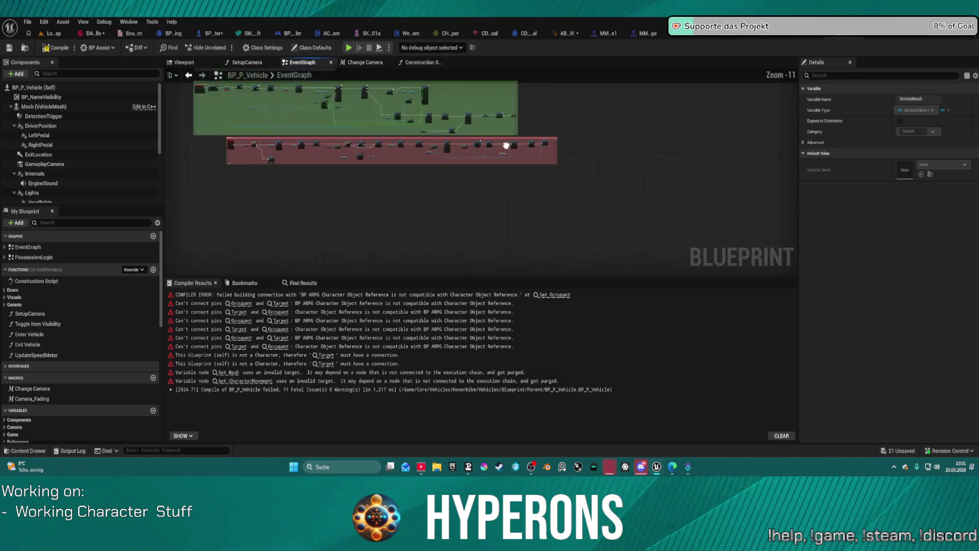
scroll(526, 167, "up", 3)
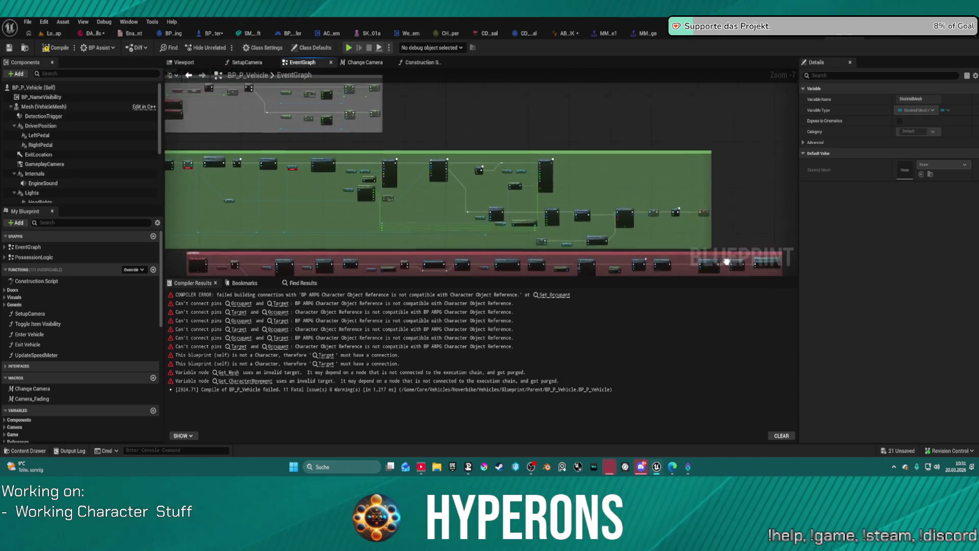
scroll(722, 209, "down", 2)
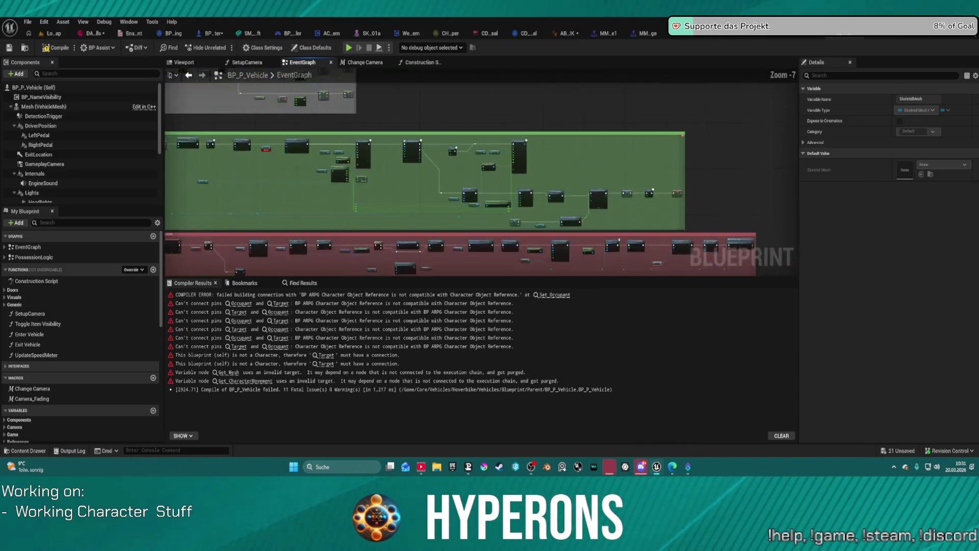
scroll(568, 209, "up", 3)
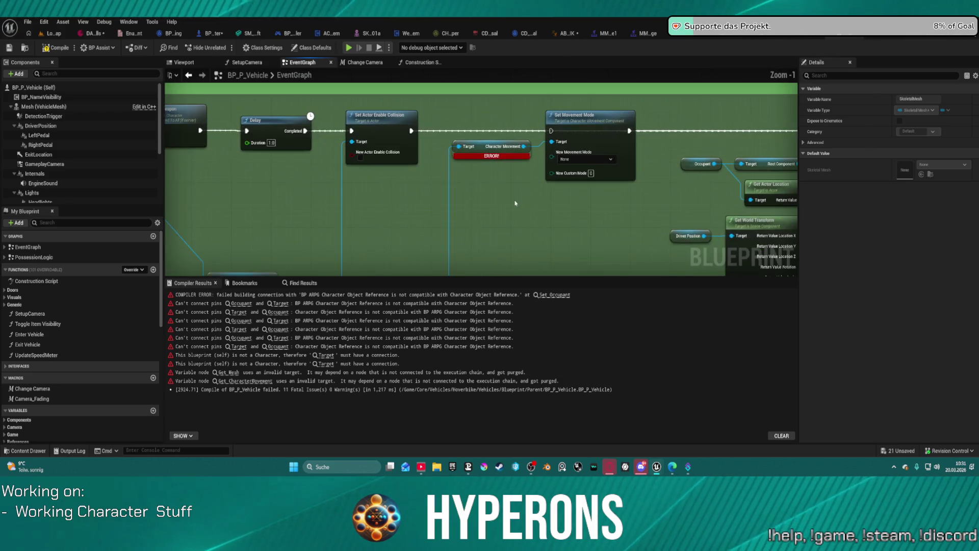
scroll(510, 194, "down", 9)
mouse_move(480, 188)
left_mouse_down()
mouse_move(418, 153)
mouse_move(352, 169)
mouse_move(403, 124)
left_mouse_up()
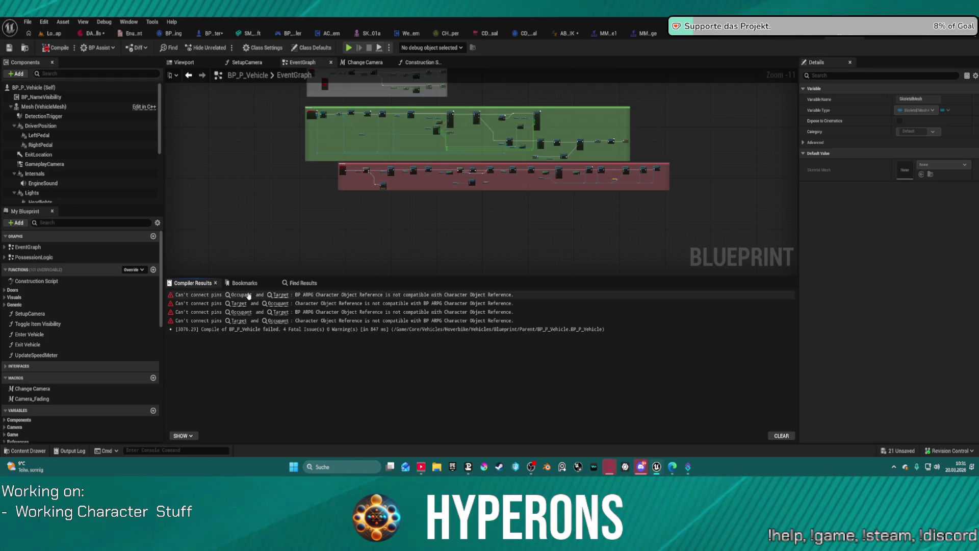
- Recompile BP_P_Vehicle and bring up the Occupant node's actions
left_click(245, 294)
right_click(467, 170)
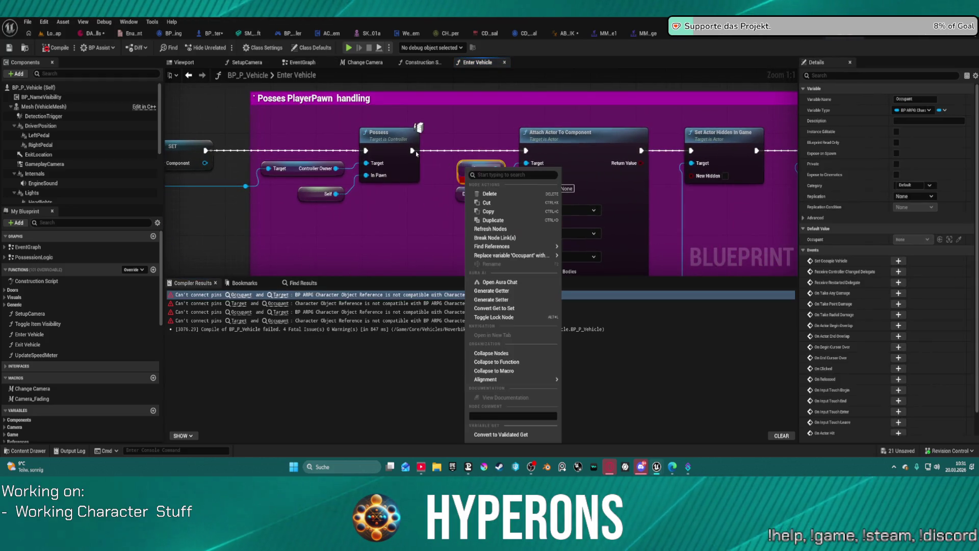
left_click(28, 22)
left_click(86, 134)
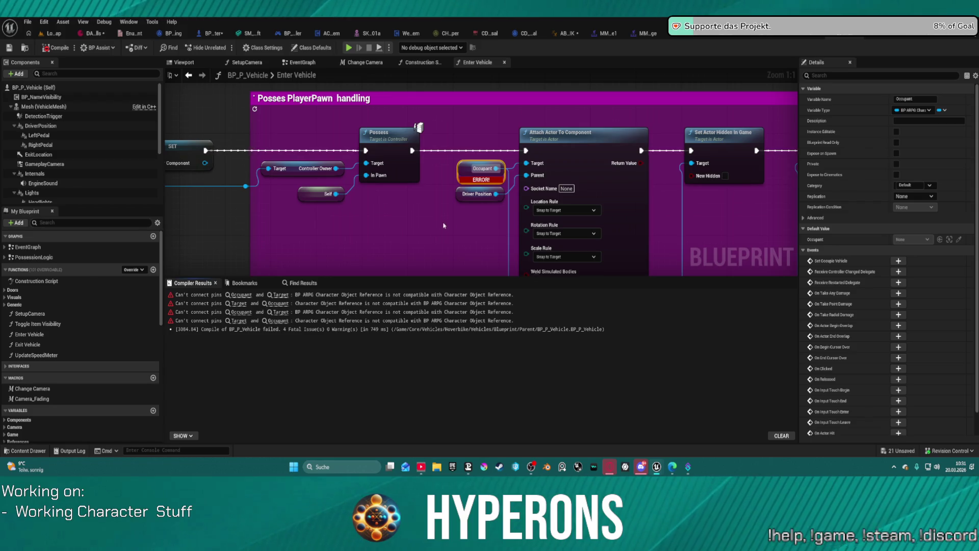
- Jump to the first Occupant connection error, refresh the Occupant node and recompile
left_click(243, 296)
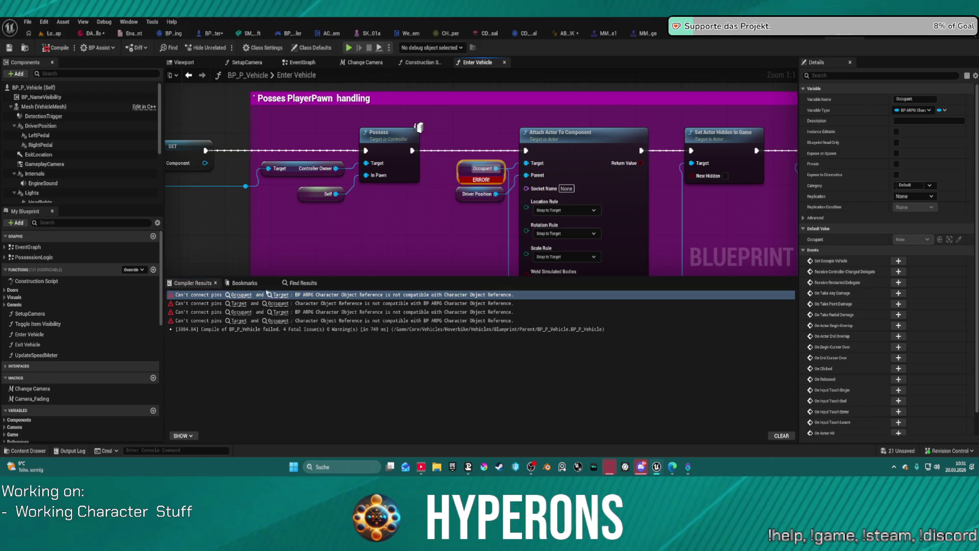
right_click(463, 170)
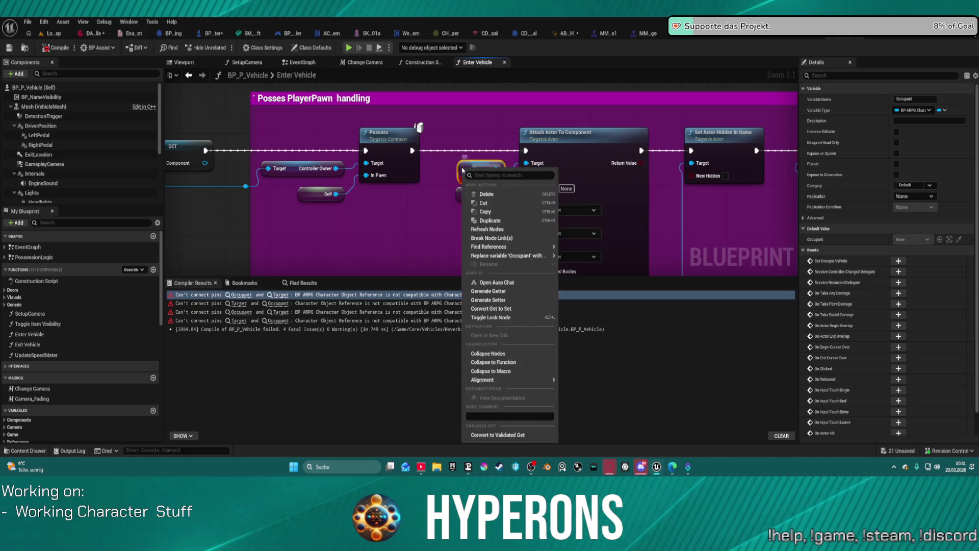
mouse_move(515, 256)
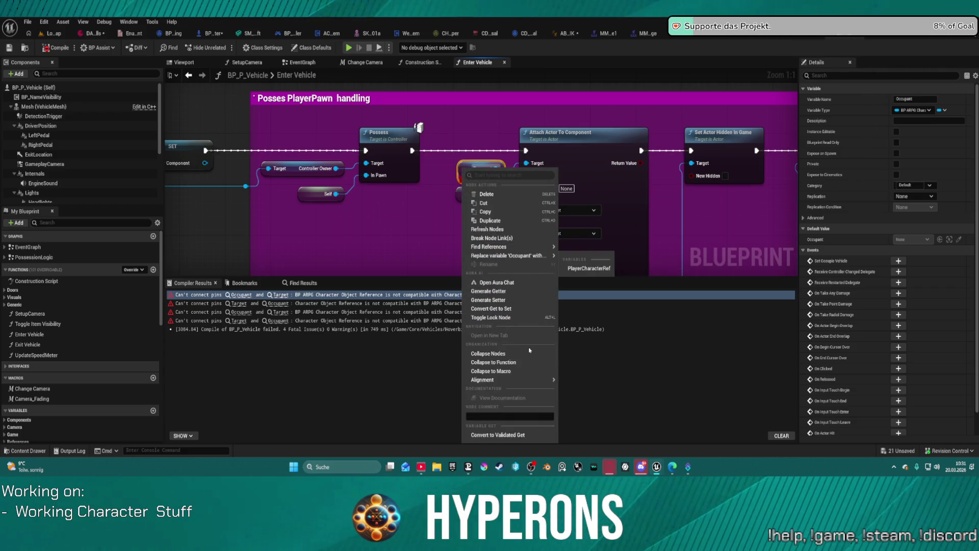
left_click(507, 234)
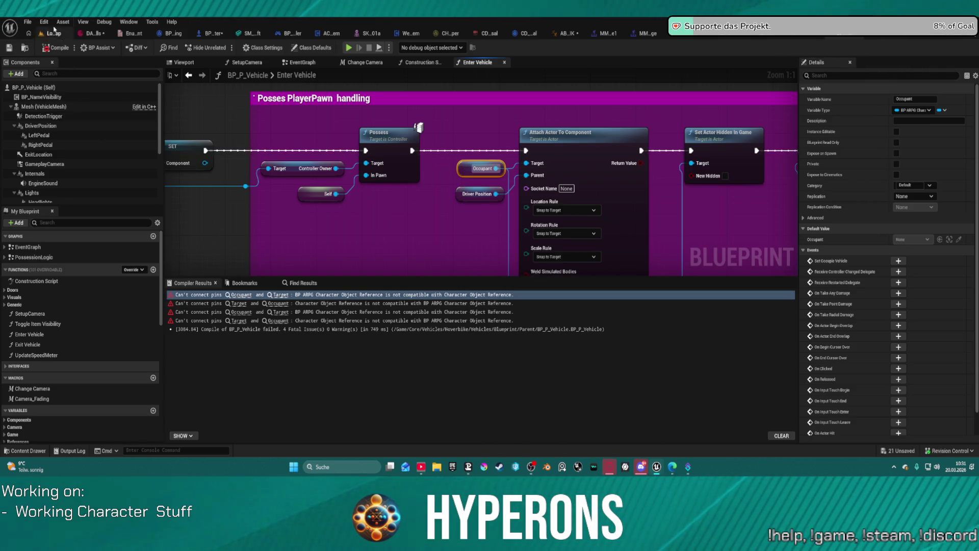
left_click(46, 50)
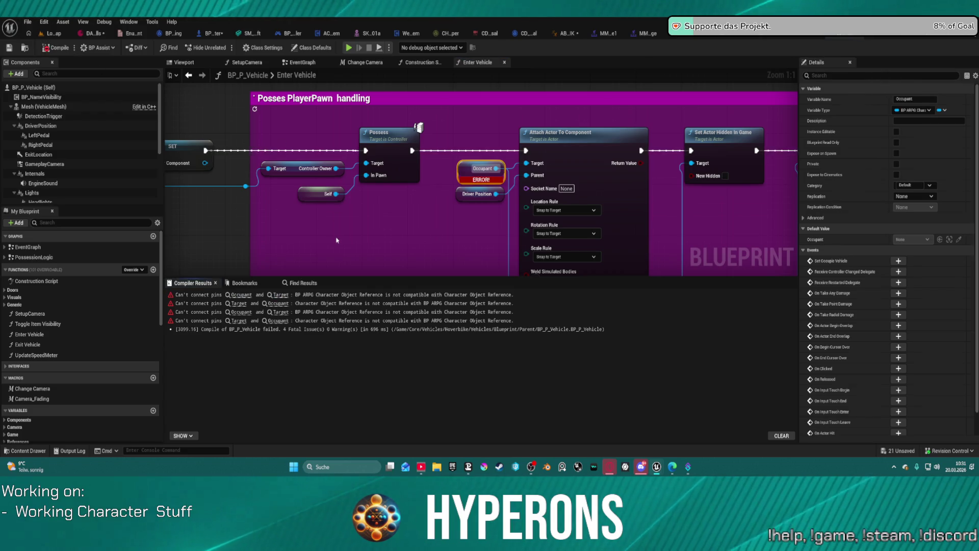
scroll(463, 223, "down", 3)
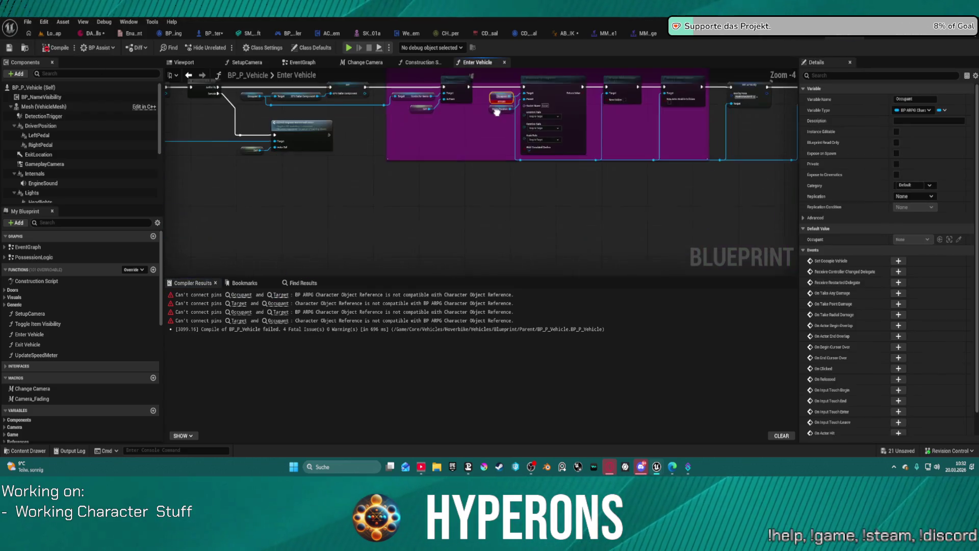
scroll(598, 183, "up", 2)
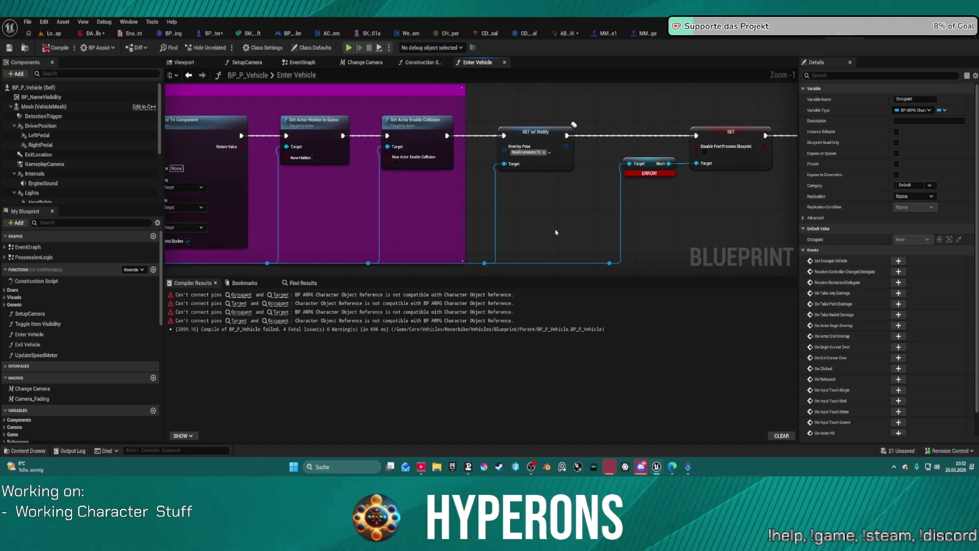
- Paste a Skeletal Mesh getter, wire it to the SET node's Target, and delete the ERROR node
key("ctrl+v")
mouse_move(484, 263)
left_mouse_down()
mouse_move(696, 163)
mouse_move(668, 163)
left_mouse_up()
left_click(661, 177)
key("Delete")
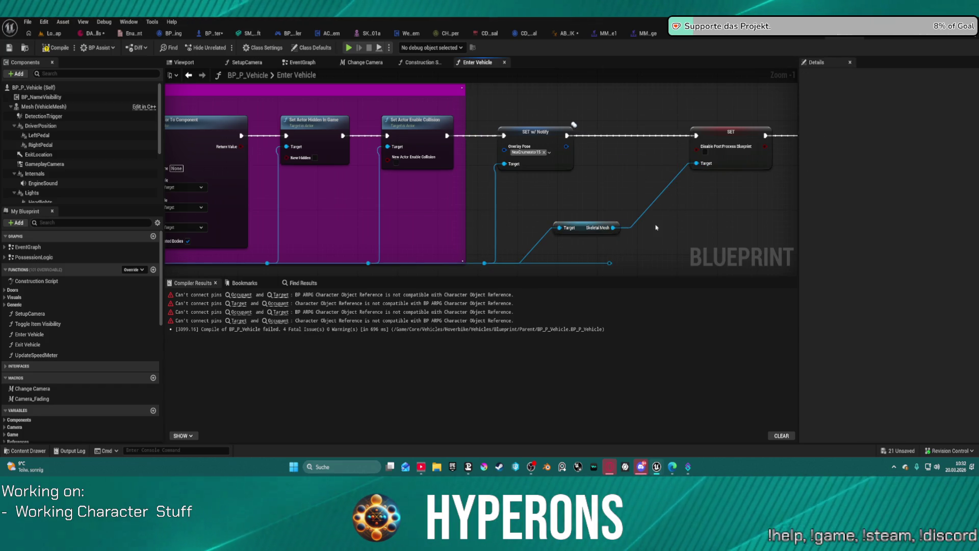
- Unhook Attach Actor To Component's Target and clear the invalid tag, leaving Overlay Pose as None
mouse_move(637, 259)
left_mouse_down()
mouse_move(579, 230)
mouse_move(510, 239)
mouse_move(954, 213)
left_mouse_up()
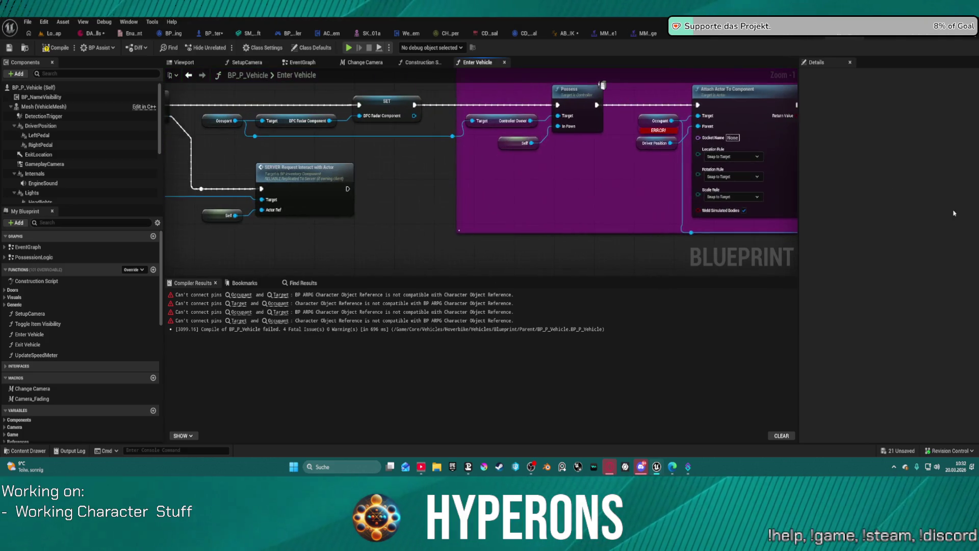
mouse_move(671, 175)
left_mouse_down()
mouse_move(525, 176)
mouse_move(463, 192)
mouse_move(461, 168)
mouse_move(449, 169)
mouse_move(431, 204)
mouse_move(398, 201)
left_mouse_up()
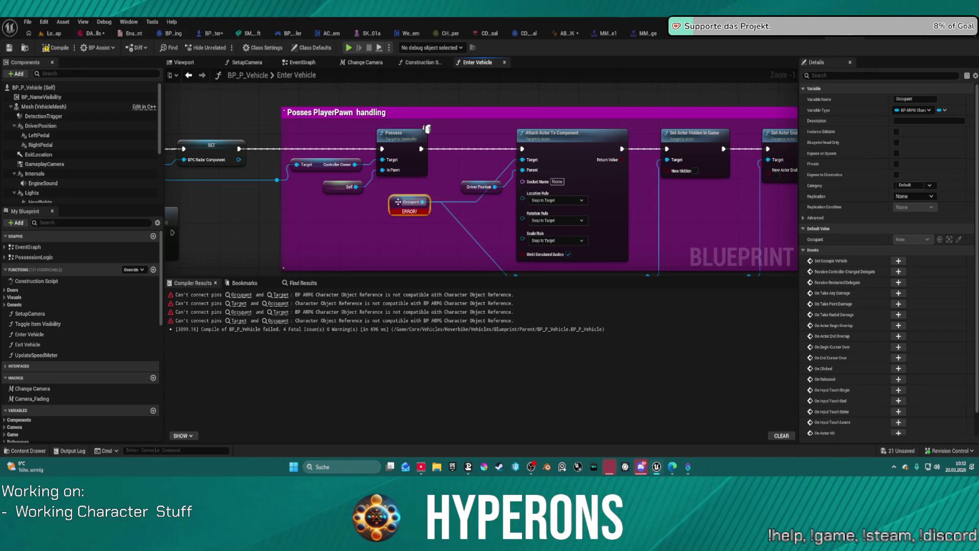
mouse_move(431, 246)
left_mouse_down()
mouse_move(395, 195)
mouse_move(381, 202)
left_mouse_up()
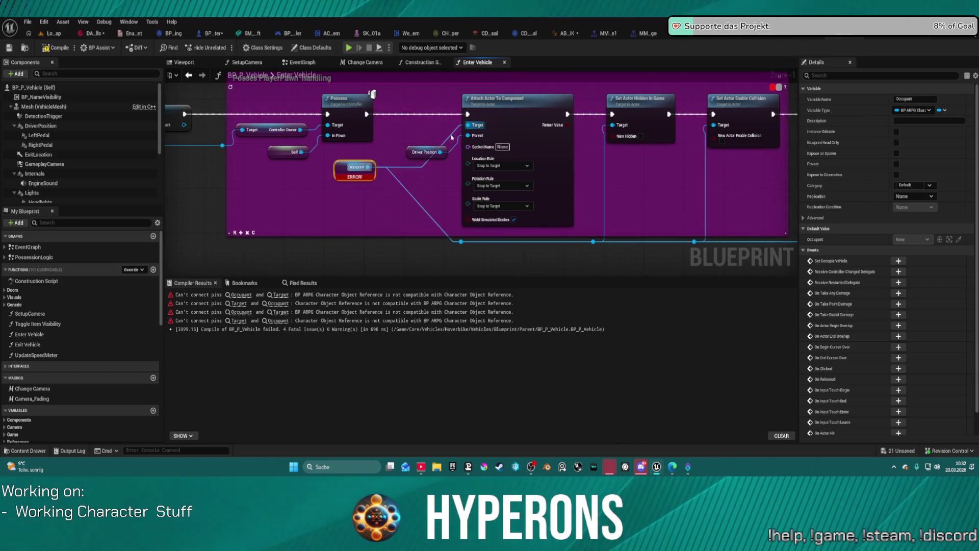
left_click(404, 148)
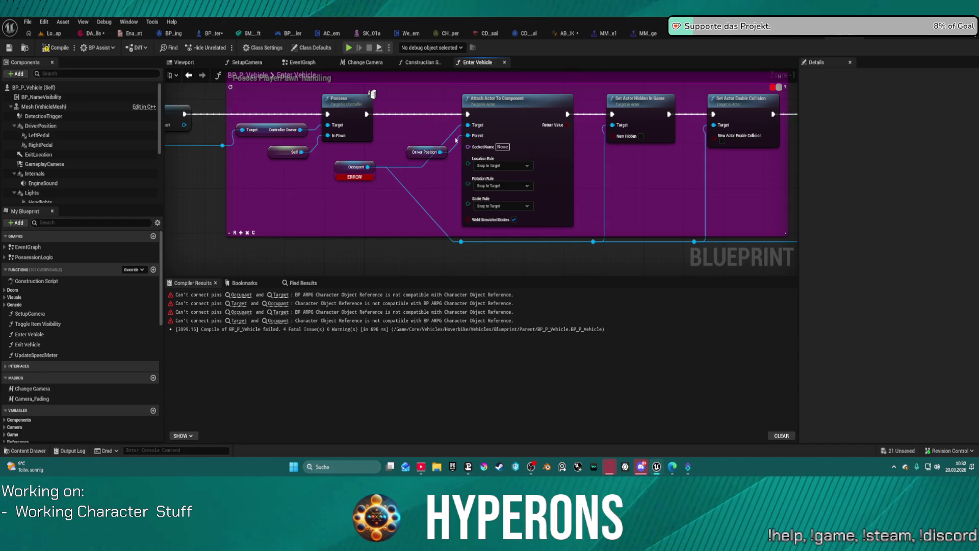
mouse_move(468, 125)
left_mouse_down()
mouse_move(428, 147)
mouse_move(322, 175)
left_mouse_up()
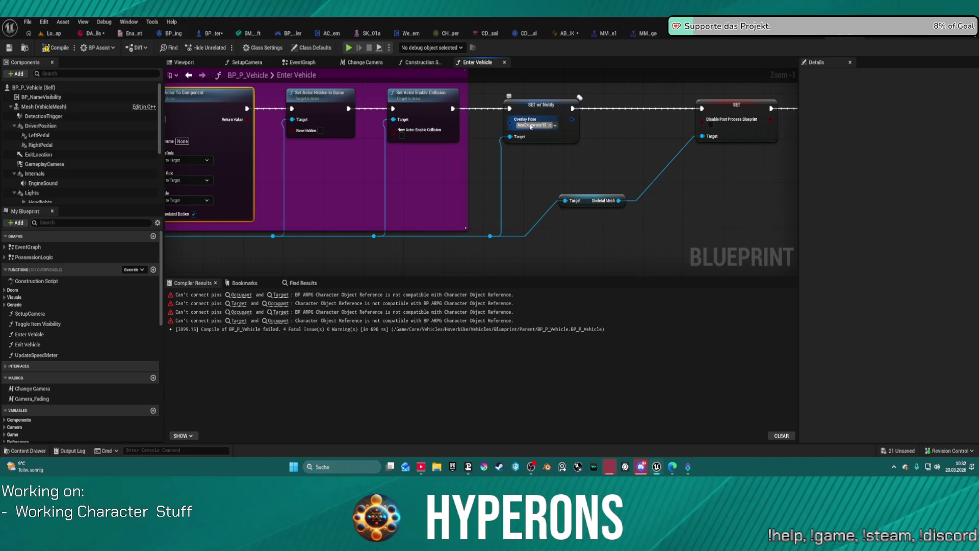
left_click(531, 127)
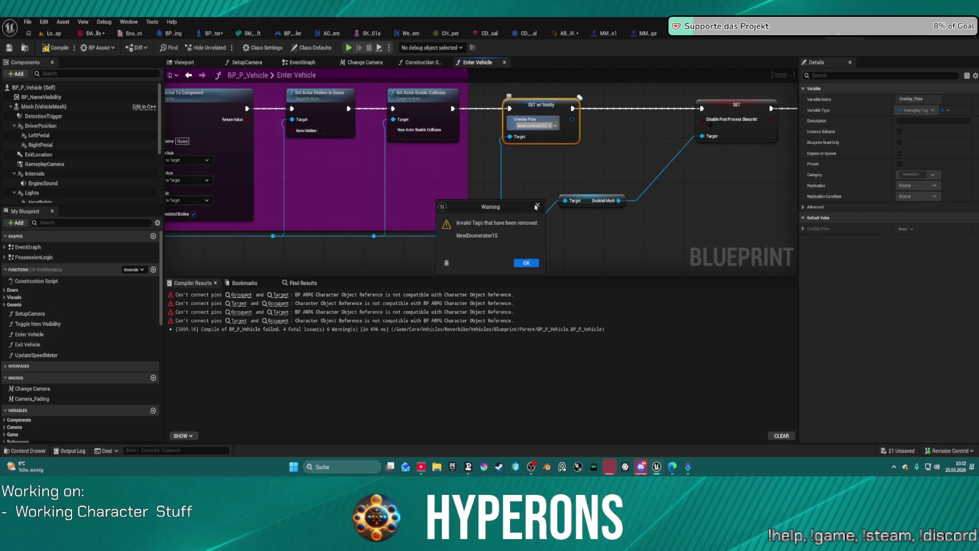
left_click(527, 262)
left_click(520, 193)
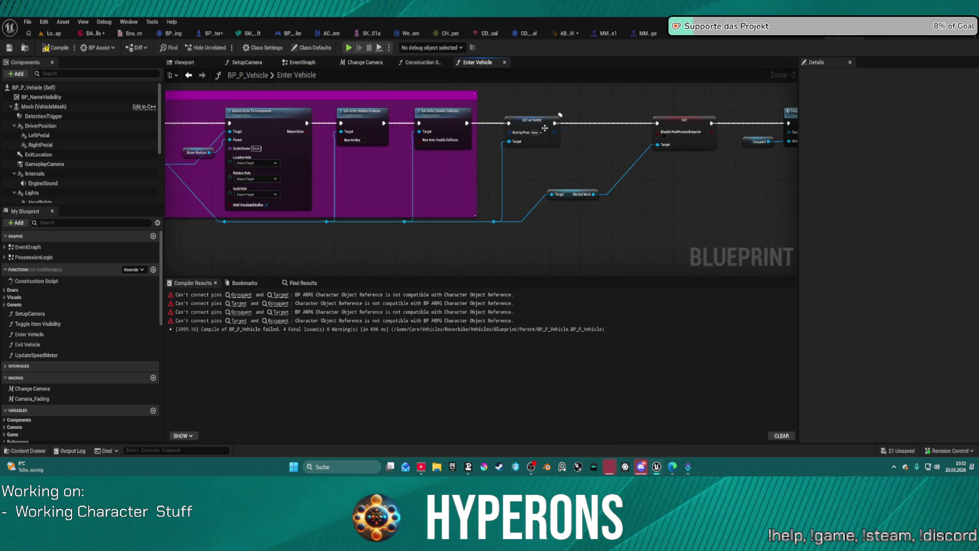
scroll(540, 142, "up", 1)
left_click_drag(433, 123, 467, 161)
type("sta")
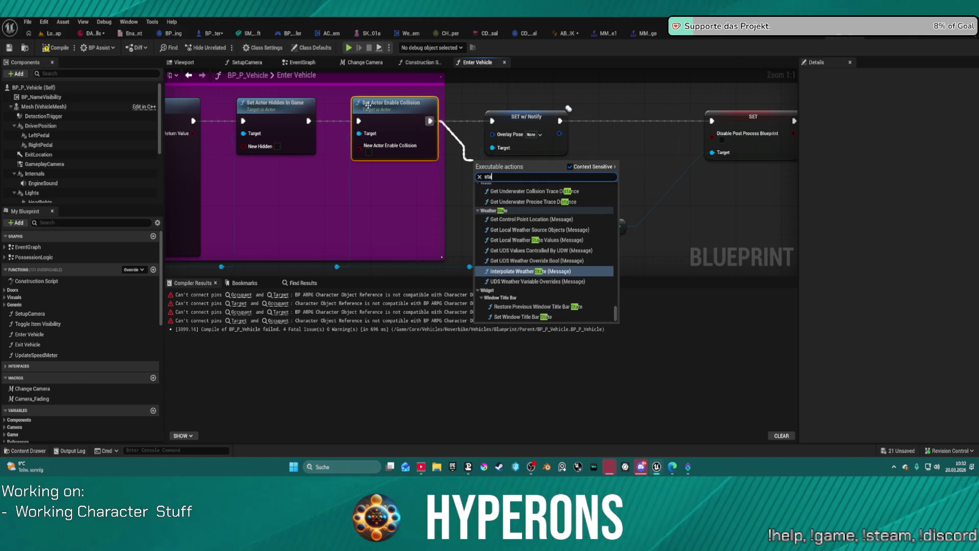
left_click(639, 138)
left_click_drag(470, 266, 476, 226)
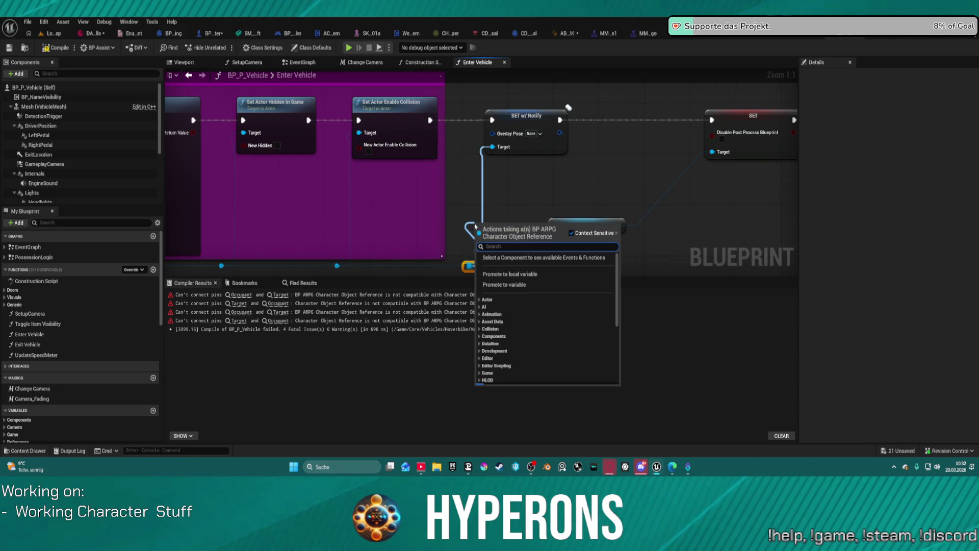
type("stanc")
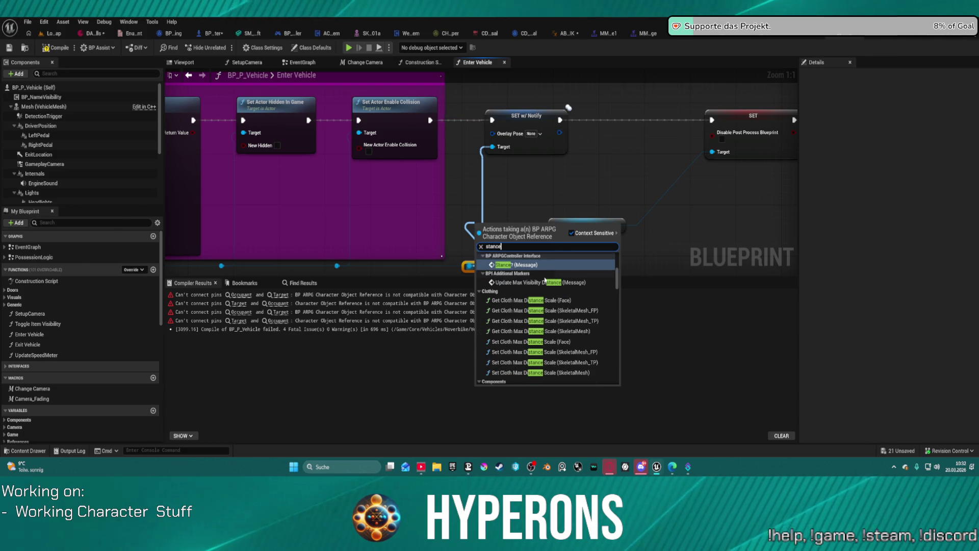
type("e")
scroll(594, 314, "down", 10)
scroll(594, 313, "down", 5)
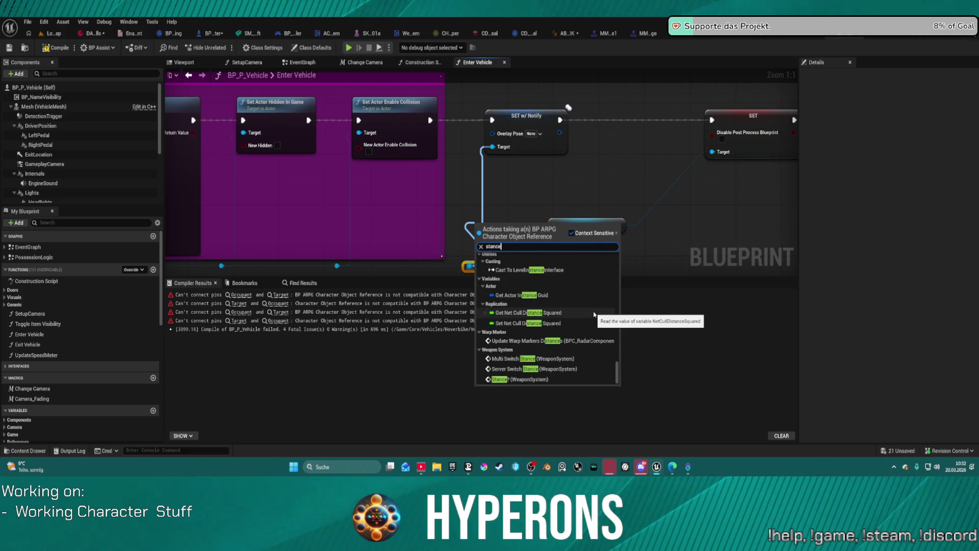
scroll(594, 314, "up", 5)
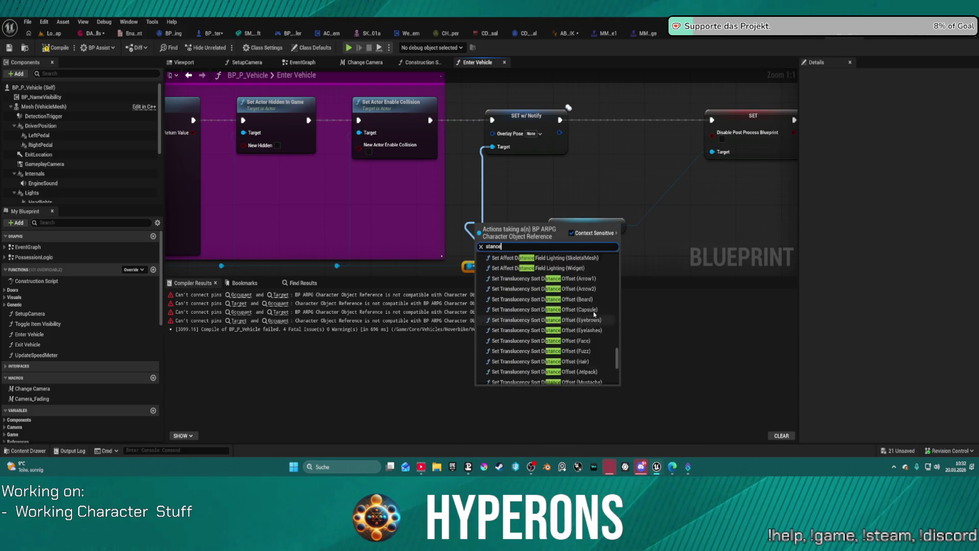
scroll(594, 314, "up", 5)
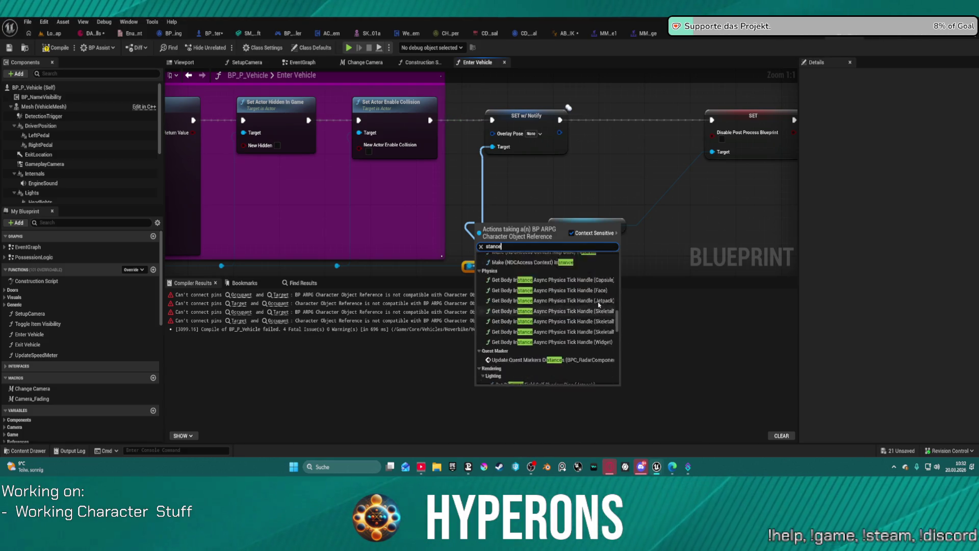
scroll(599, 304, "up", 5)
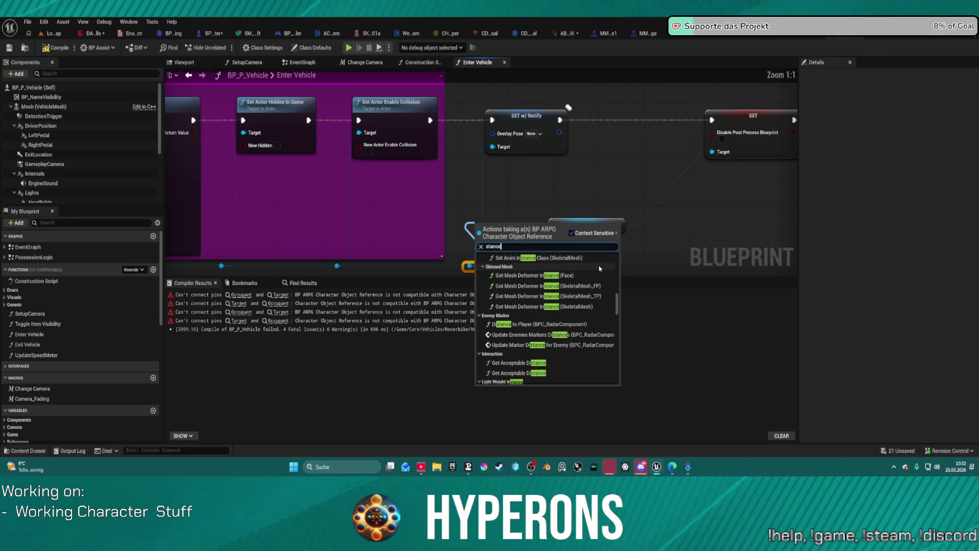
scroll(599, 268, "up", 10)
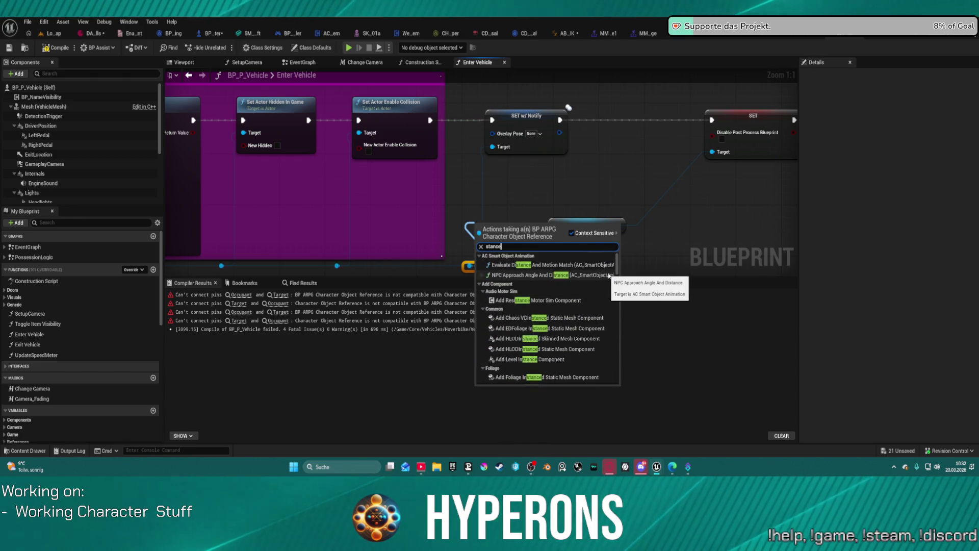
key("Escape")
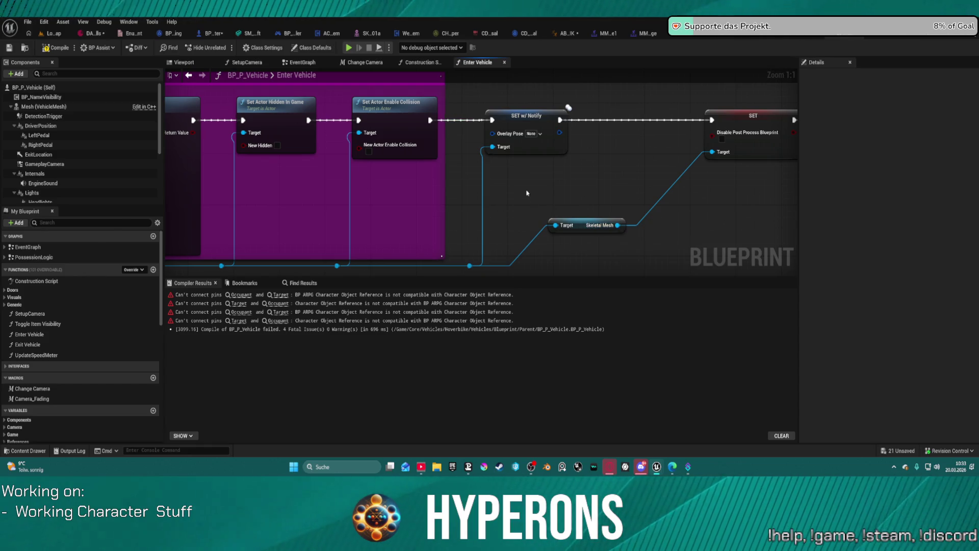
left_click_drag(518, 192, 854, 173)
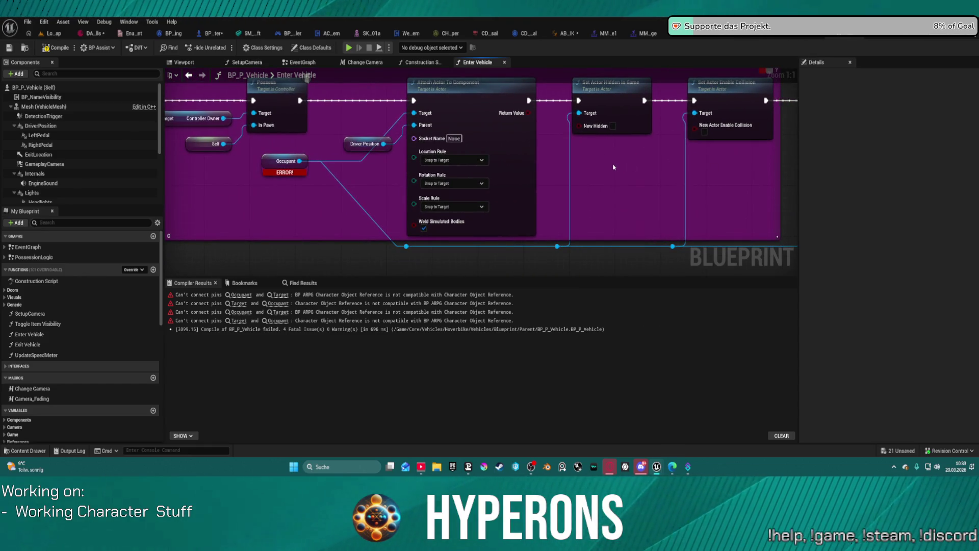
- Open BP_ARPG_Character's Get_PropertiesForAnimation and place Get Current Movement Mode beside the Select node
left_click(211, 36)
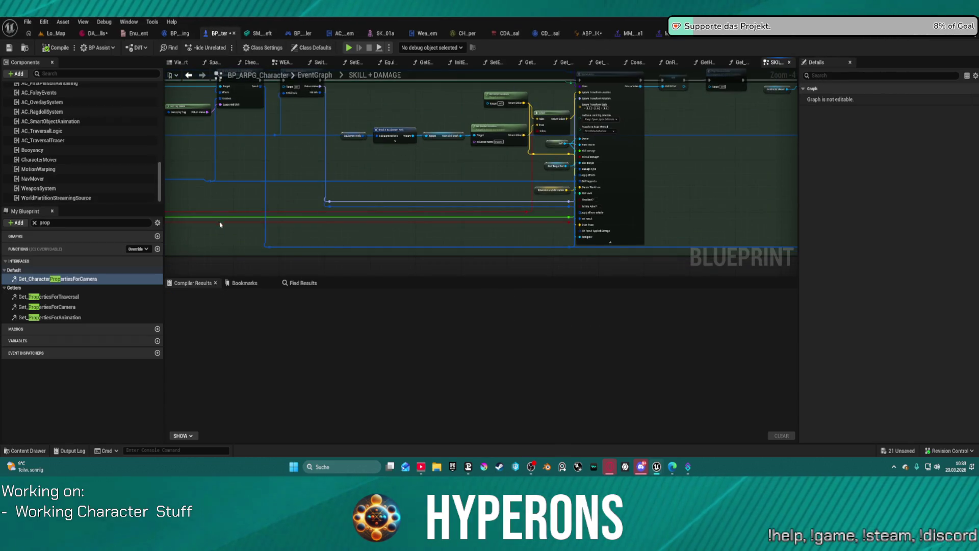
double_click(50, 317)
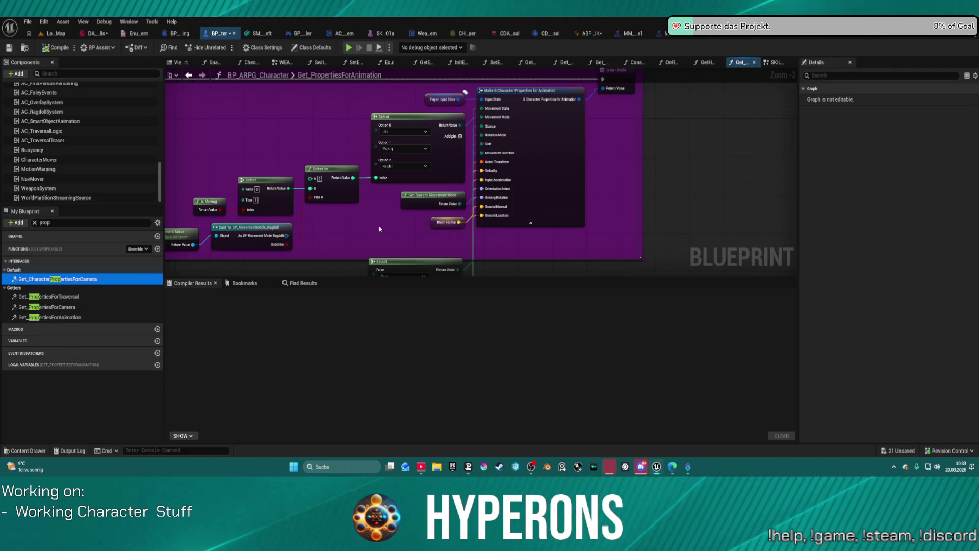
mouse_move(400, 190)
left_mouse_down()
mouse_move(334, 141)
mouse_move(343, 116)
left_mouse_up()
mouse_move(374, 260)
left_mouse_down()
mouse_move(346, 155)
mouse_move(413, 151)
mouse_move(423, 117)
mouse_move(410, 164)
mouse_move(418, 258)
mouse_move(357, 276)
mouse_move(429, 245)
mouse_move(433, 255)
mouse_move(408, 191)
mouse_move(380, 198)
mouse_move(381, 186)
mouse_move(432, 249)
mouse_move(465, 161)
left_mouse_up()
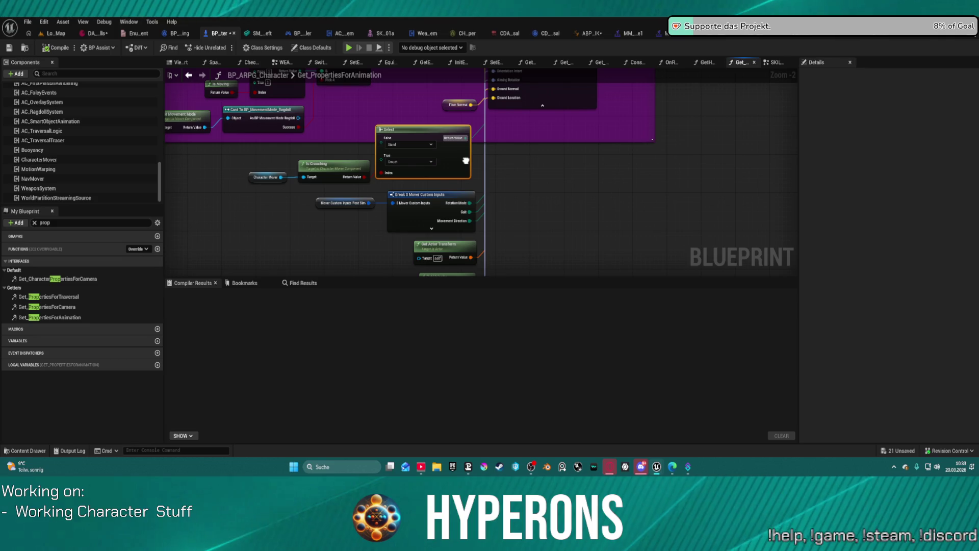
mouse_move(466, 161)
left_mouse_down()
mouse_move(458, 187)
mouse_move(529, 180)
mouse_move(429, 271)
left_mouse_up()
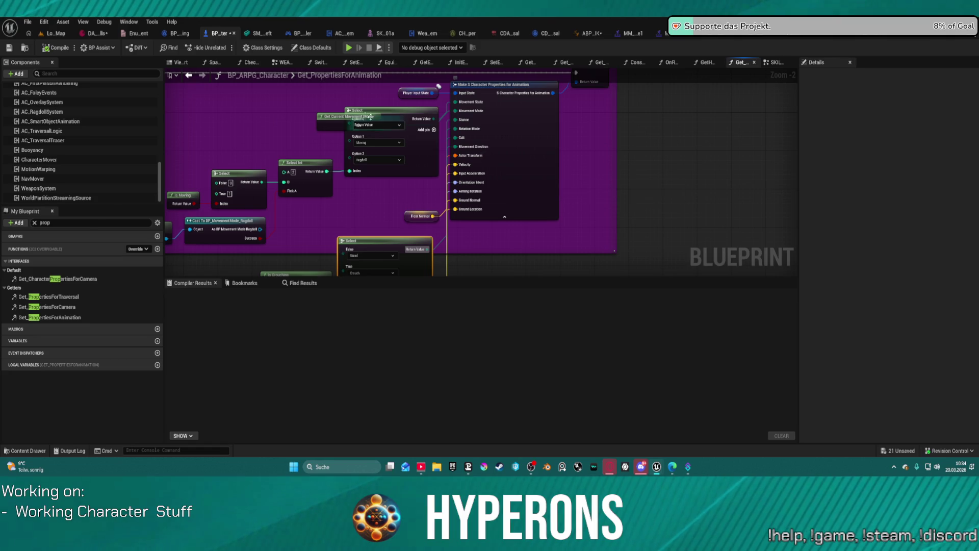
- Rearrange the Stand/Crouch Select, Is Crouching, Character Mover and Floor Normal nodes
left_click_drag(330, 121, 296, 100)
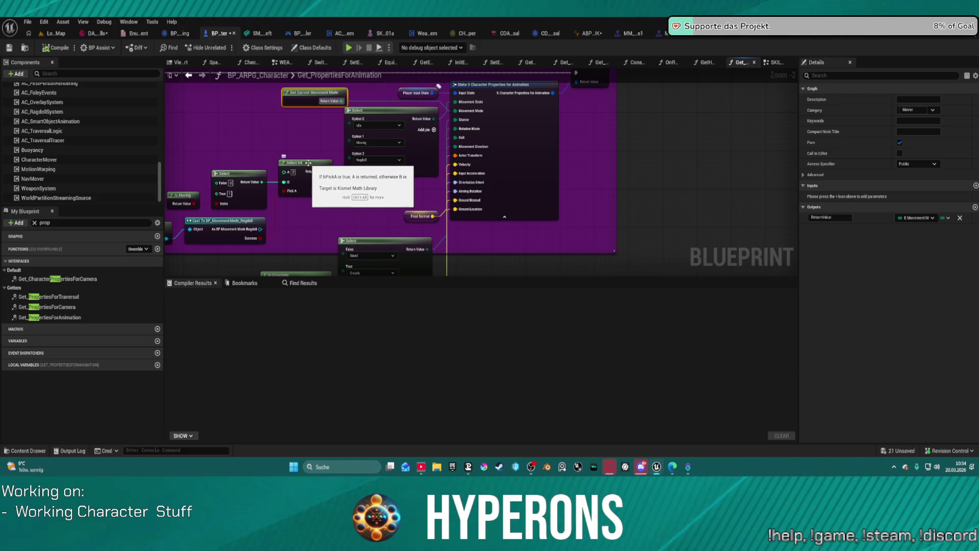
mouse_move(372, 241)
left_mouse_down()
mouse_move(358, 198)
mouse_move(312, 200)
mouse_move(328, 190)
mouse_move(285, 204)
mouse_move(357, 211)
left_mouse_up()
mouse_move(239, 279)
left_mouse_down()
mouse_move(318, 166)
mouse_move(287, 166)
left_mouse_up()
left_click(370, 164)
mouse_move(390, 223)
left_mouse_down()
mouse_move(412, 190)
mouse_move(481, 158)
mouse_move(532, 211)
left_mouse_up()
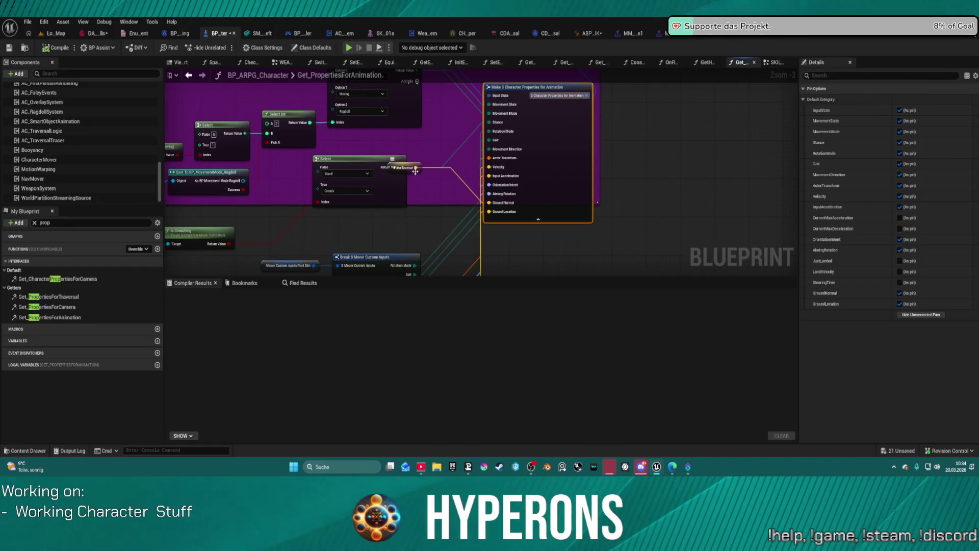
mouse_move(416, 172)
left_mouse_down()
mouse_move(434, 204)
mouse_move(534, 260)
left_mouse_up()
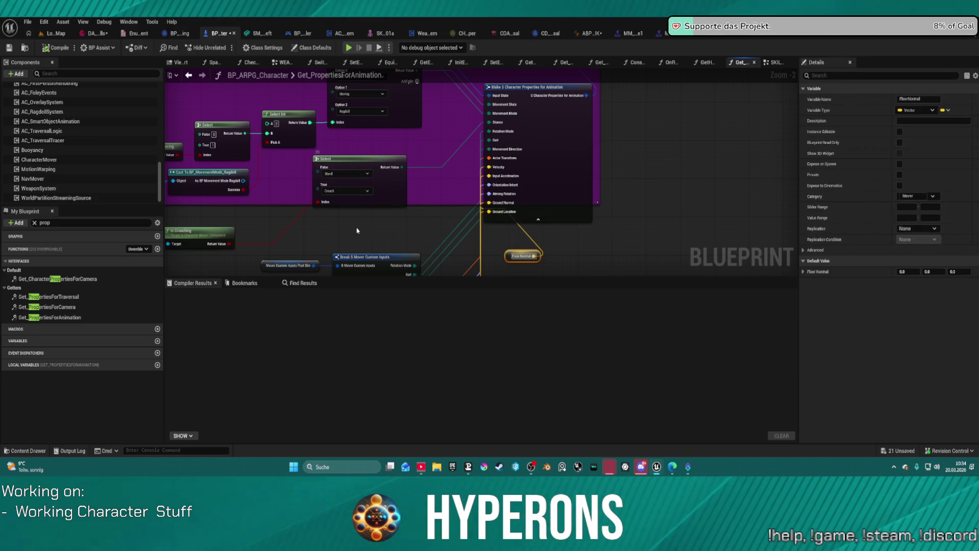
- Inspect the Get_PropertiesForAnimation wiring and bring up the Edit menu
mouse_move(322, 245)
left_mouse_down()
mouse_move(366, 242)
mouse_move(344, 242)
left_mouse_up()
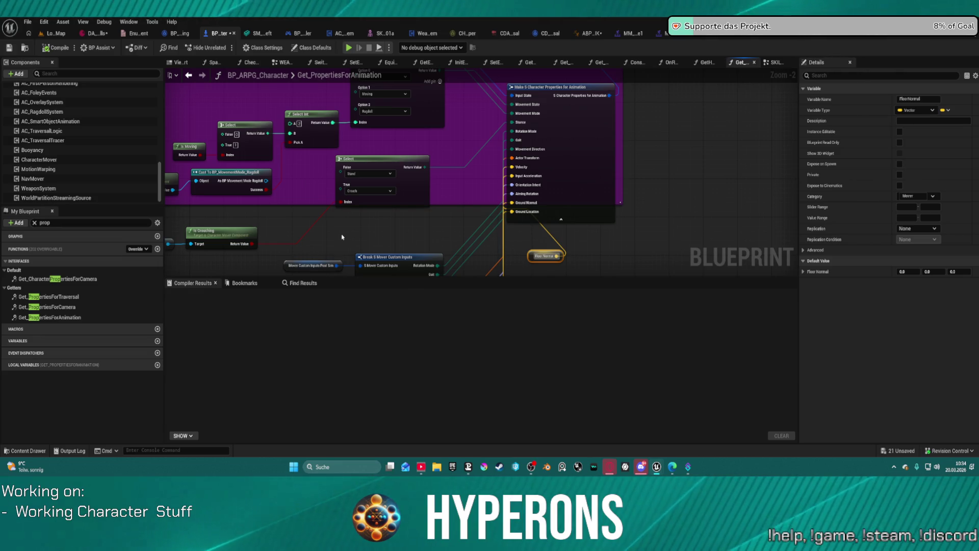
mouse_move(342, 236)
left_mouse_down()
mouse_move(402, 226)
mouse_move(342, 224)
left_mouse_up()
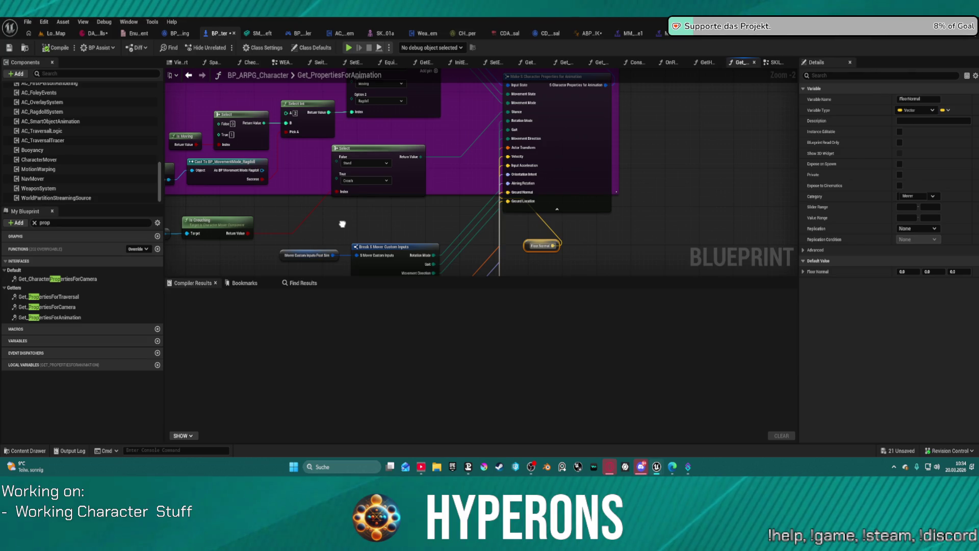
left_click_drag(343, 224, 327, 253)
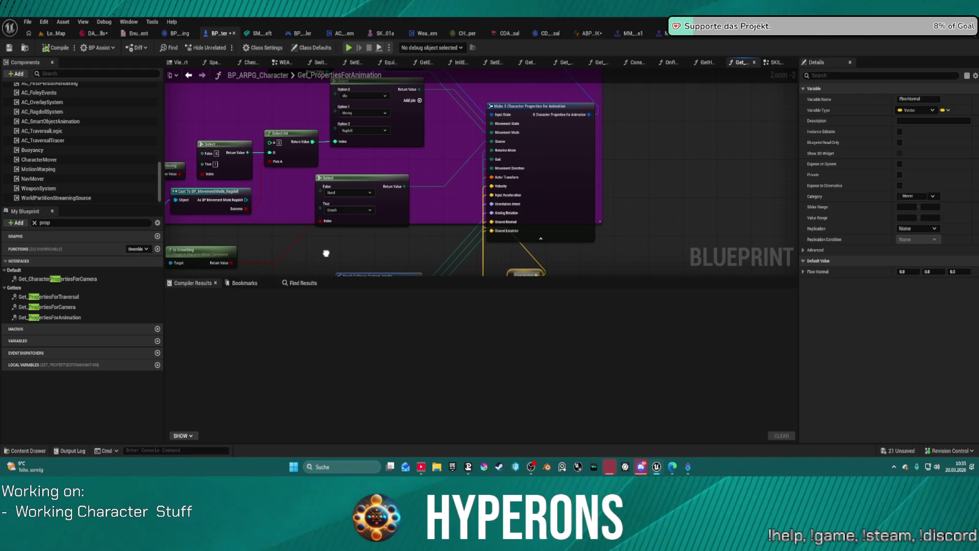
left_click_drag(326, 253, 315, 246)
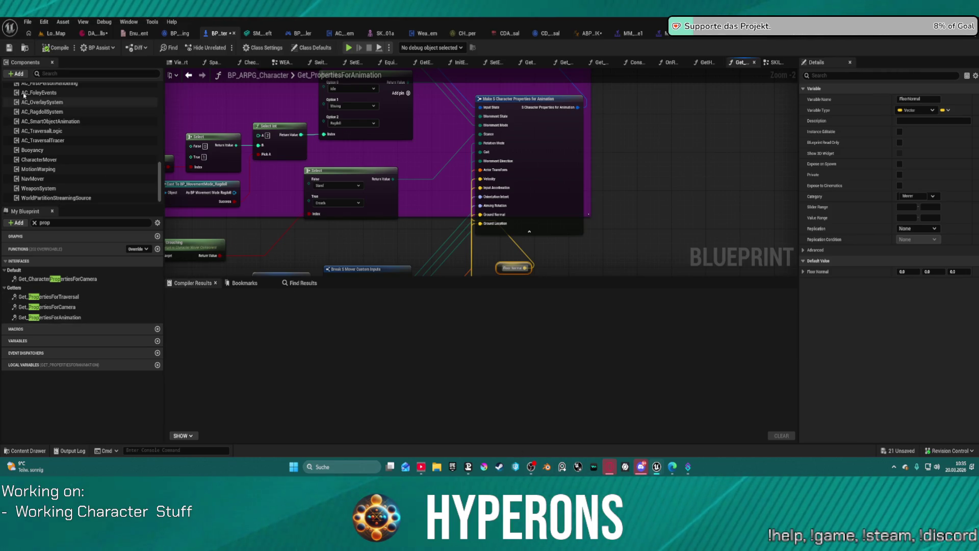
left_click(44, 22)
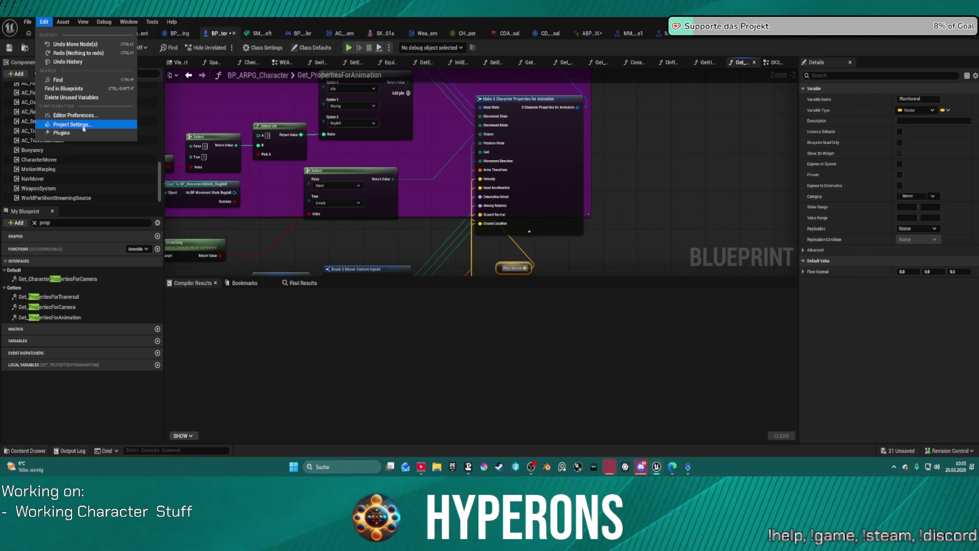
- Open Project Settings > GameplayTags and launch Manage Gameplay Tags
left_click(84, 128)
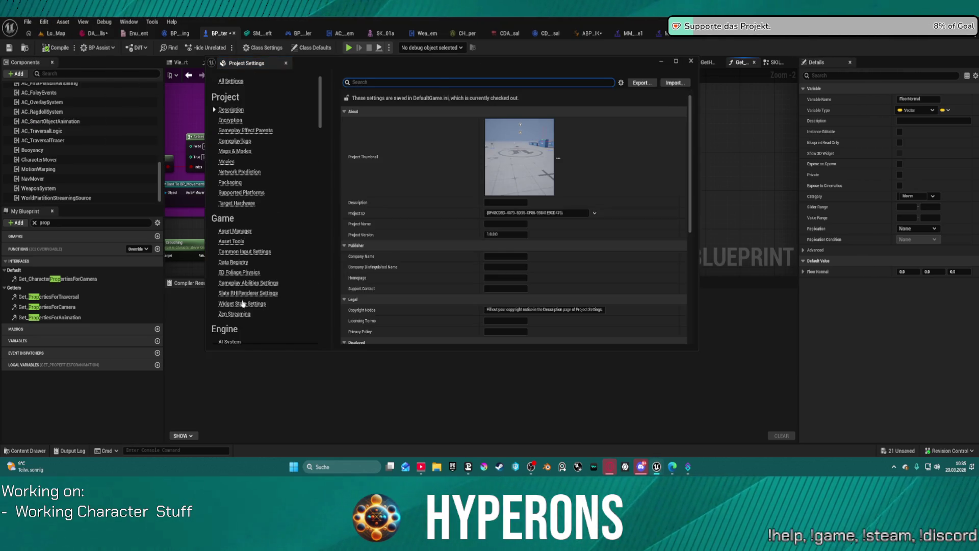
left_click(235, 141)
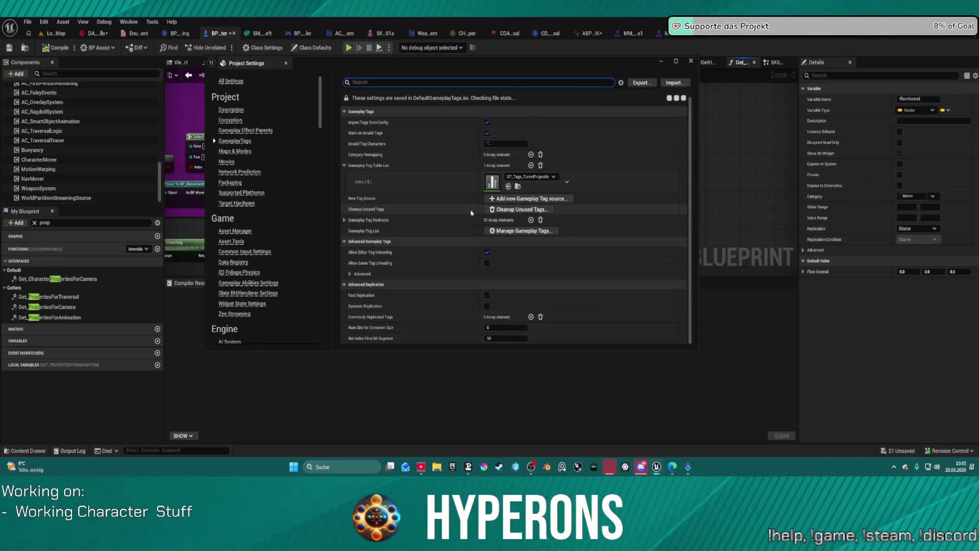
left_click(521, 230)
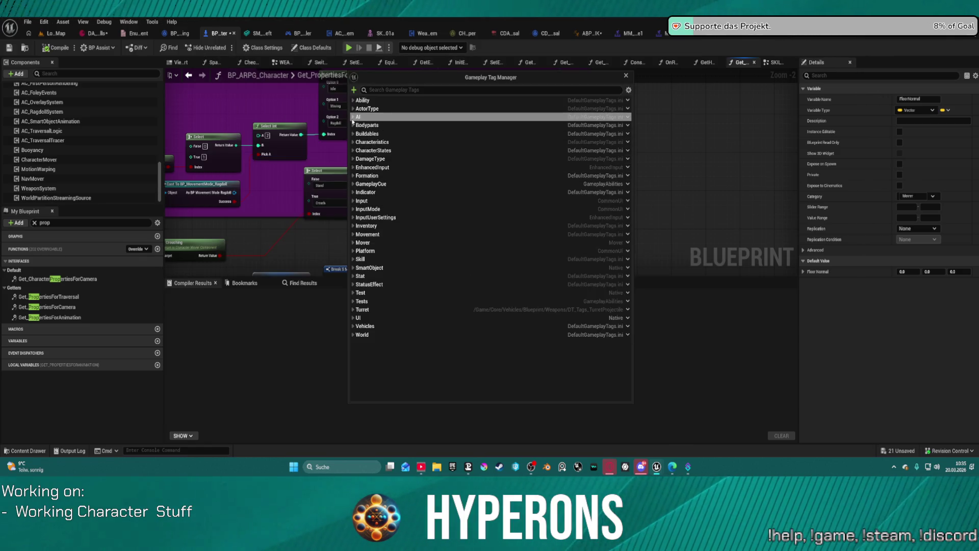
- Find and expand the Vehicles tag to view Flyable, Ground and Hover
left_click(382, 89)
type("Hove")
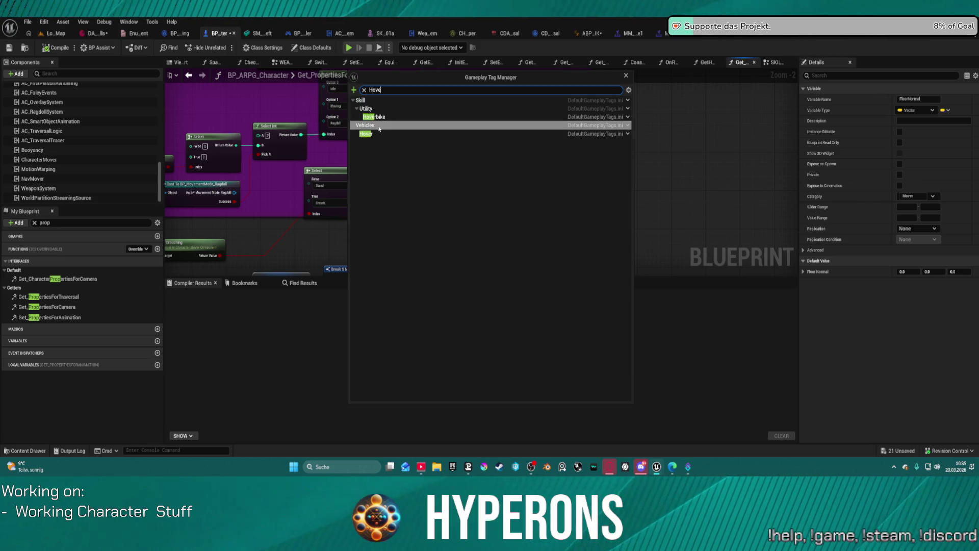
left_click(376, 125)
left_click(364, 89)
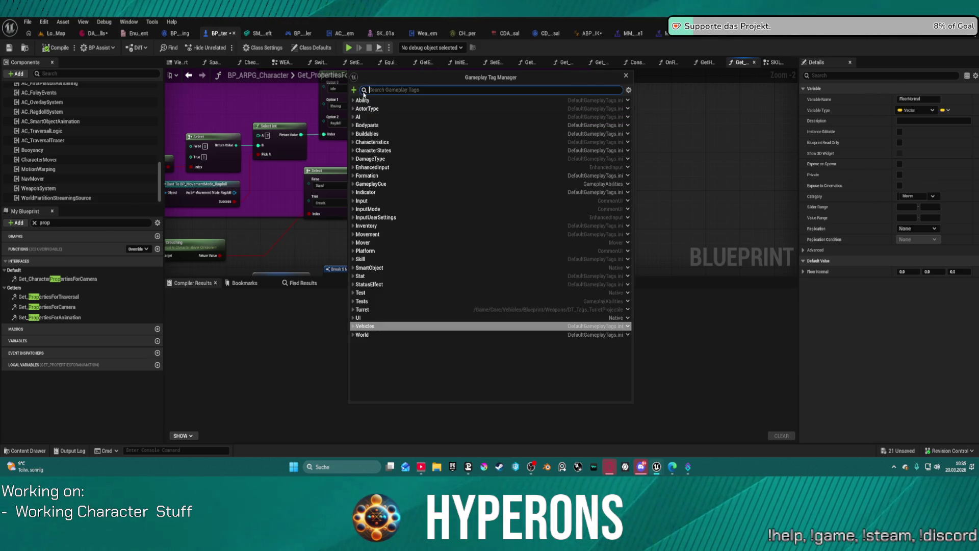
double_click(360, 326)
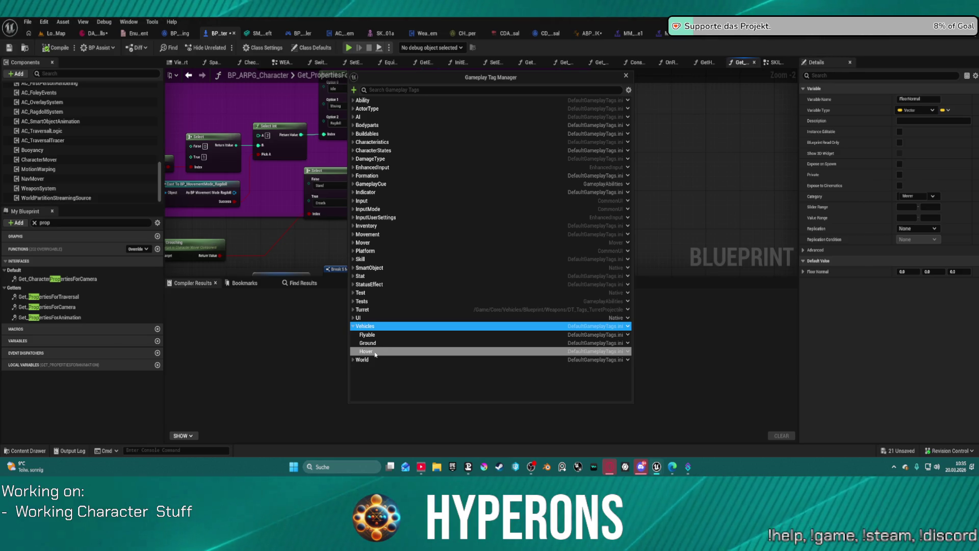
left_click(628, 326)
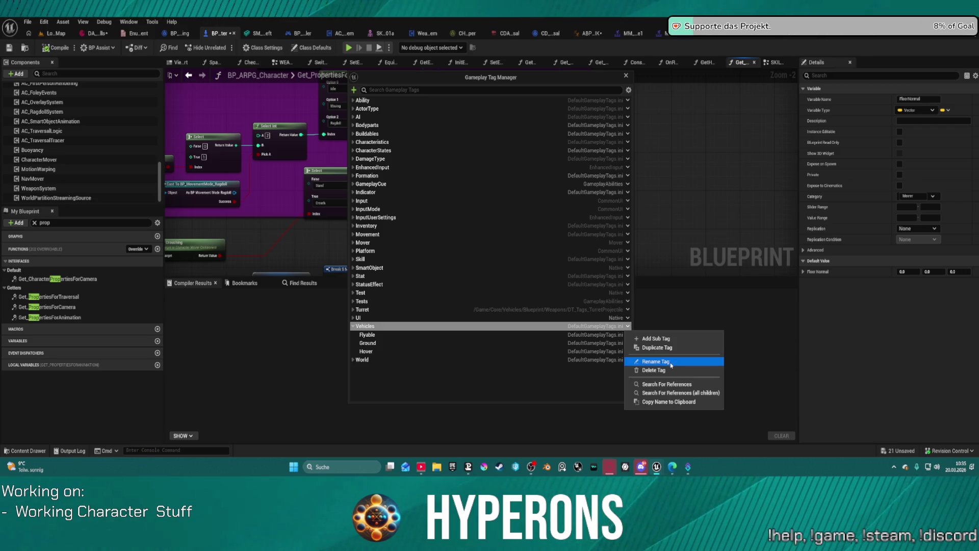
left_click(85, 403)
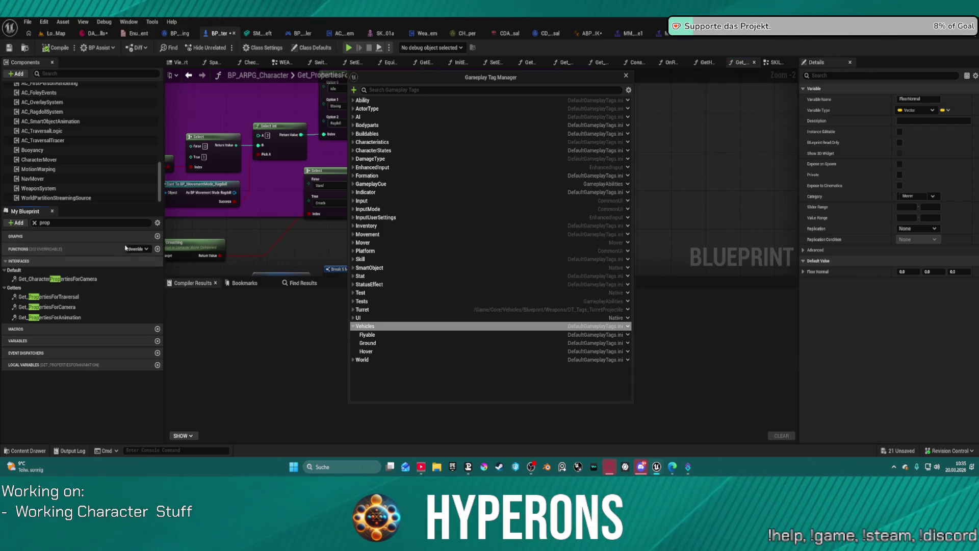
- Clear the My Blueprint filter, move the Tag Manager aside, and expand CharacterStates
left_click(35, 223)
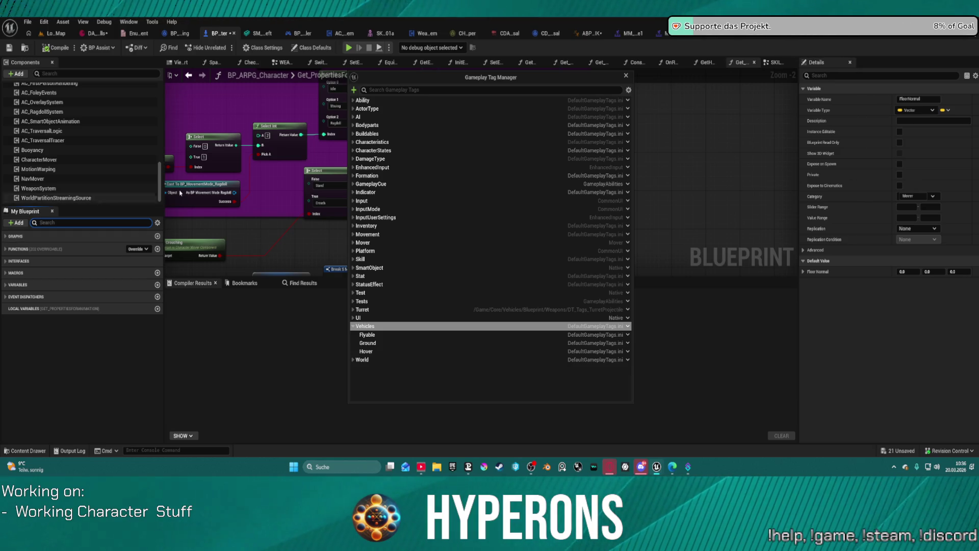
mouse_move(585, 80)
left_mouse_down()
mouse_move(820, 83)
mouse_move(803, 86)
left_mouse_up()
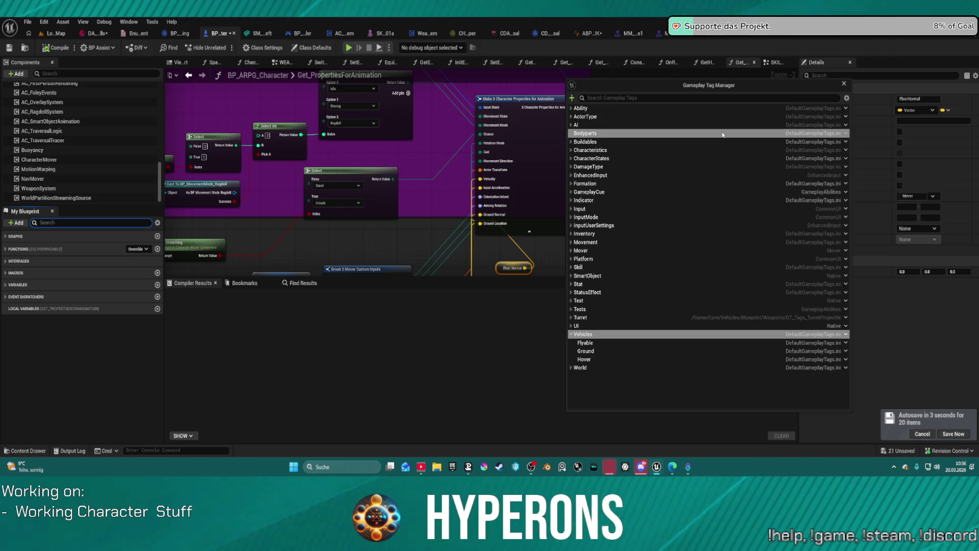
left_click(571, 159)
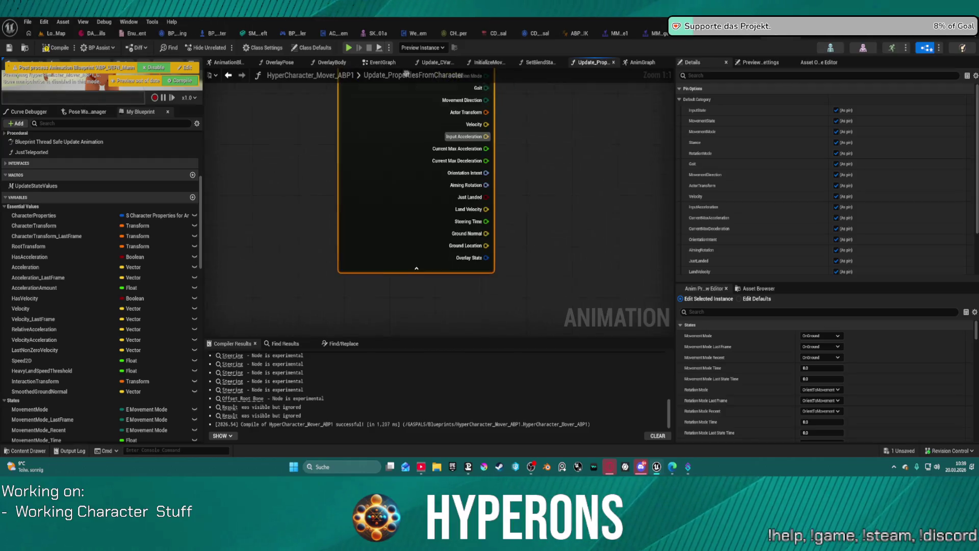
- Delete the Break S Character Properties node from Update_PropertiesFromCharacter, then view the AnimGraph
left_click_drag(410, 250, 501, 274)
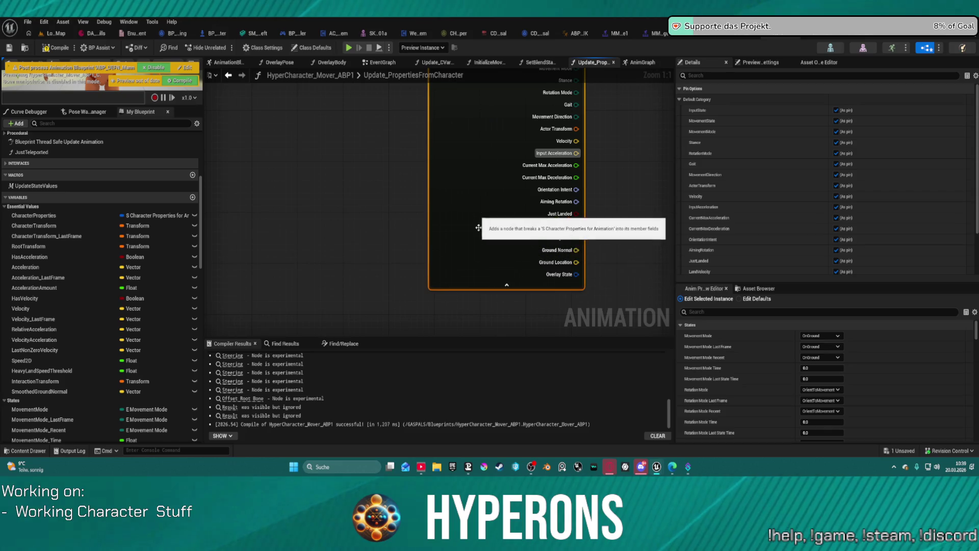
key("Delete")
left_click_drag(436, 135, 473, 227)
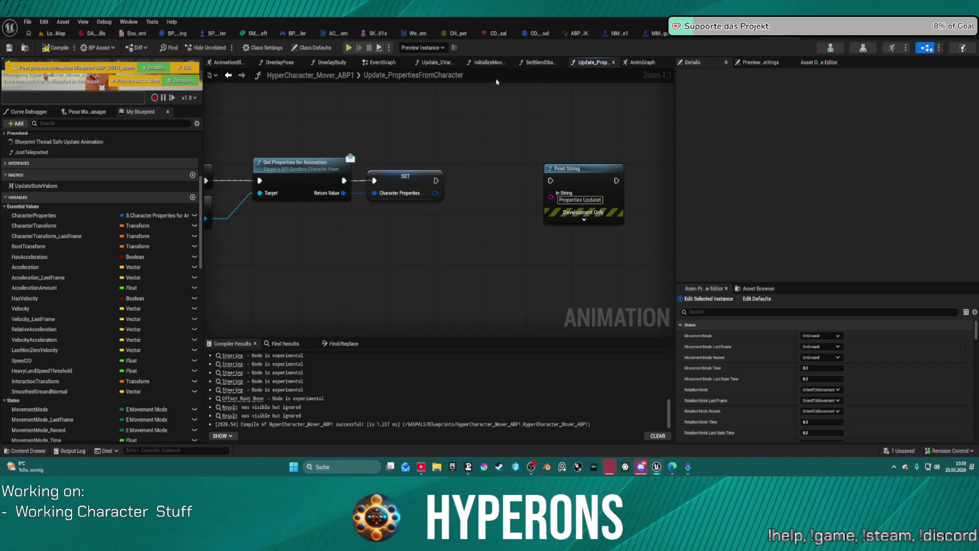
left_click_drag(357, 245, 453, 253)
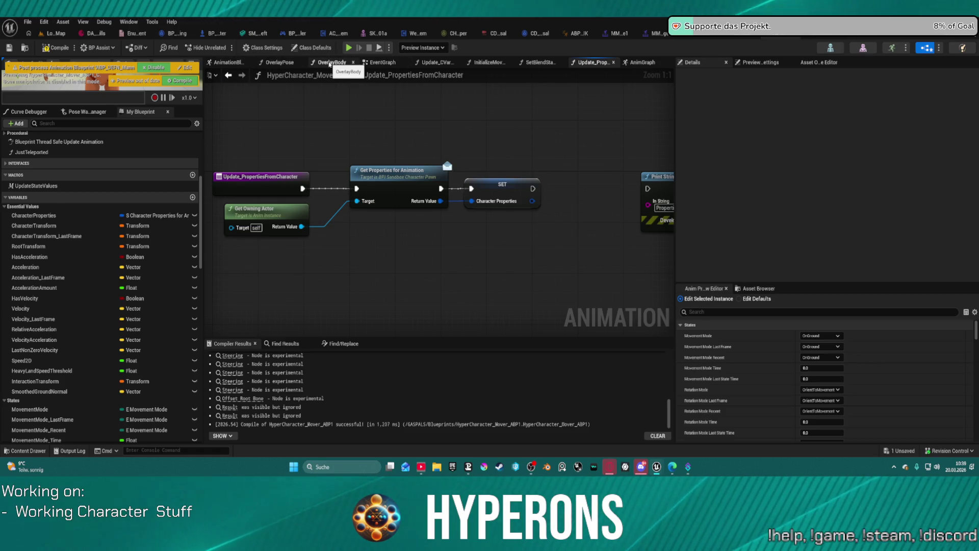
left_click(656, 63)
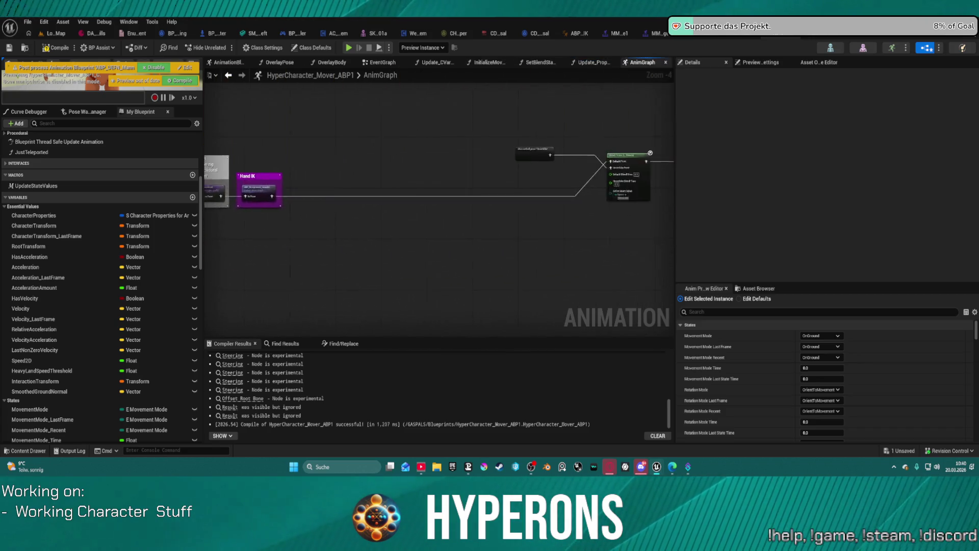
- Inspect the Blend Poses (E_Stance) Active Enum Value binding to Stance, searching bindings for 'over'
scroll(329, 164, "up", 3)
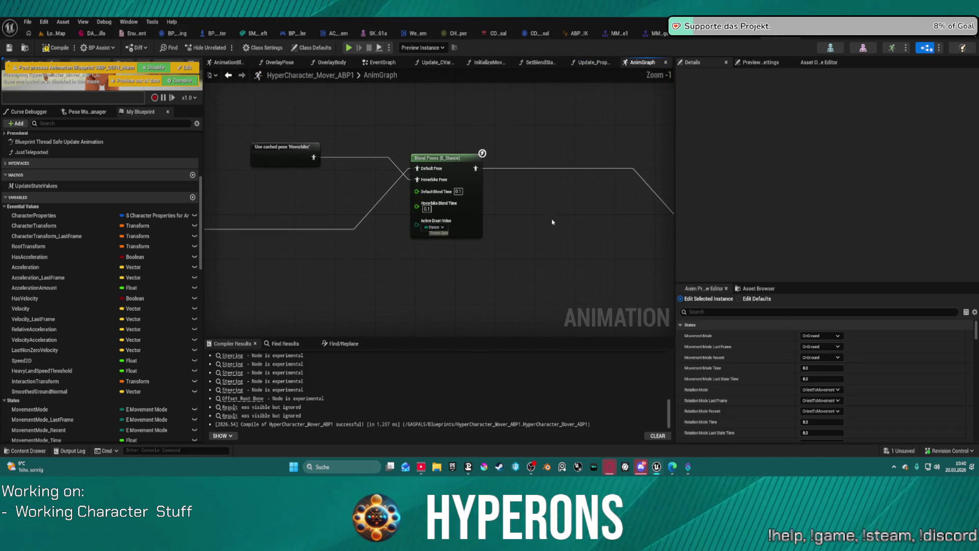
right_click(450, 209)
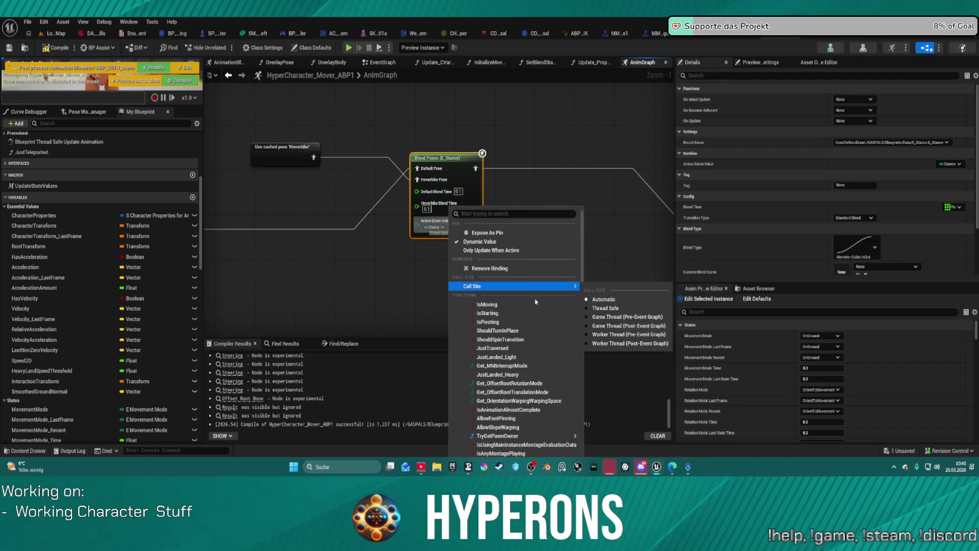
scroll(534, 343, "down", 5)
scroll(534, 343, "down", 7)
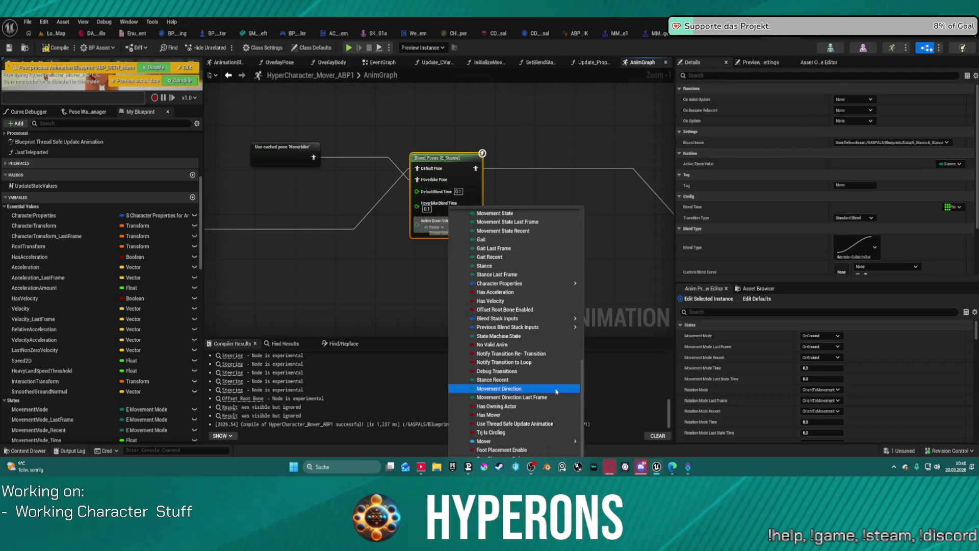
scroll(533, 398, "up", 10)
scroll(528, 241, "up", 3)
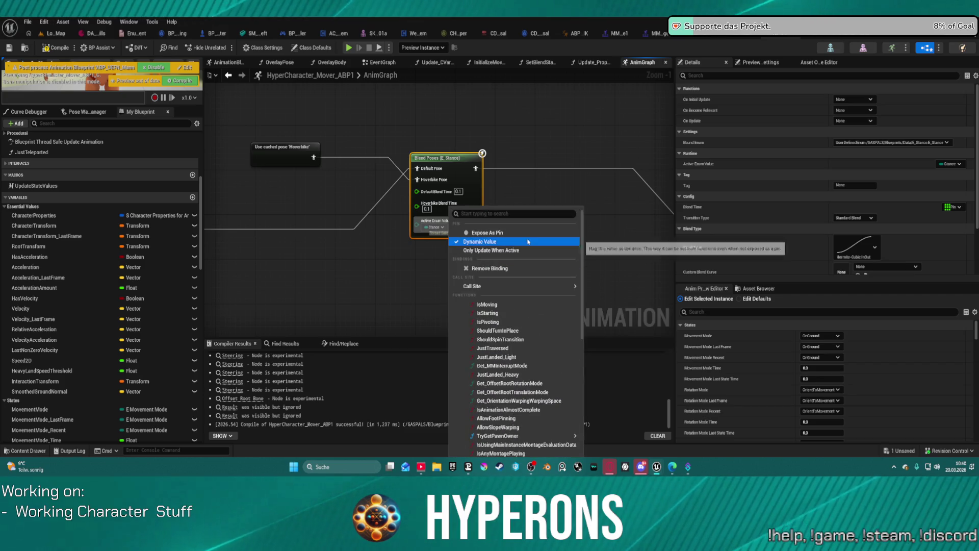
type("over")
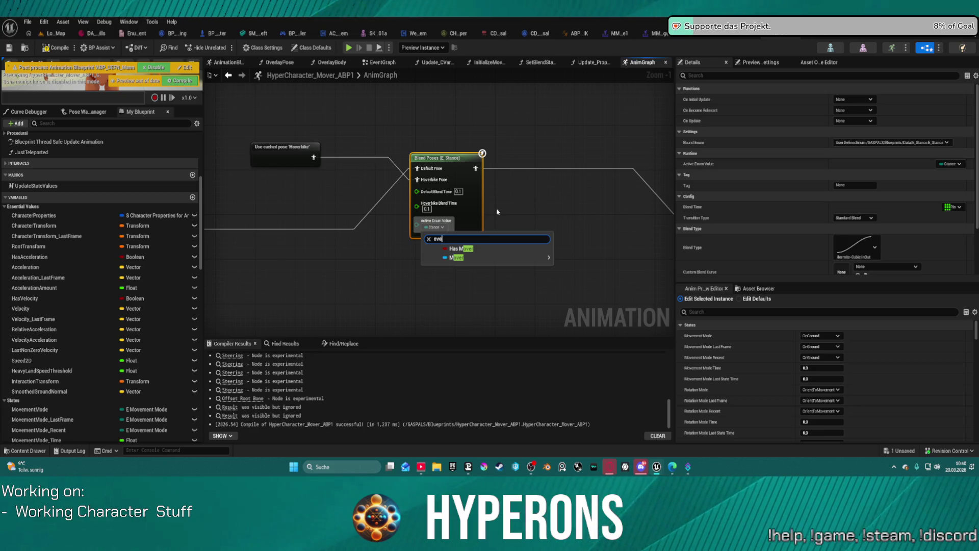
key("BackSpace")
key("BackSpace")
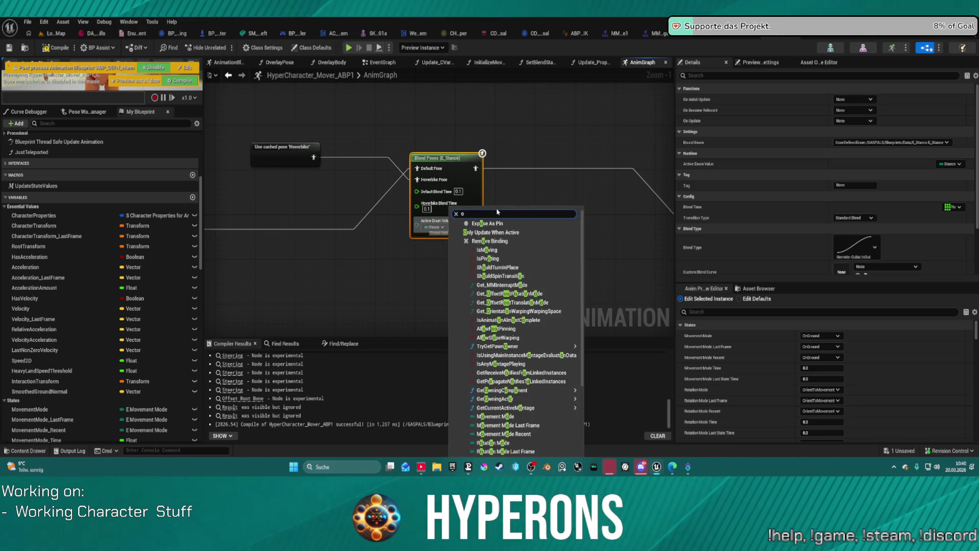
key("BackSpace")
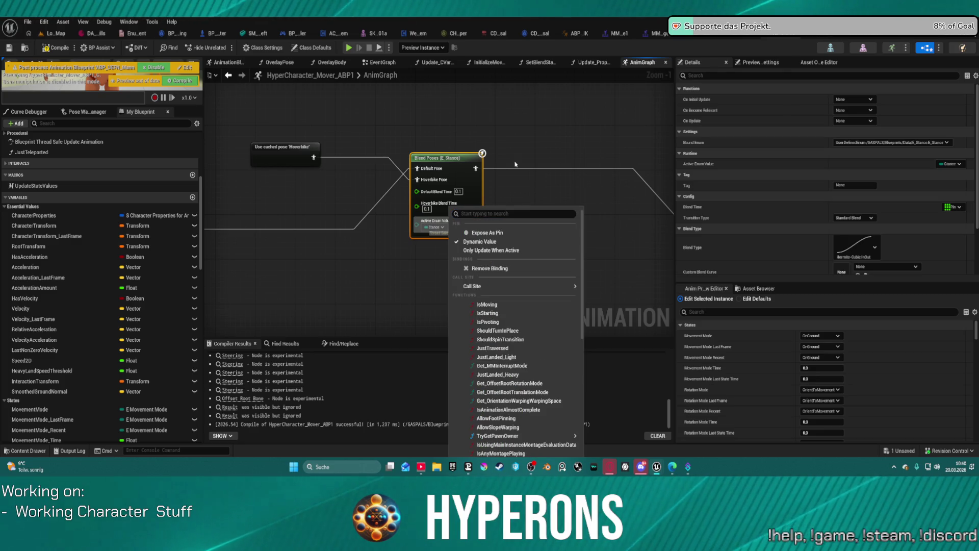
left_click(950, 163)
left_click(949, 164)
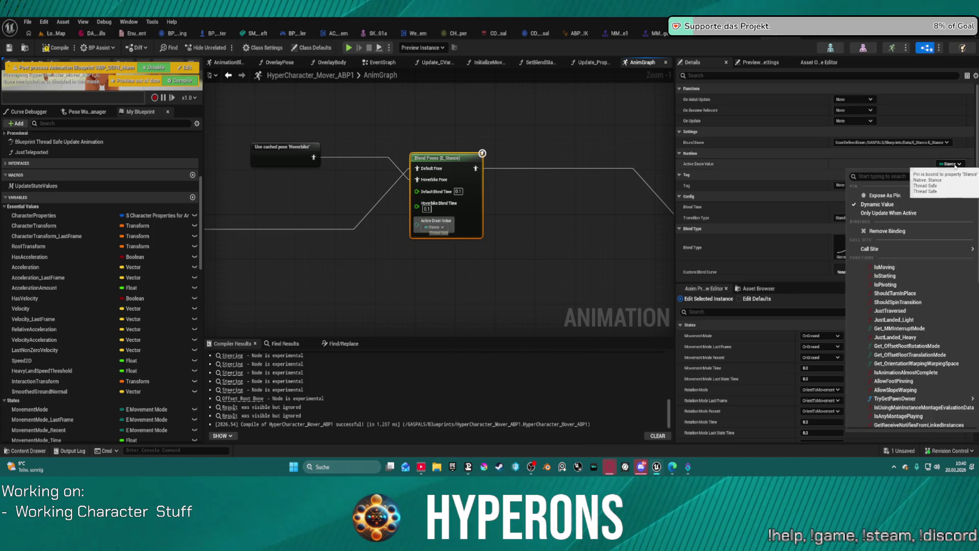
left_click(547, 187)
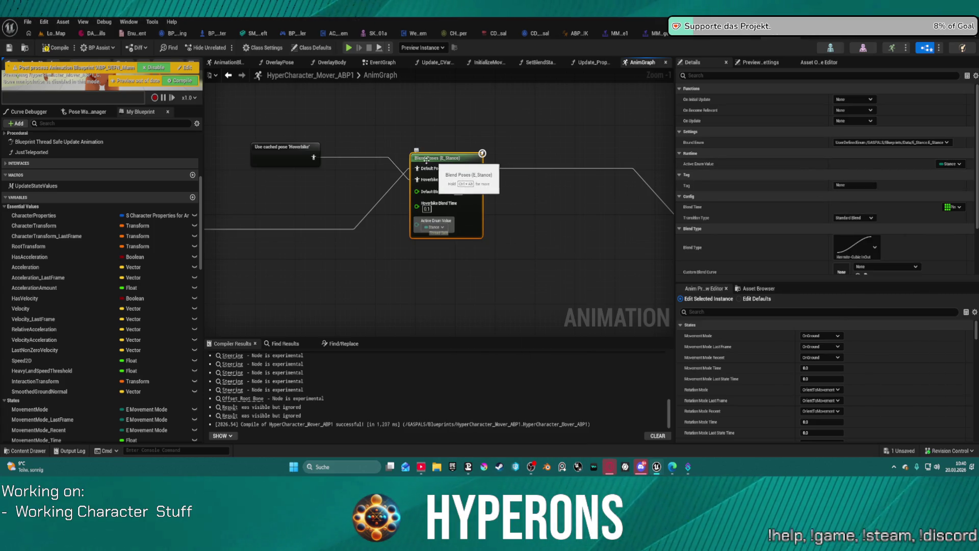
- Replace the E_Stance Blend Poses with a Blend Poses (E_WeaponOverlayState) node from the cached Hoverbike pose
key("Delete")
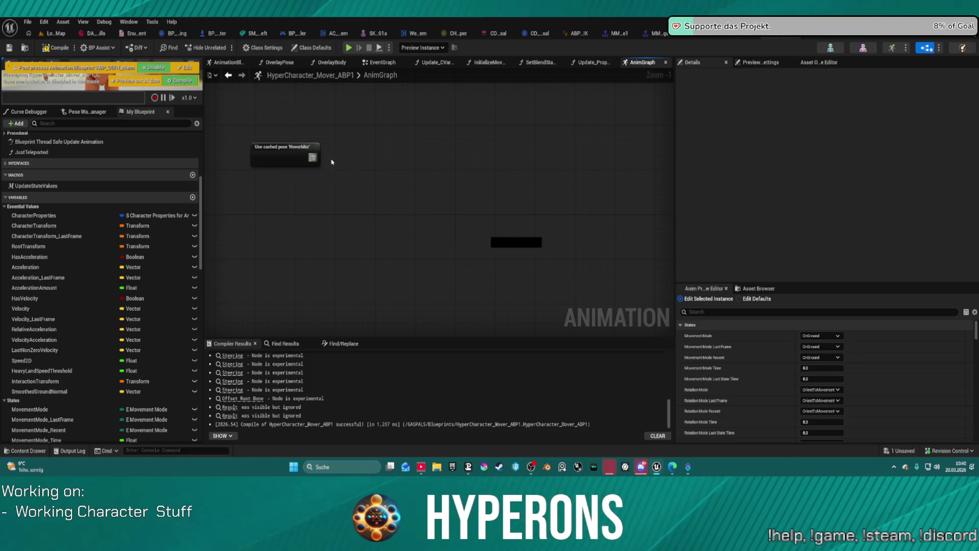
left_click_drag(315, 158, 408, 173)
type("ov")
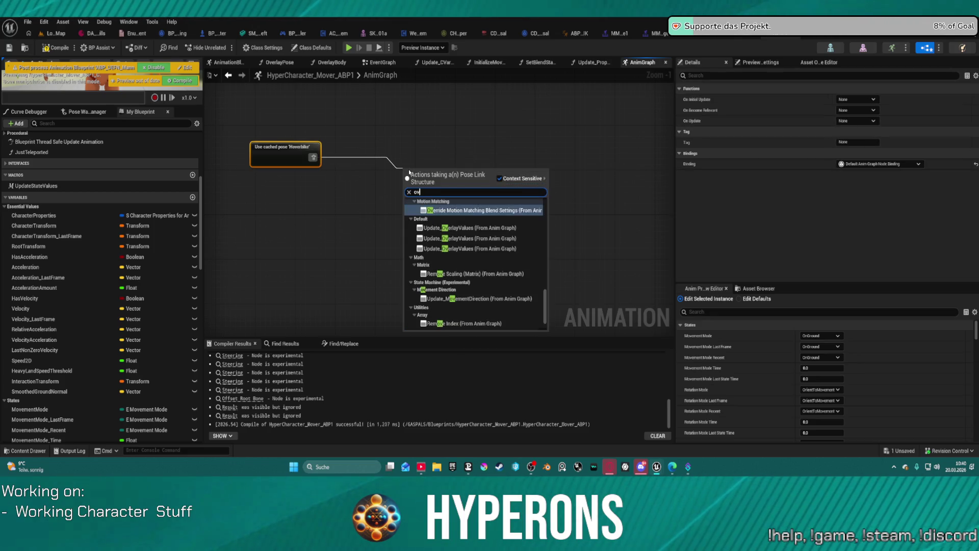
type("er")
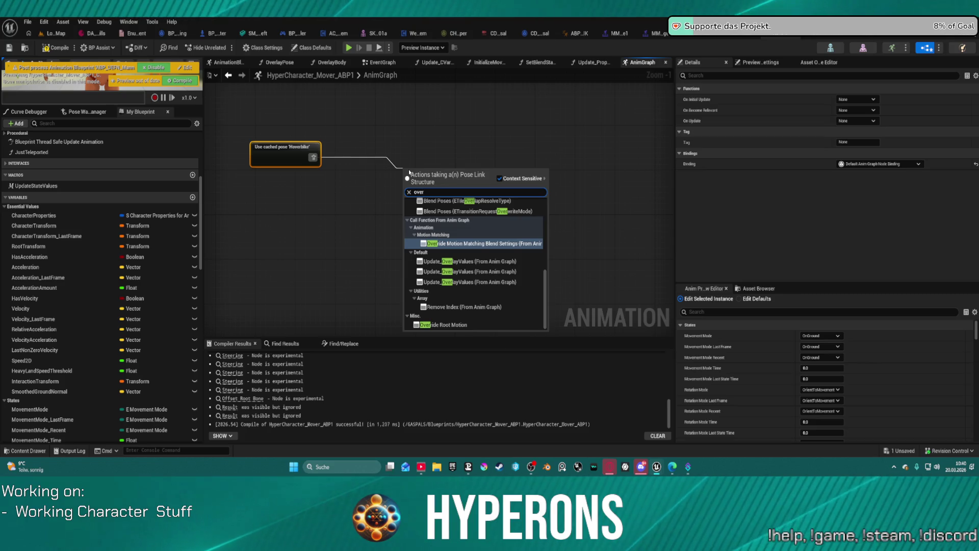
type("lays")
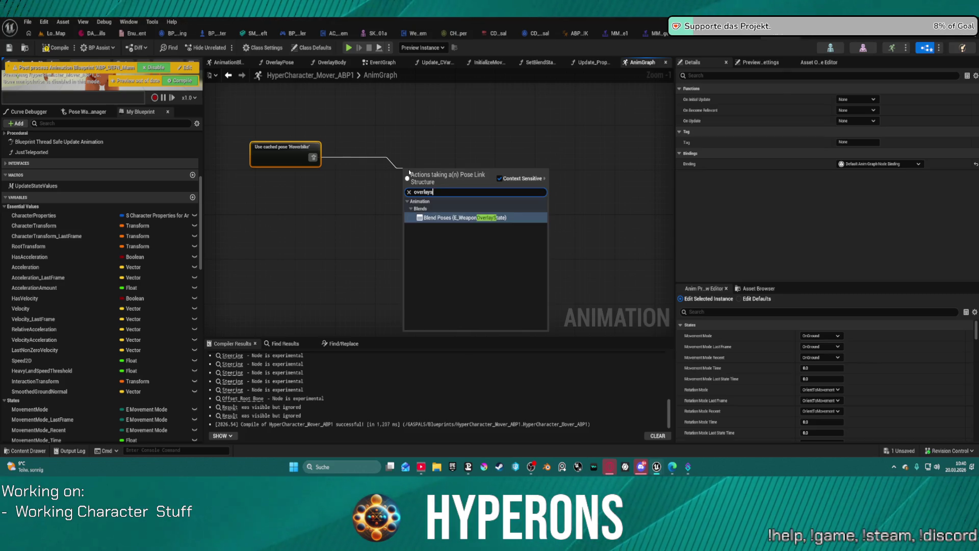
key("BackSpace")
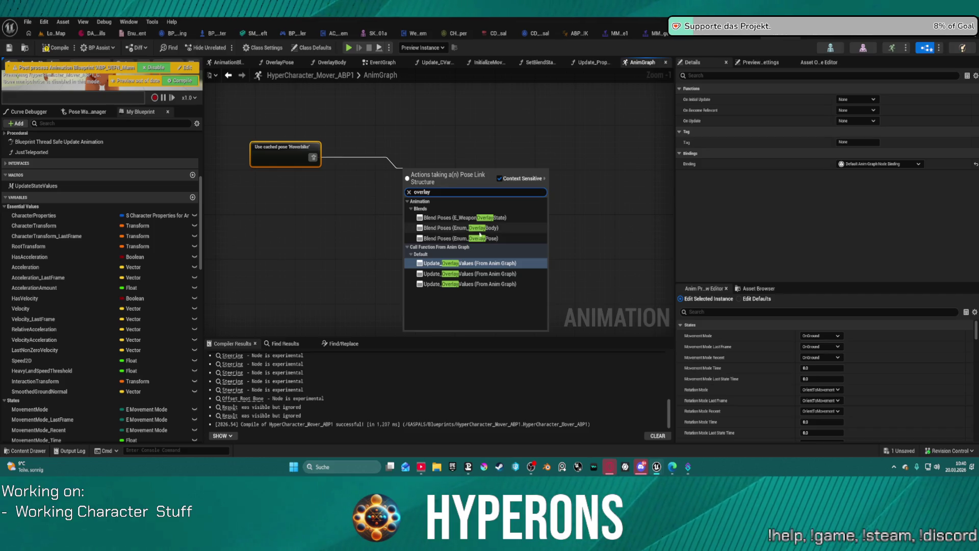
left_click(450, 219)
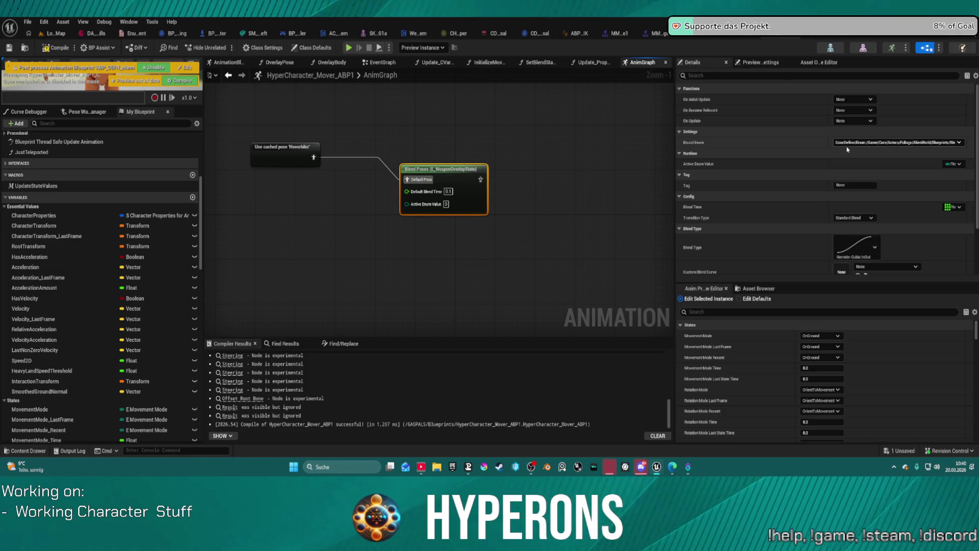
- Check the new node's Bound Enum options, then delete the Blend Poses (E_WeaponOverlayState) node
left_click(943, 142)
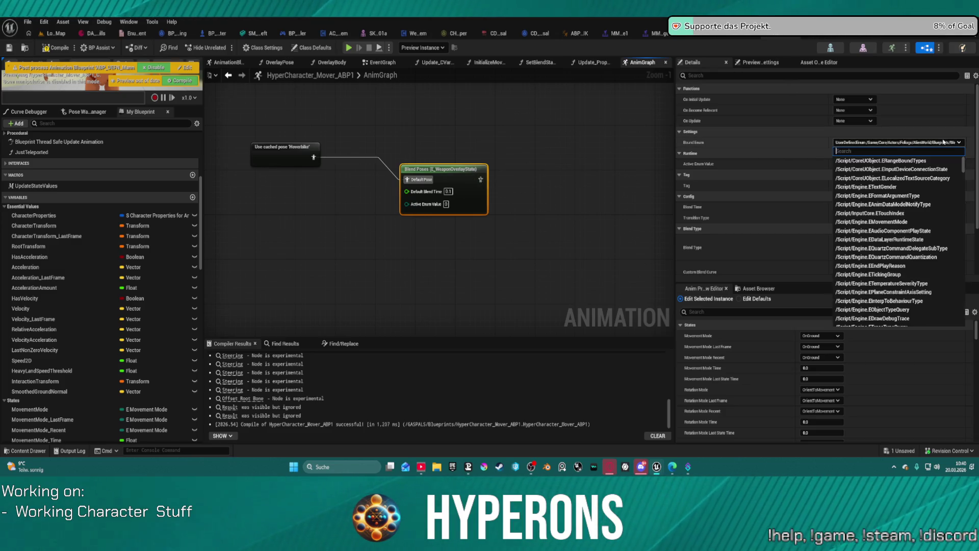
key("Escape")
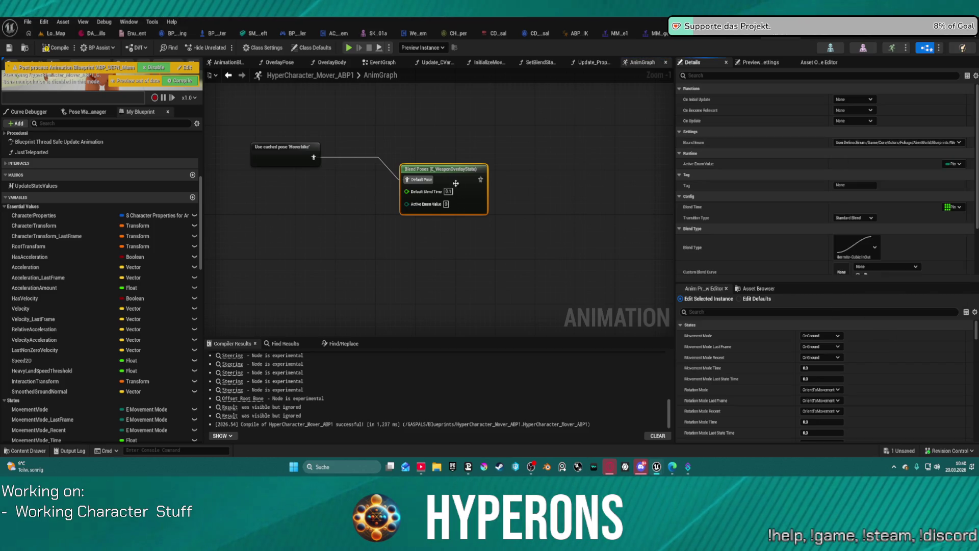
key("Delete")
scroll(474, 168, "down", 4)
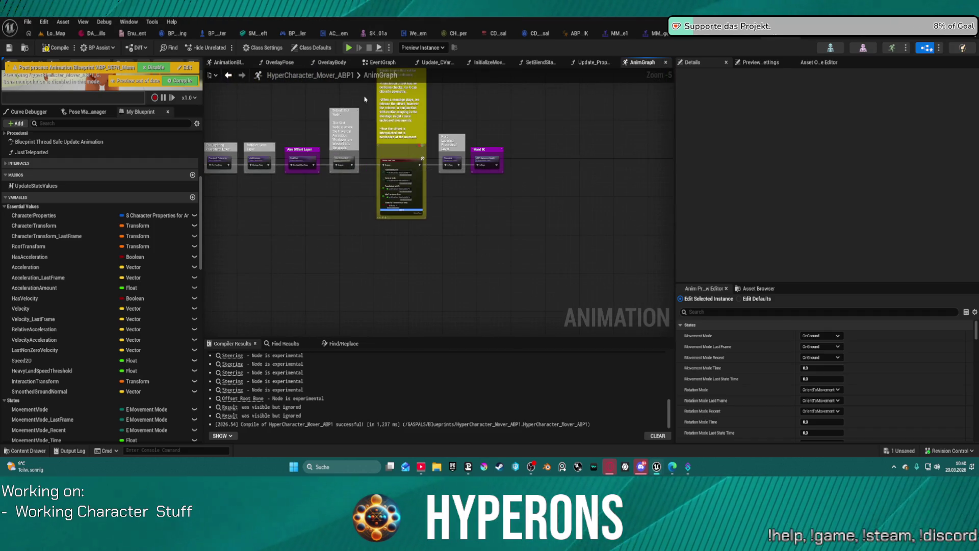
- From the EventGraph, open the Update Properties from Character function graph
left_click(375, 65)
scroll(390, 166, "down", 4)
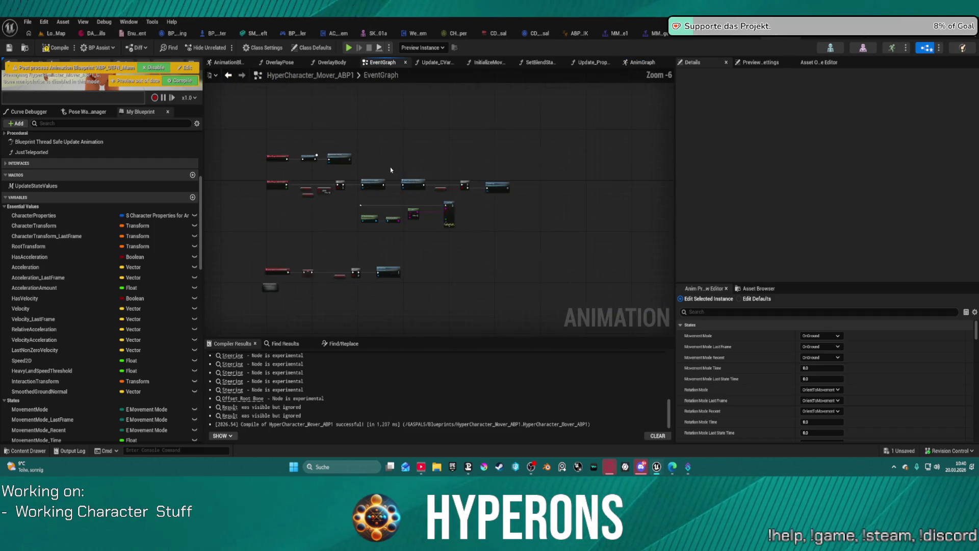
scroll(390, 167, "up", 4)
left_click_drag(439, 204, 367, 140)
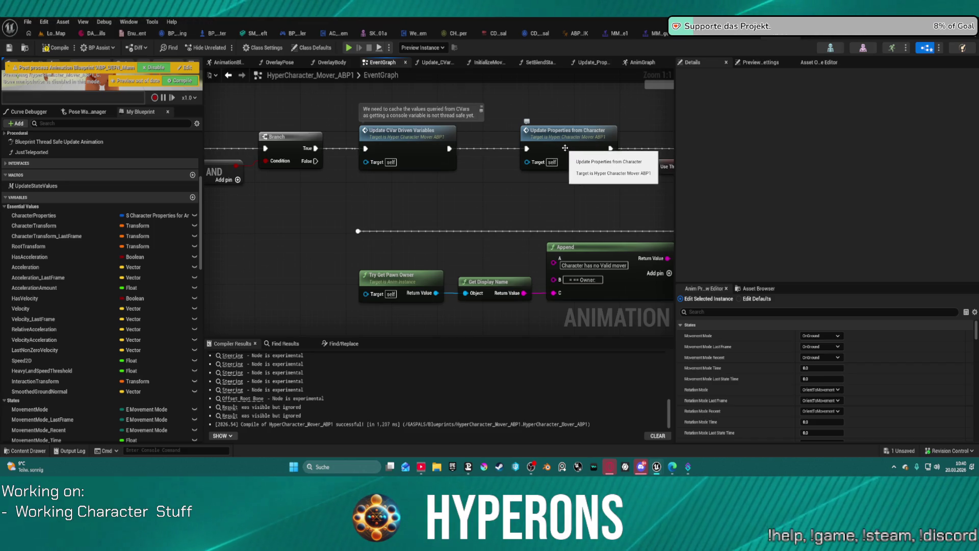
left_click(568, 150)
double_click(568, 150)
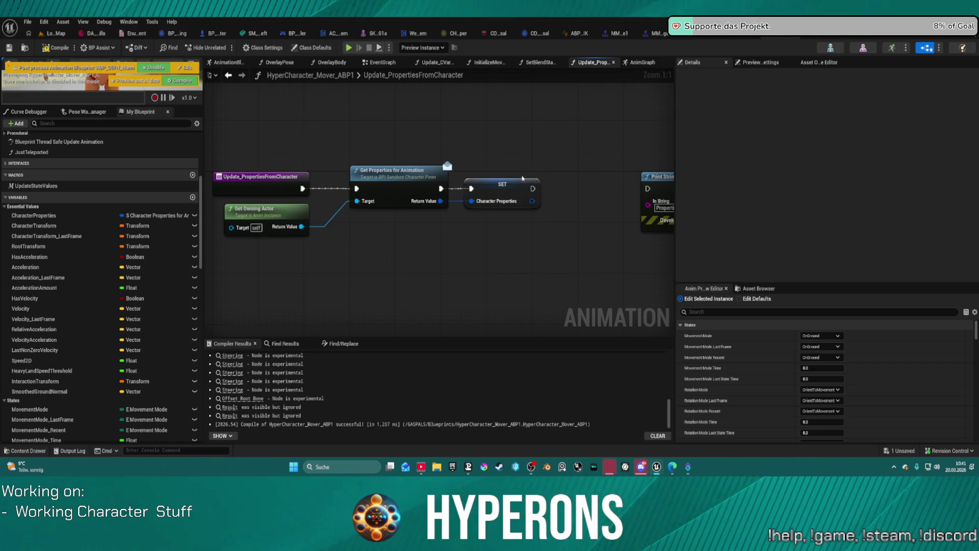
- Bring Print String into view and bring up the options for the Gait variable in My Blueprint
left_click_drag(566, 172, 440, 170)
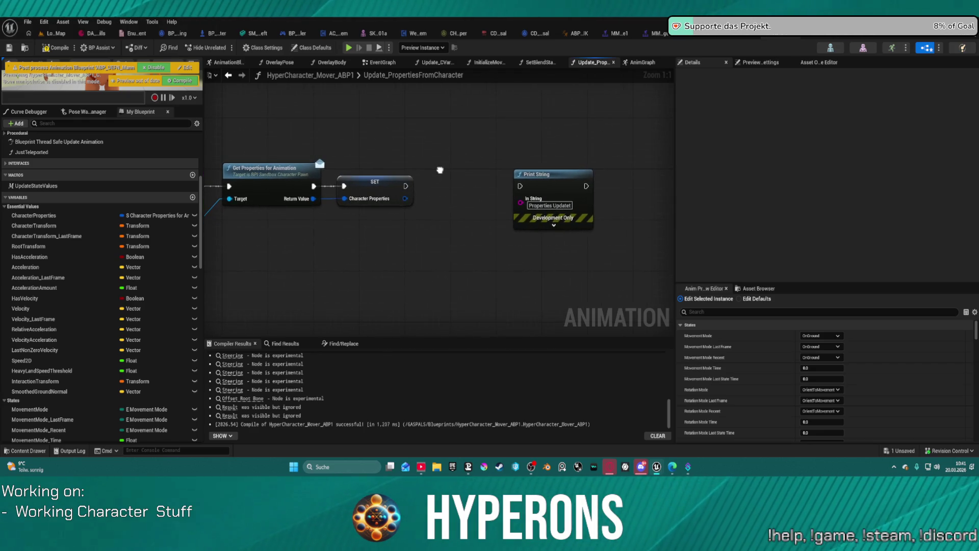
scroll(88, 360, "down", 5)
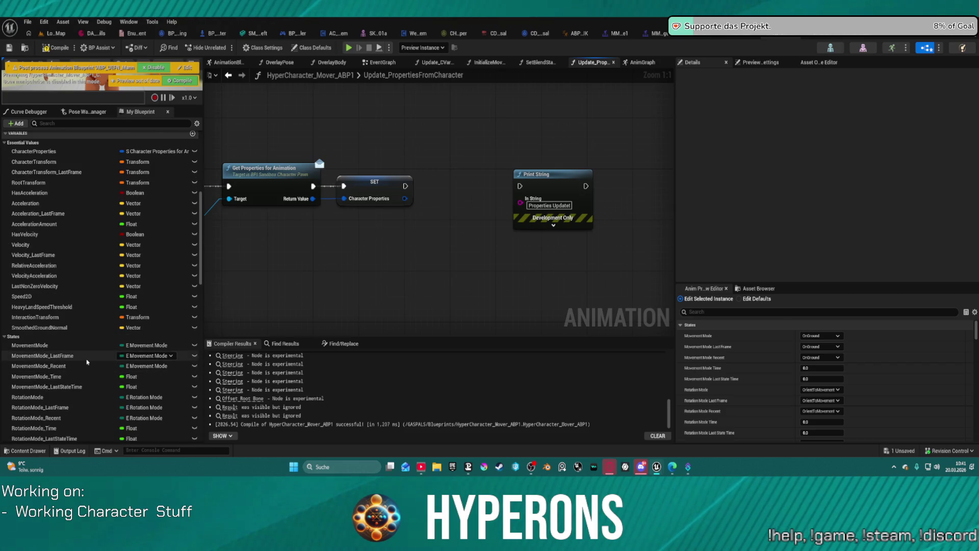
scroll(77, 367, "down", 5)
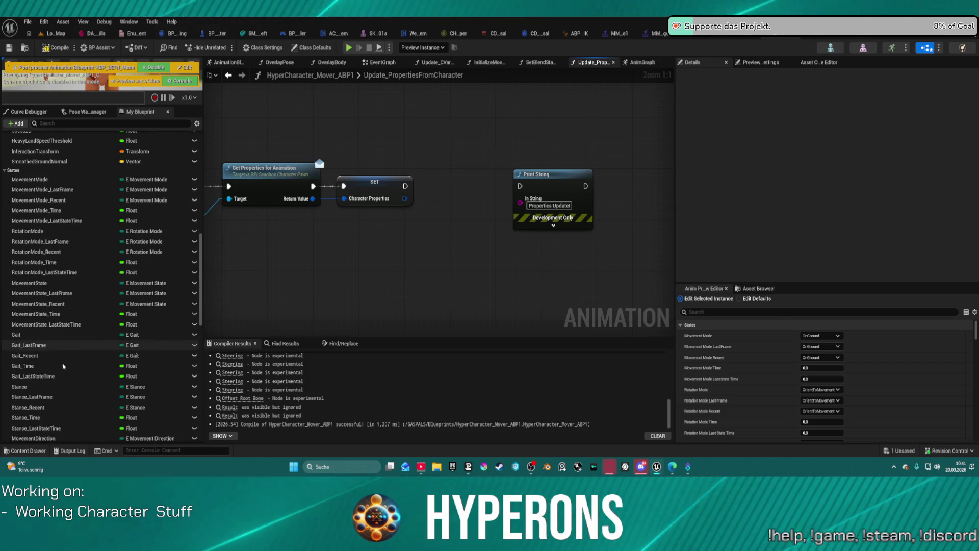
right_click(16, 335)
- Find references to Gait by name and jump to the Get Gait node
mouse_move(84, 366)
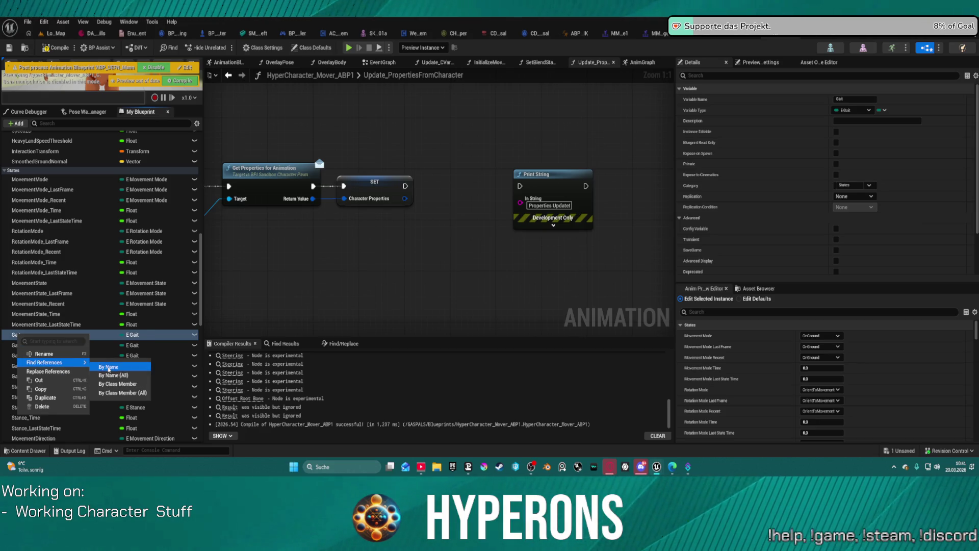
left_click(109, 367)
scroll(238, 408, "down", 4)
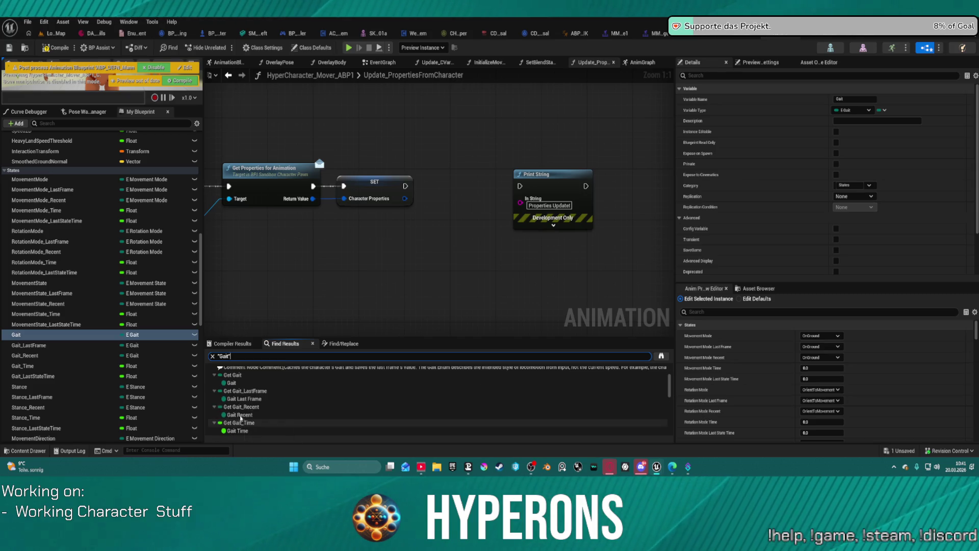
double_click(232, 375)
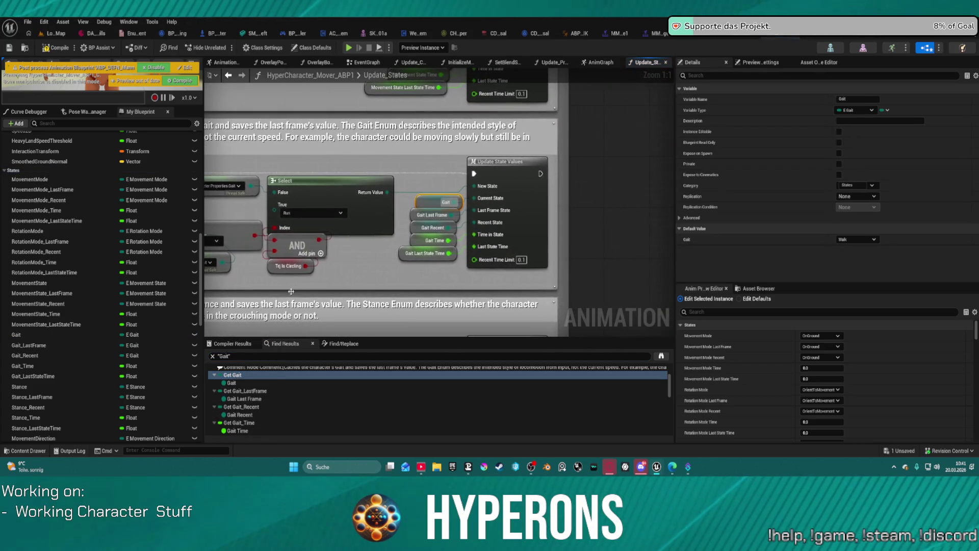
- Navigate Update_States to the Movement State and Gait caching sections and select the Sequence
left_click_drag(402, 270, 460, 262)
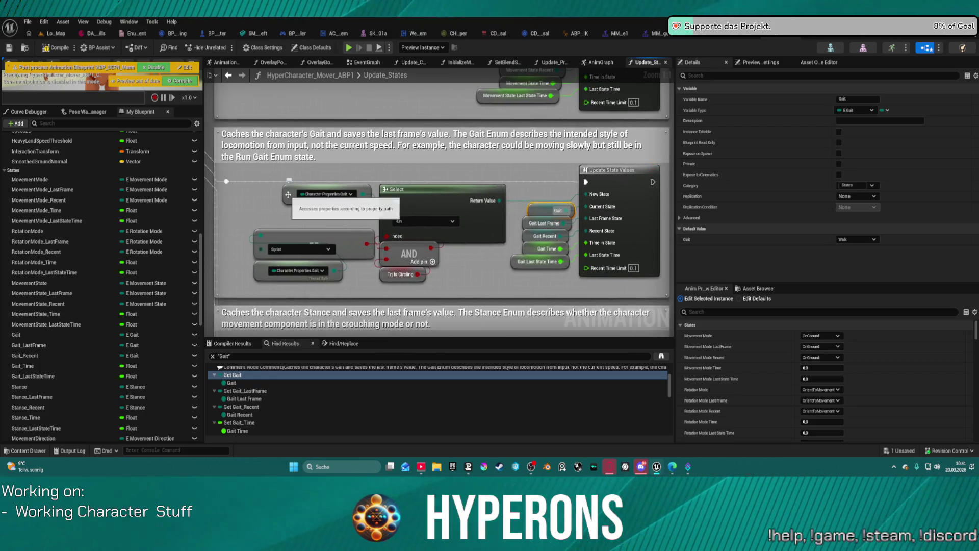
scroll(289, 181, "down", 5)
mouse_move(342, 300)
left_mouse_down()
mouse_move(434, 452)
mouse_move(438, 263)
mouse_move(408, 229)
mouse_move(444, 261)
mouse_move(438, 219)
mouse_move(462, 278)
left_mouse_up()
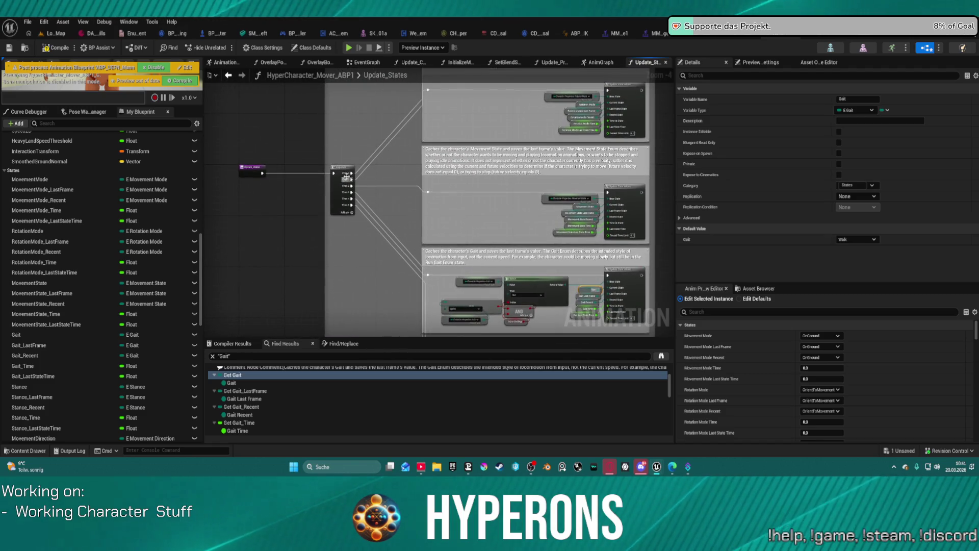
scroll(345, 177, "up", 2)
mouse_move(366, 247)
left_mouse_down()
mouse_move(341, 214)
mouse_move(189, 216)
mouse_move(163, 199)
mouse_move(177, 225)
mouse_move(334, 234)
mouse_move(311, 211)
mouse_move(338, 170)
mouse_move(314, 150)
left_mouse_up()
left_click(310, 211)
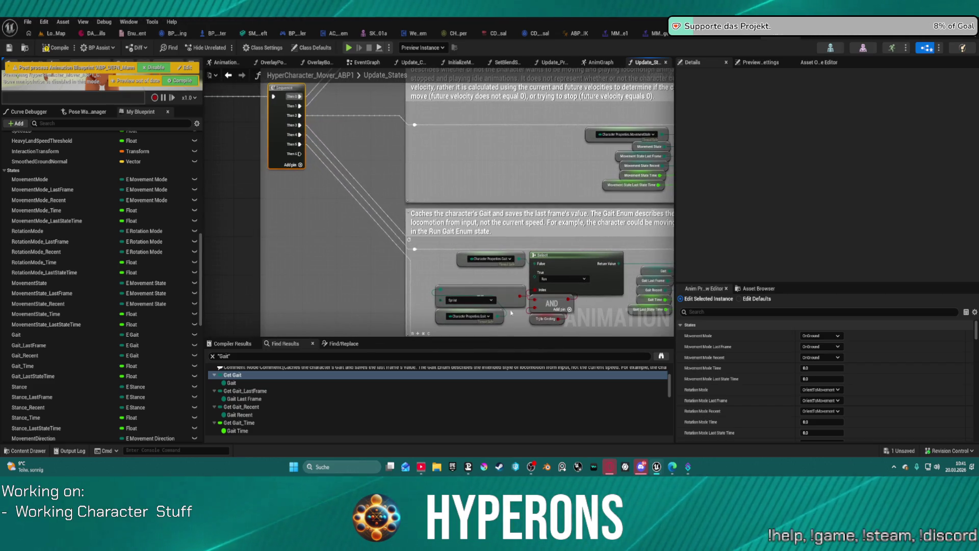
- Paste a copy of the Character Properties Gait node beside the Sequence
left_click(460, 259)
key("ctrl+v")
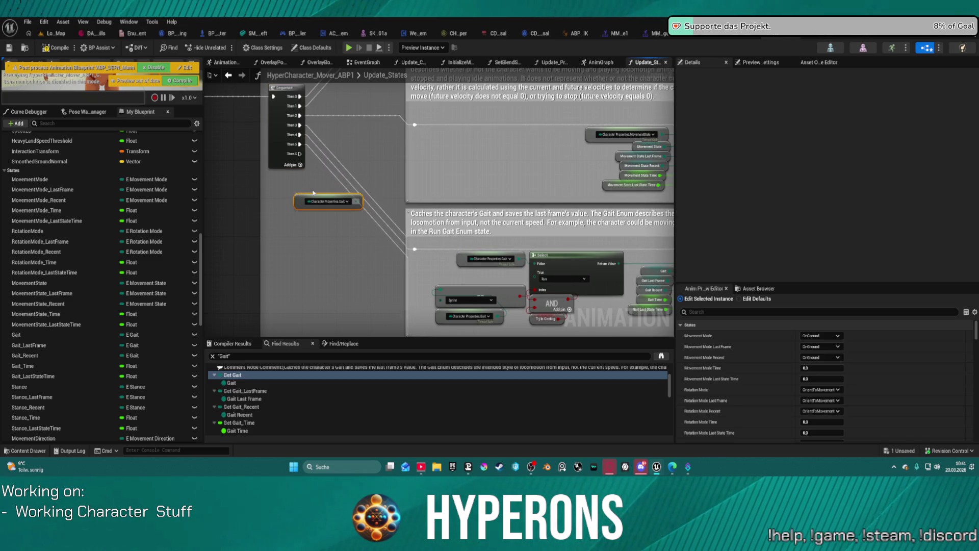
right_click(306, 205)
- Browse the copied Gait node's binding options and close them without changes
scroll(359, 370, "down", 2)
scroll(359, 371, "down", 3)
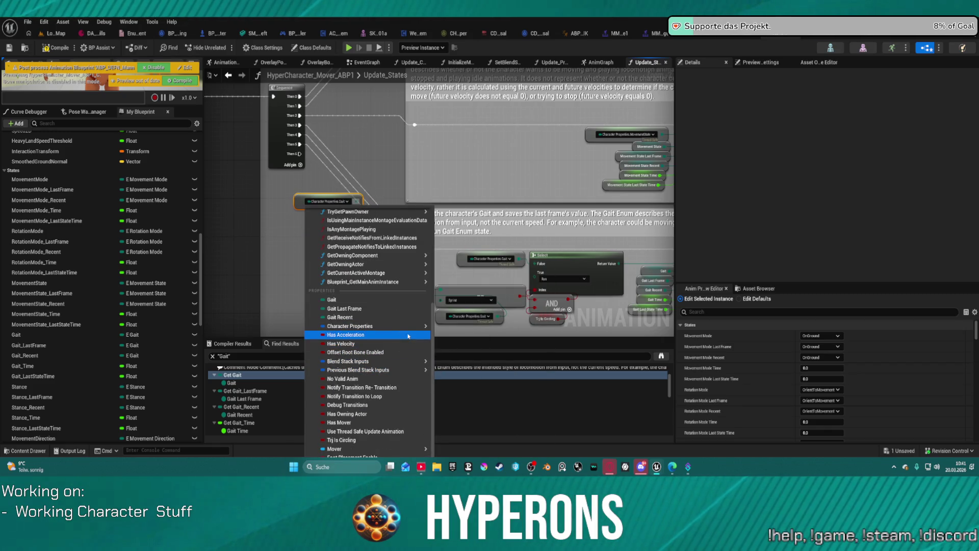
mouse_move(409, 330)
mouse_move(464, 339)
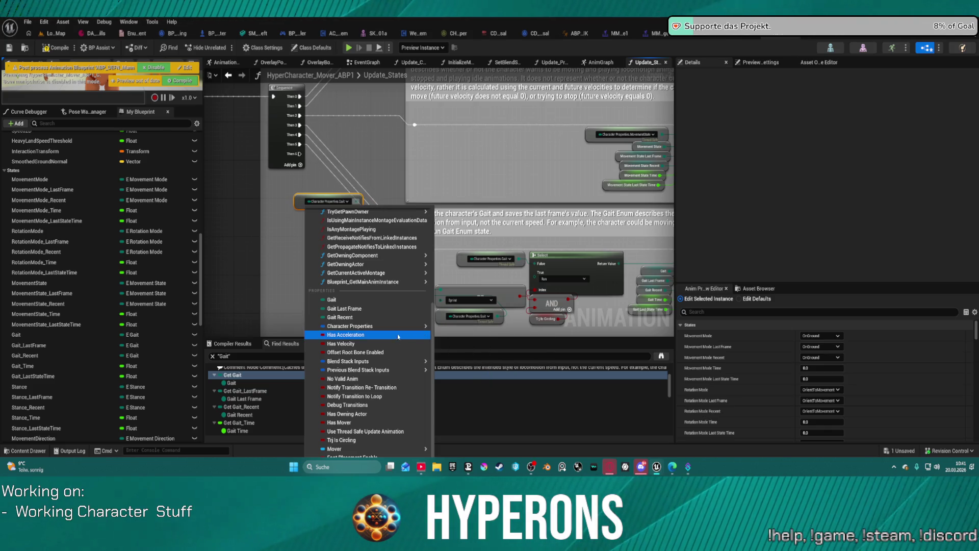
scroll(375, 328, "up", 3)
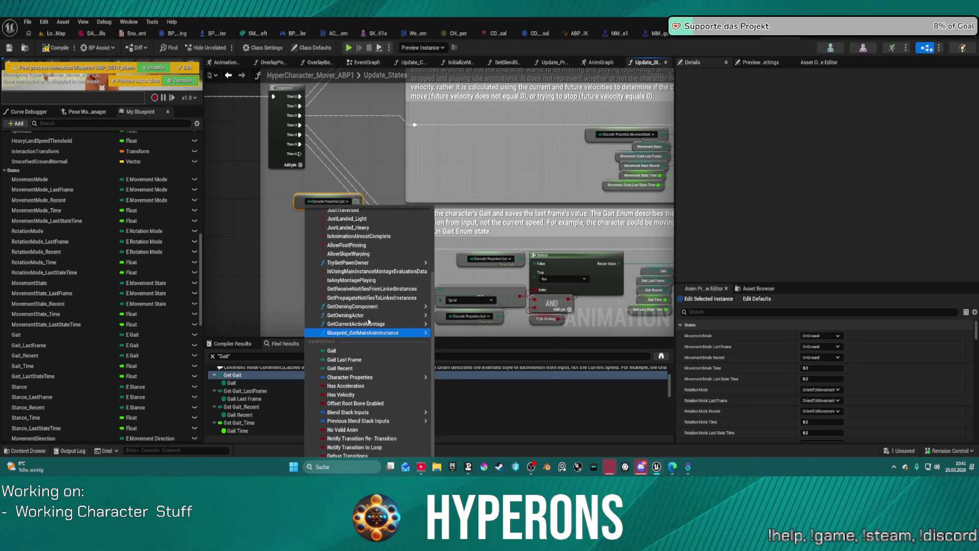
mouse_move(377, 345)
scroll(381, 362, "up", 4)
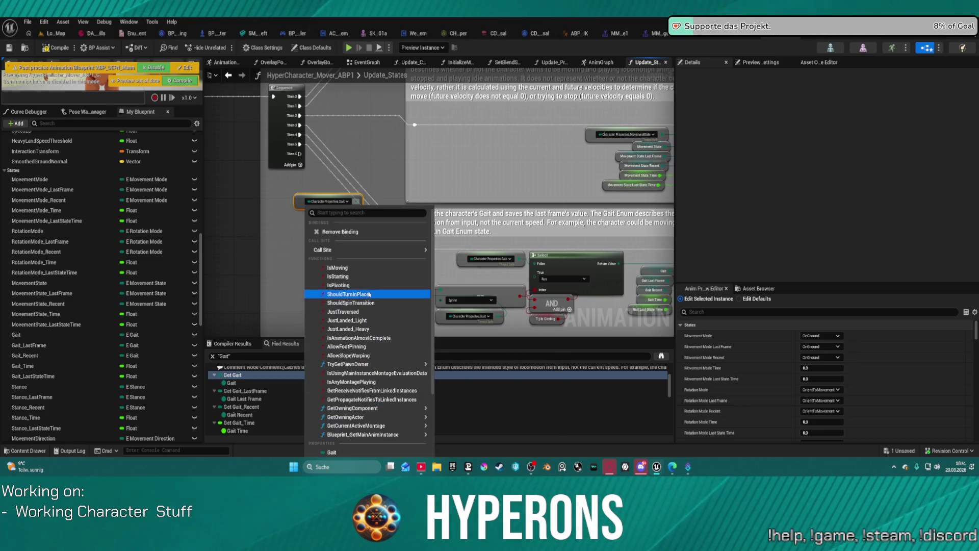
scroll(375, 326, "down", 5)
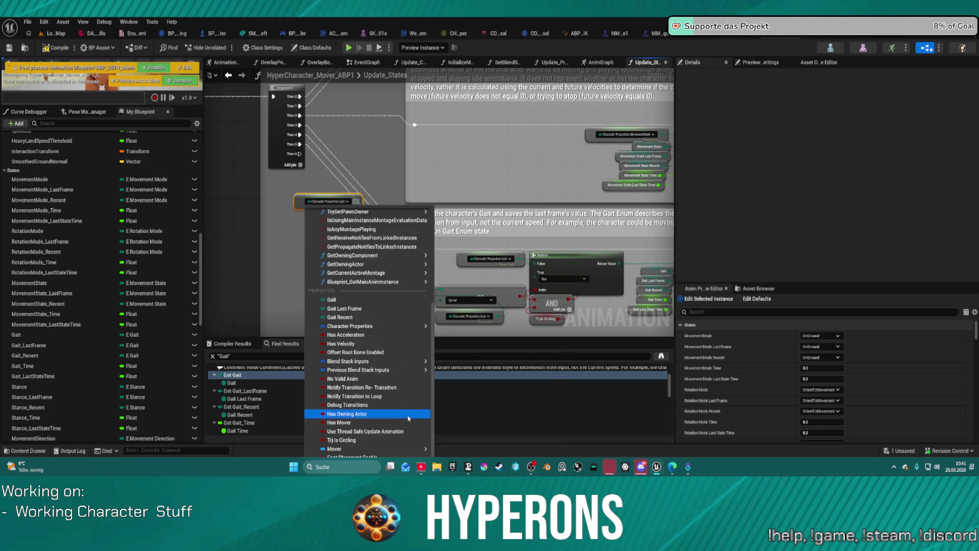
mouse_move(363, 362)
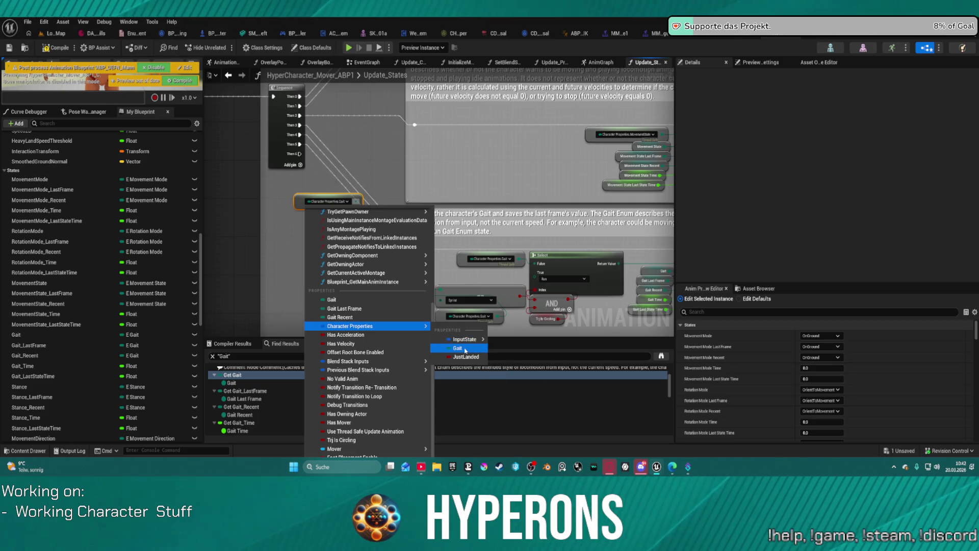
left_click(421, 273)
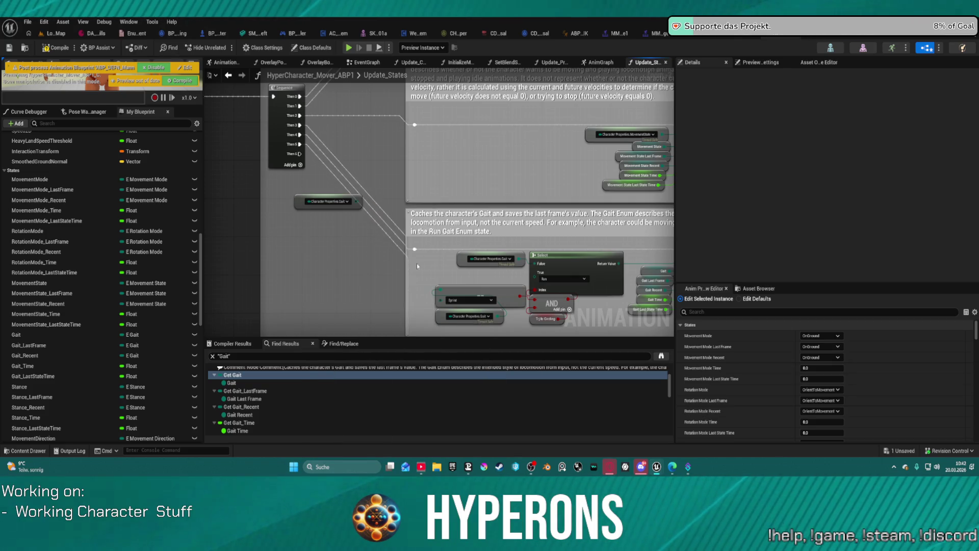
scroll(355, 228, "down", 12)
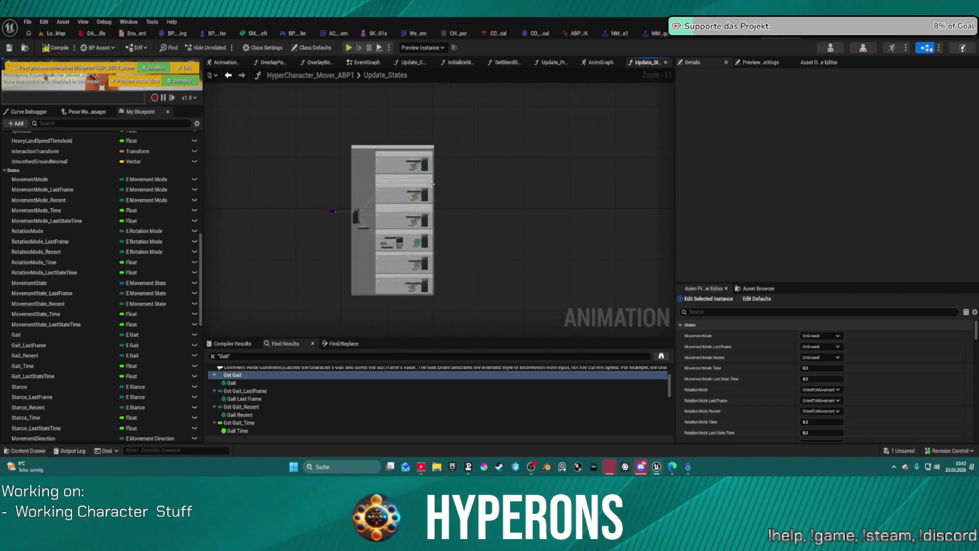
- Bring the Update_States entry and Sequence into view and inspect the Gait node's options
scroll(398, 170, "up", 10)
mouse_move(398, 169)
left_mouse_down()
mouse_move(515, 168)
mouse_move(458, 72)
left_mouse_up()
mouse_move(514, 199)
left_mouse_down()
mouse_move(645, 124)
mouse_move(650, 98)
left_mouse_up()
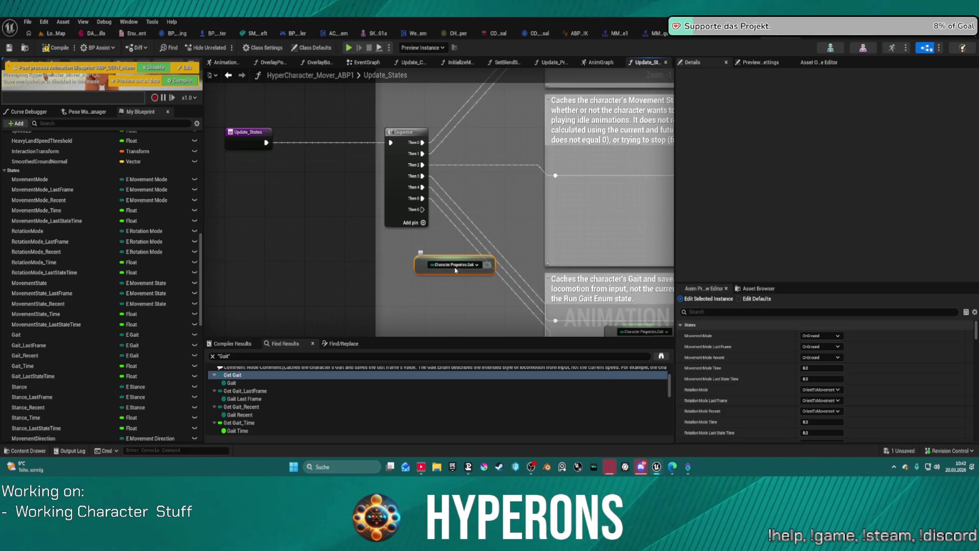
left_click(477, 264)
scroll(535, 327, "down", 5)
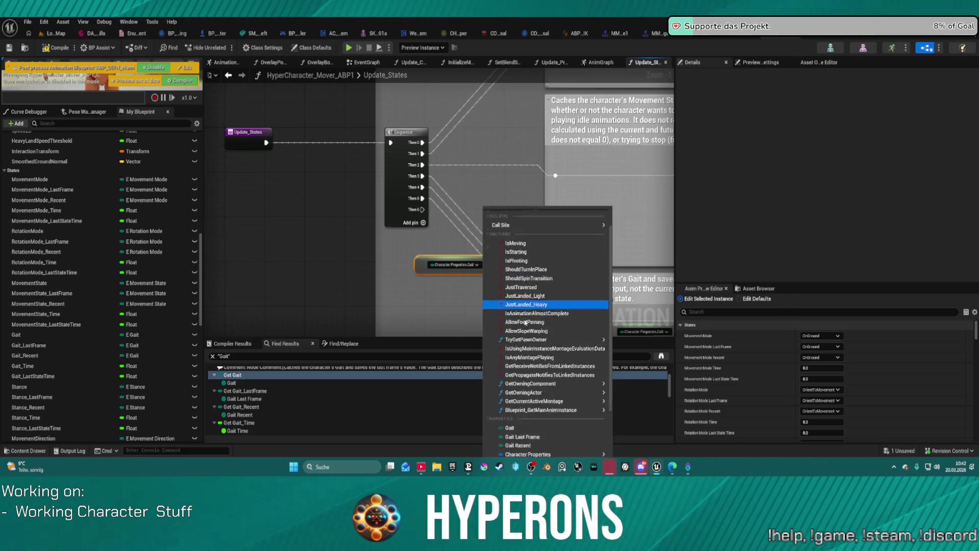
scroll(539, 331, "down", 1)
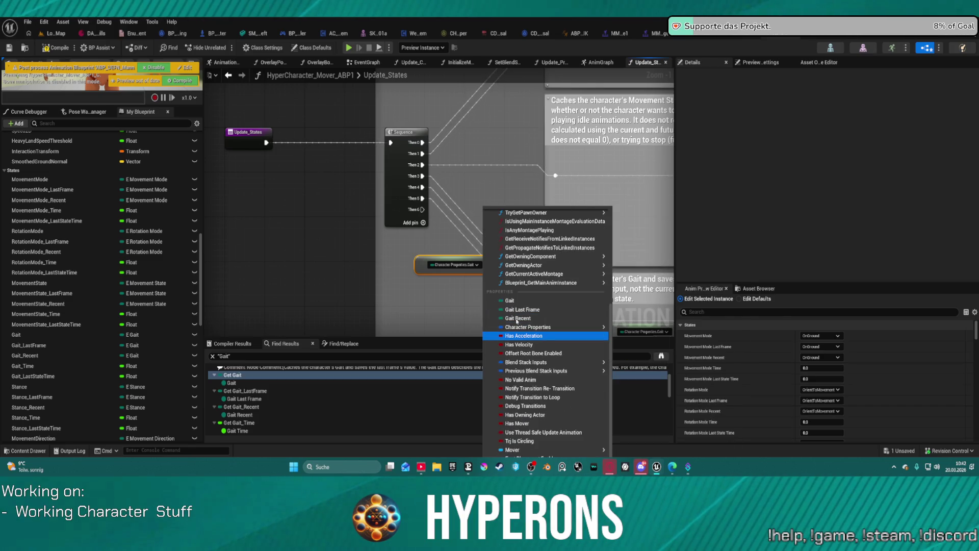
right_click(420, 260)
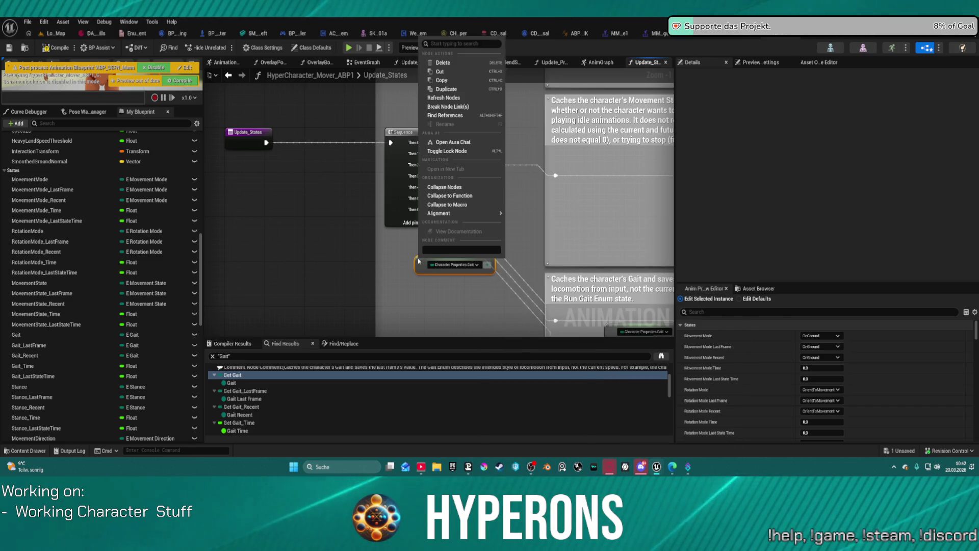
left_click(474, 97)
- Browse the Gait node's binding dropdown without changing anything
left_click(455, 260)
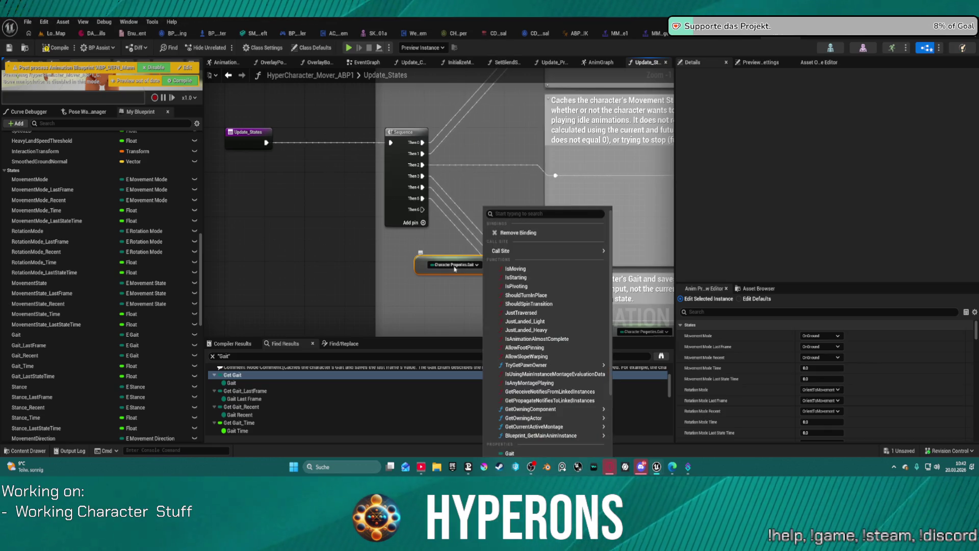
scroll(545, 306, "down", 5)
mouse_move(554, 363)
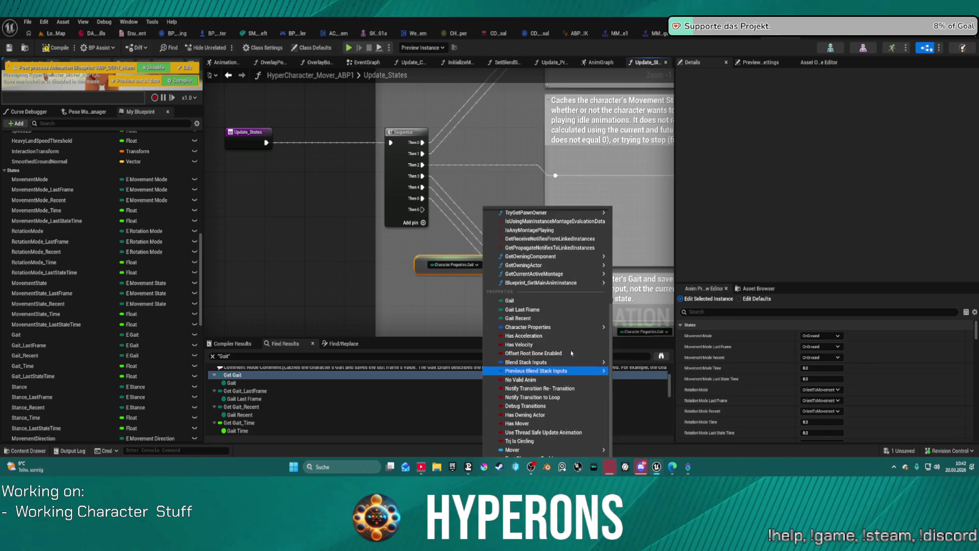
mouse_move(573, 332)
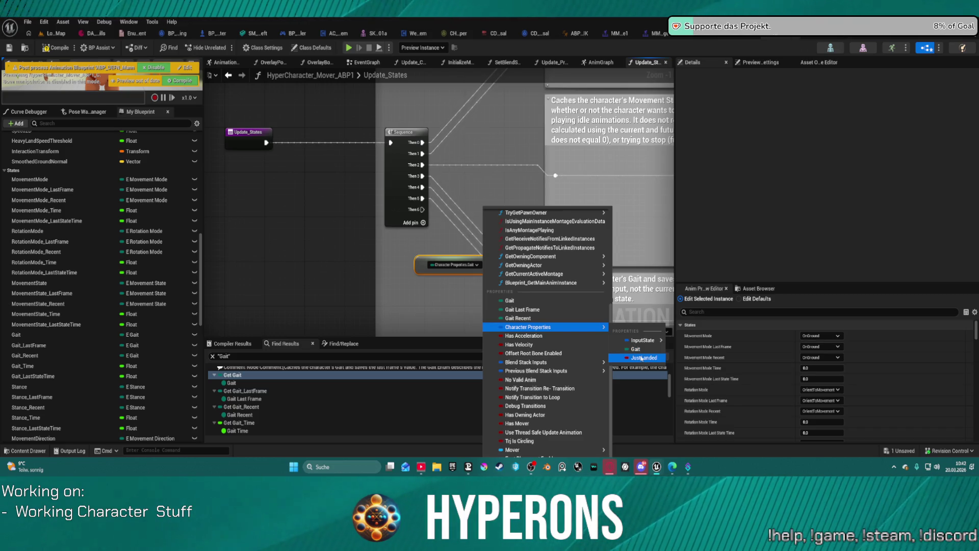
mouse_move(638, 345)
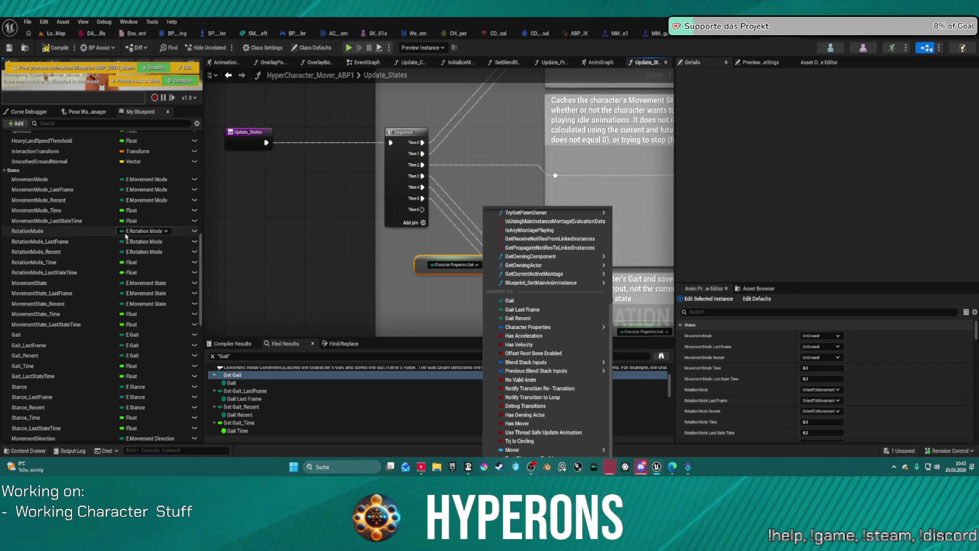
scroll(143, 237, "up", 10)
scroll(143, 237, "up", 2)
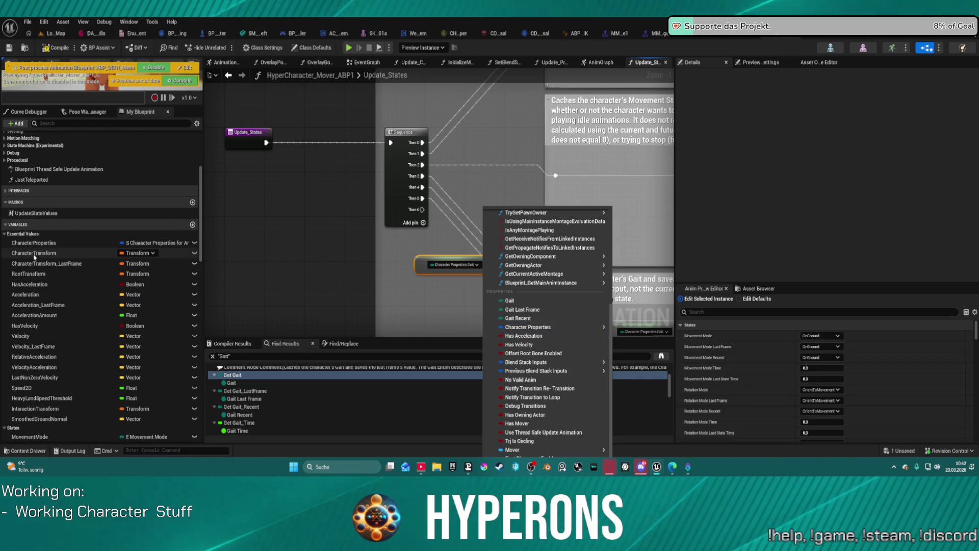
left_click(417, 263)
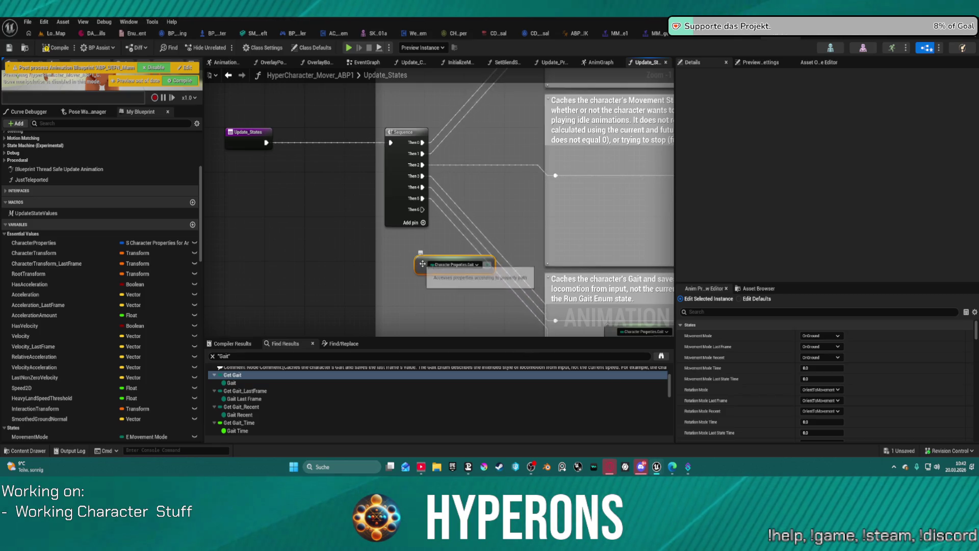
- Delete the Character Properties.Gait property-access node
left_click(440, 265)
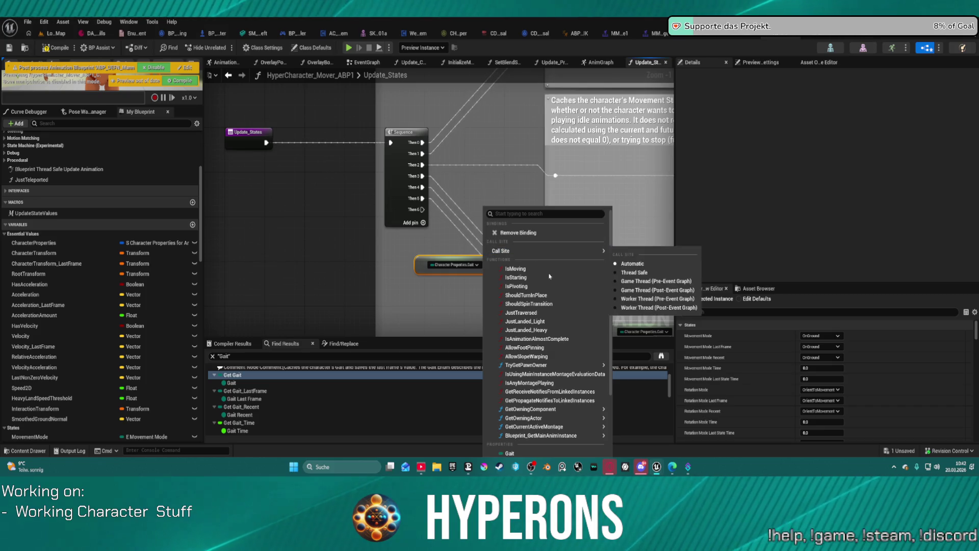
scroll(555, 337, "down", 5)
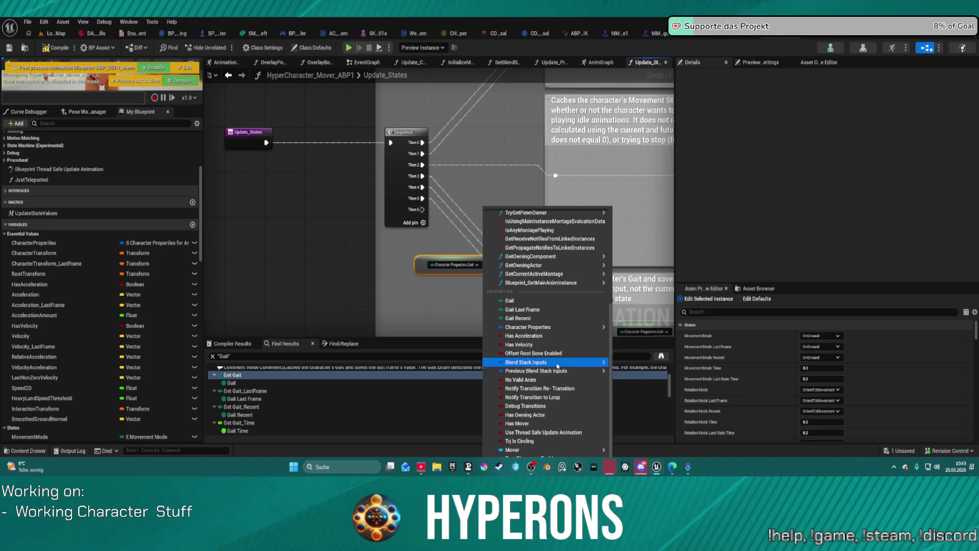
left_click(418, 296)
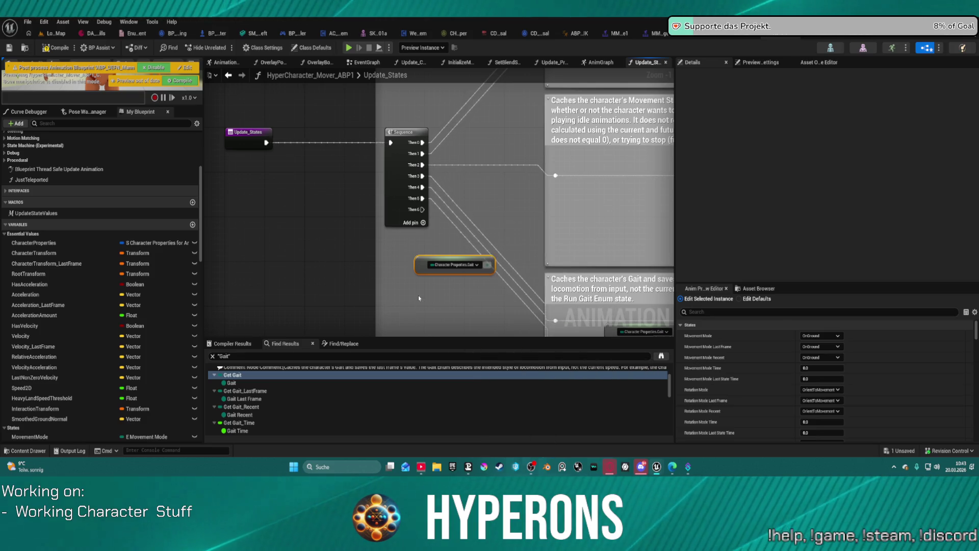
left_click(424, 270)
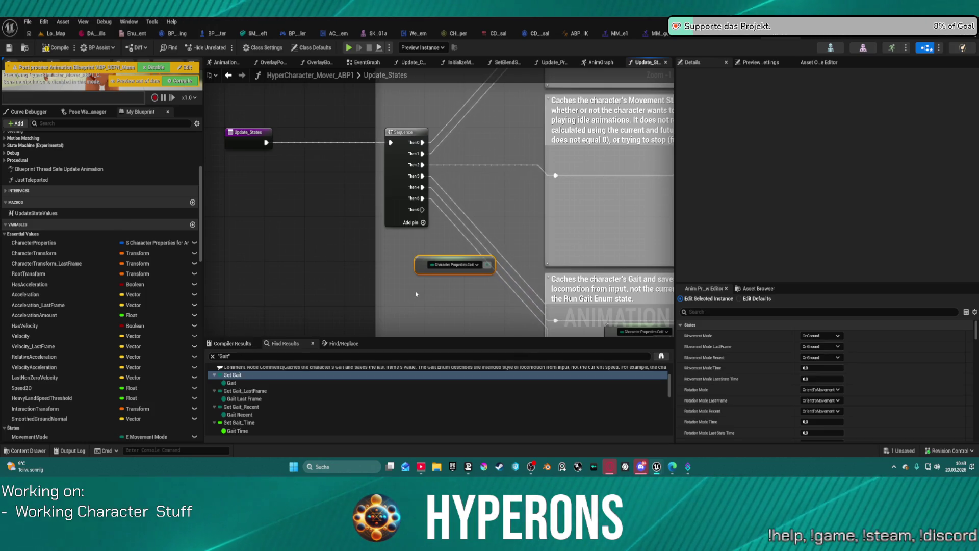
key("Delete")
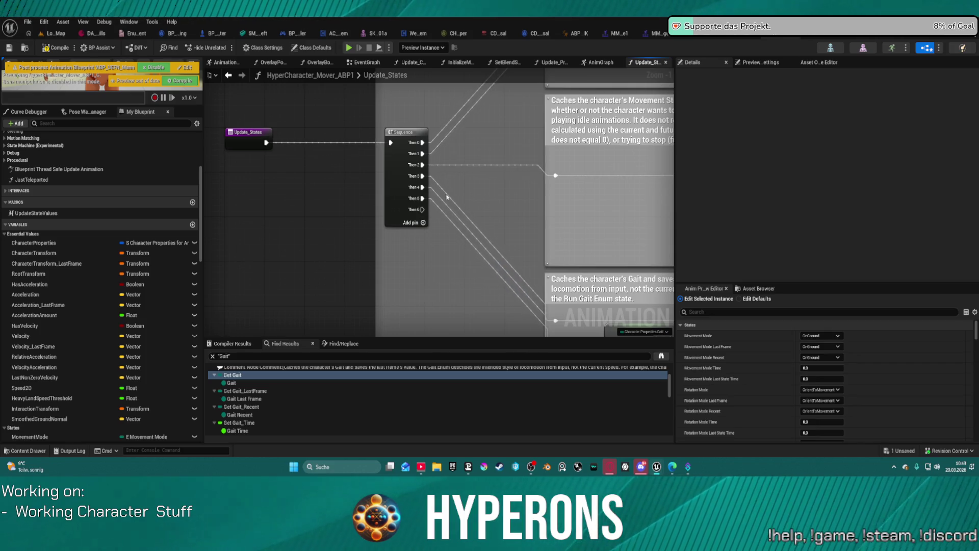
- In Update_PropertiesFromCharacter, add a Break S Character Properties for Animation node from the SET output
left_click(599, 62)
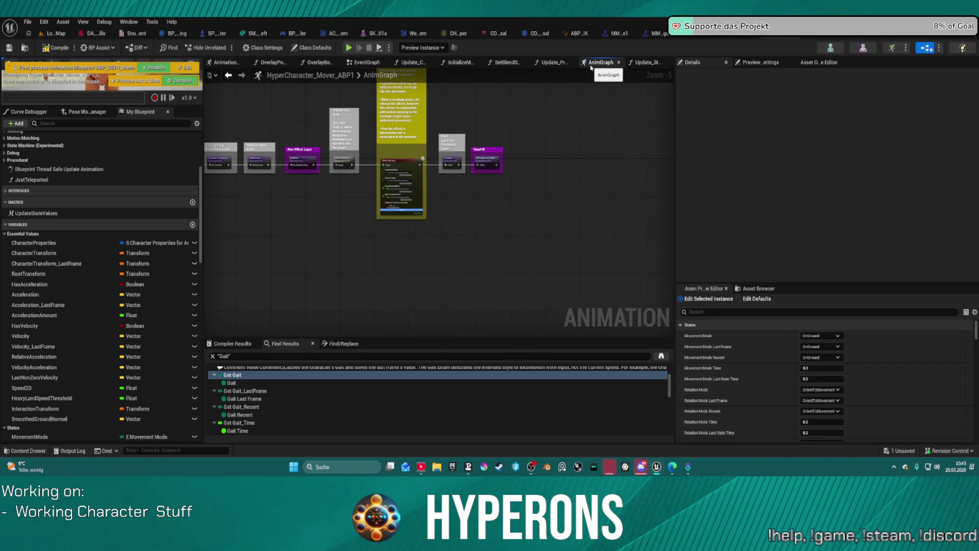
left_click(549, 62)
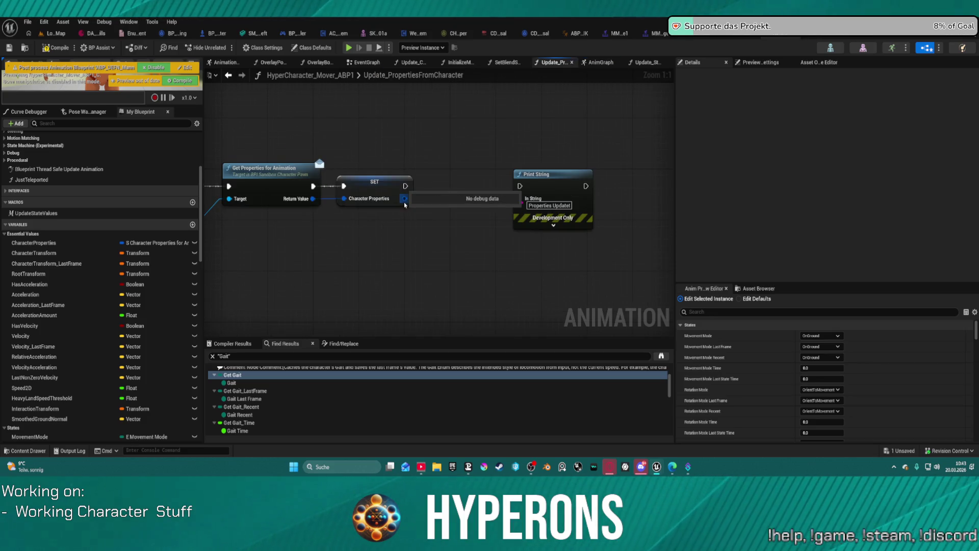
mouse_move(405, 198)
left_mouse_down()
mouse_move(436, 261)
mouse_move(445, 255)
left_mouse_up()
type("brea")
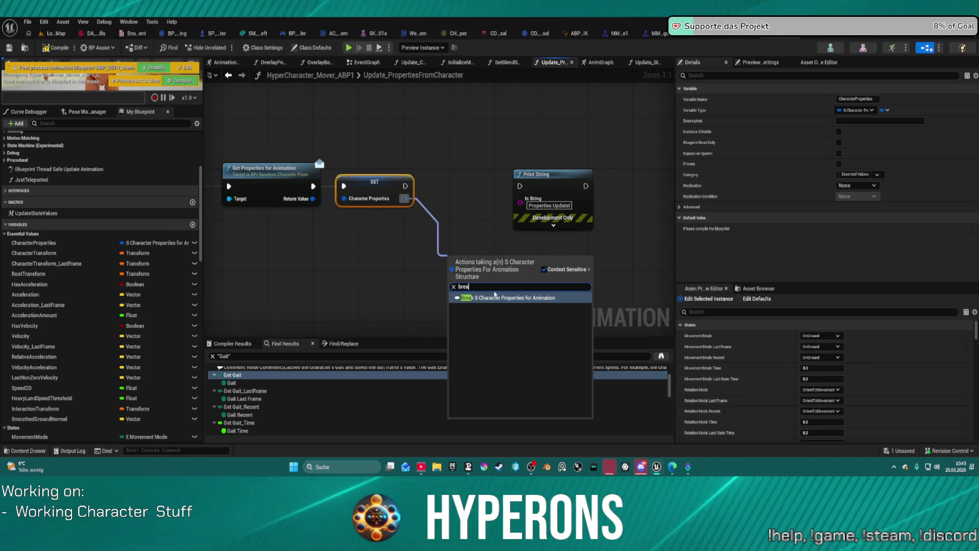
left_click(494, 297)
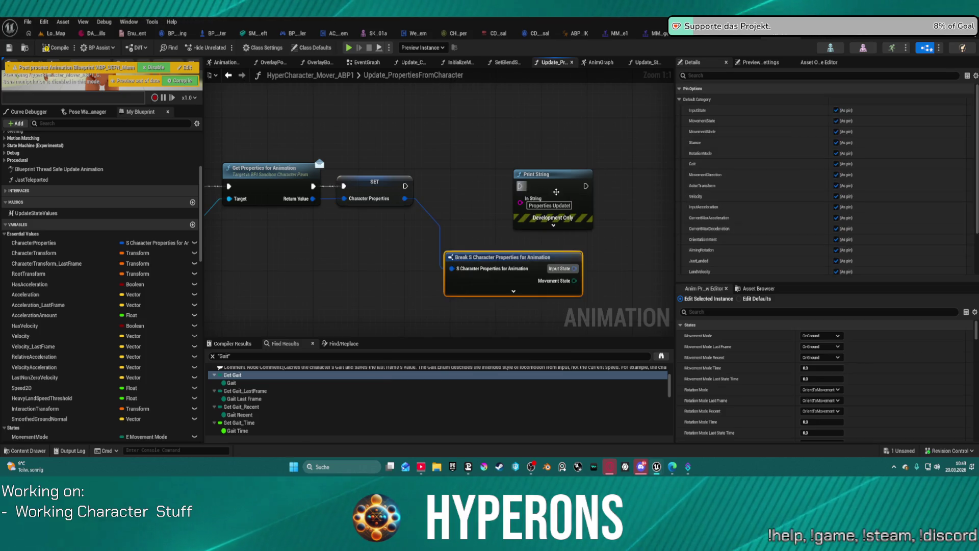
- Expand the break node to show all pins and reposition it, leaving Overlay State unconnected
left_click_drag(535, 194, 609, 143)
left_click(523, 292)
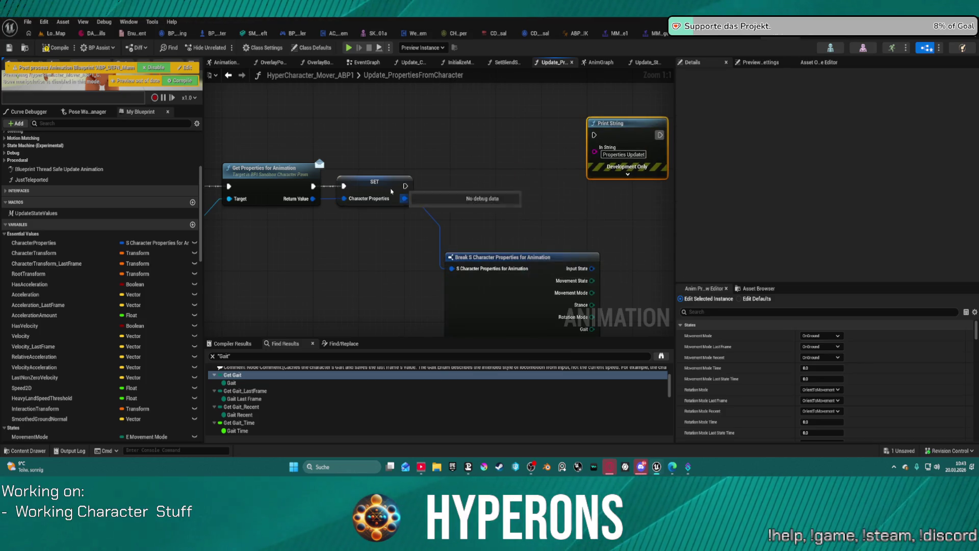
mouse_move(527, 262)
left_mouse_down()
mouse_move(493, 218)
mouse_move(367, 121)
mouse_move(367, 33)
left_mouse_up()
left_click_drag(441, 231, 495, 179)
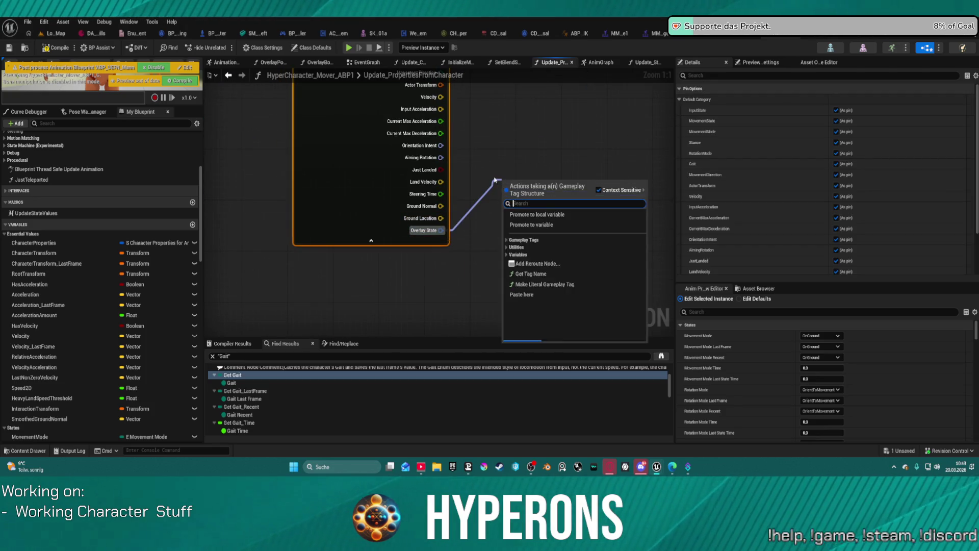
type("s")
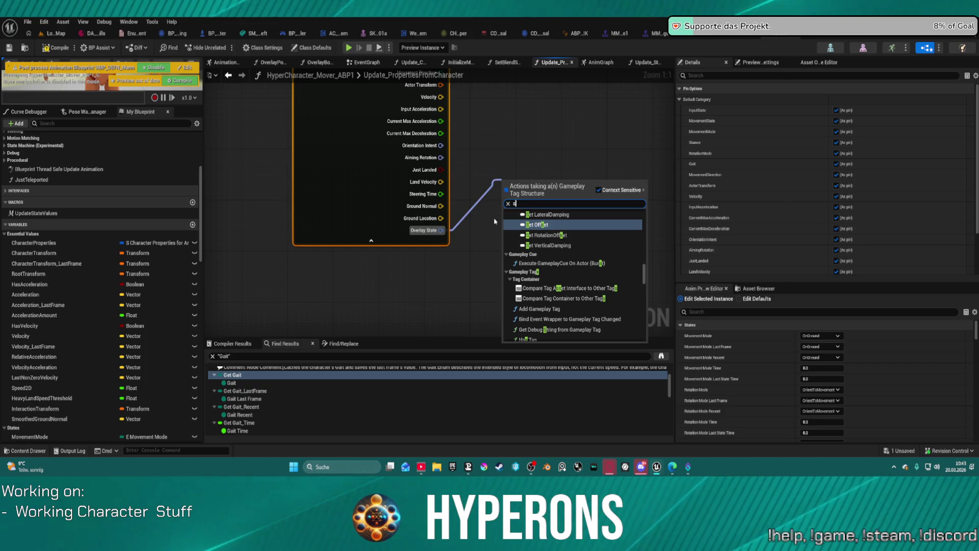
left_click(488, 173)
scroll(61, 408, "down", 8)
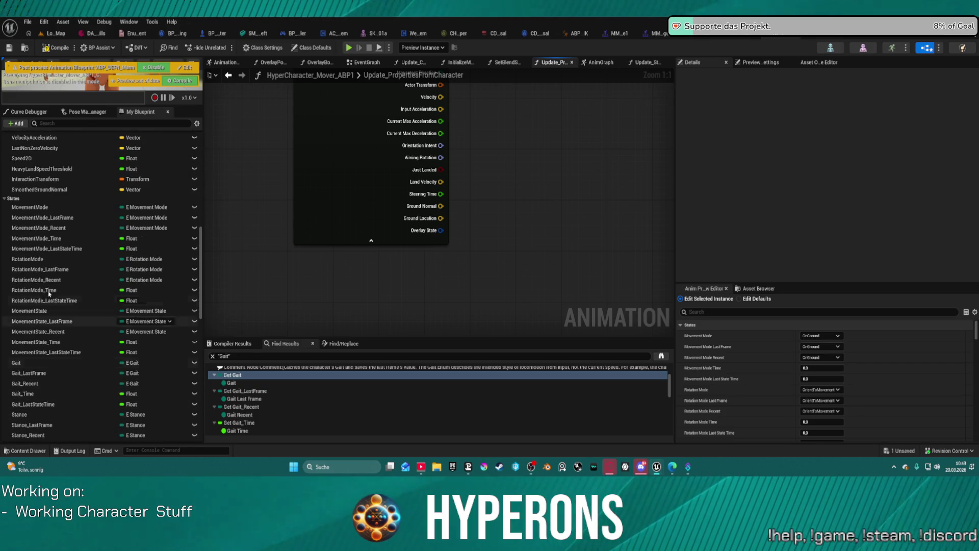
- Duplicate the E Movement Mode variable MovementMode within the States category
left_click(5, 199)
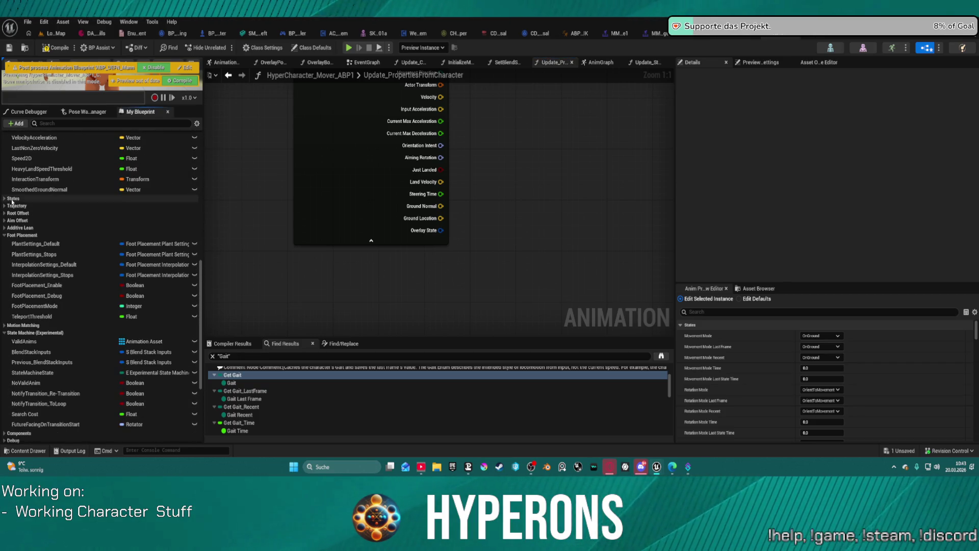
scroll(70, 293, "up", 7)
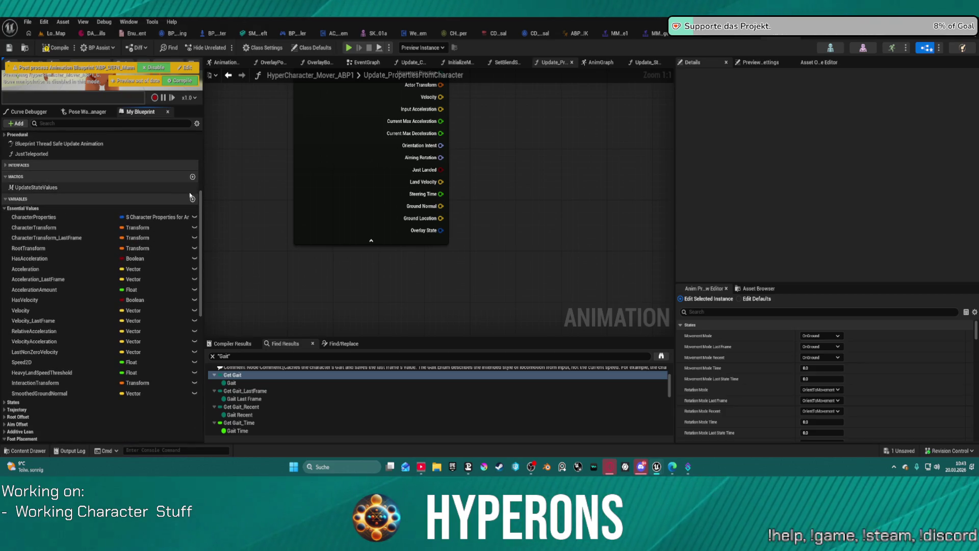
left_click(5, 403)
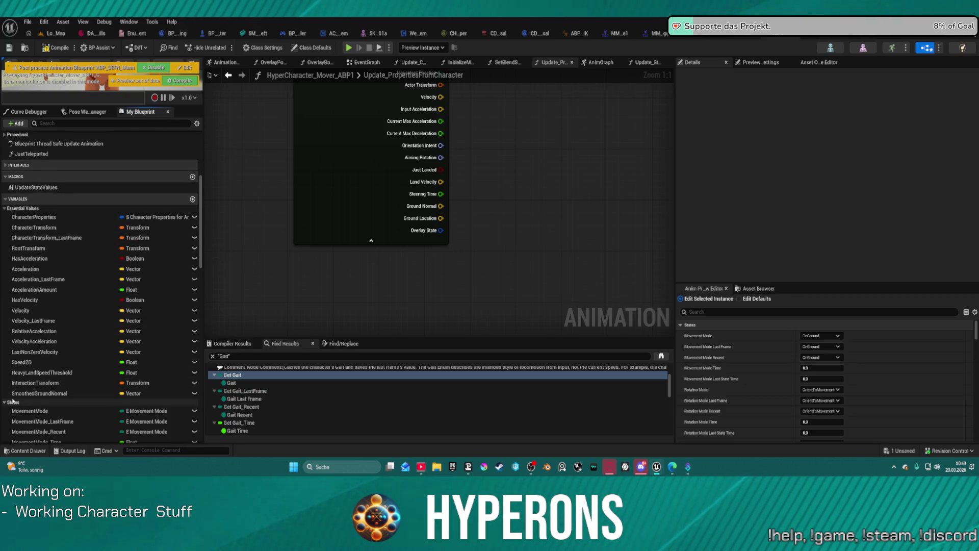
scroll(40, 378, "down", 2)
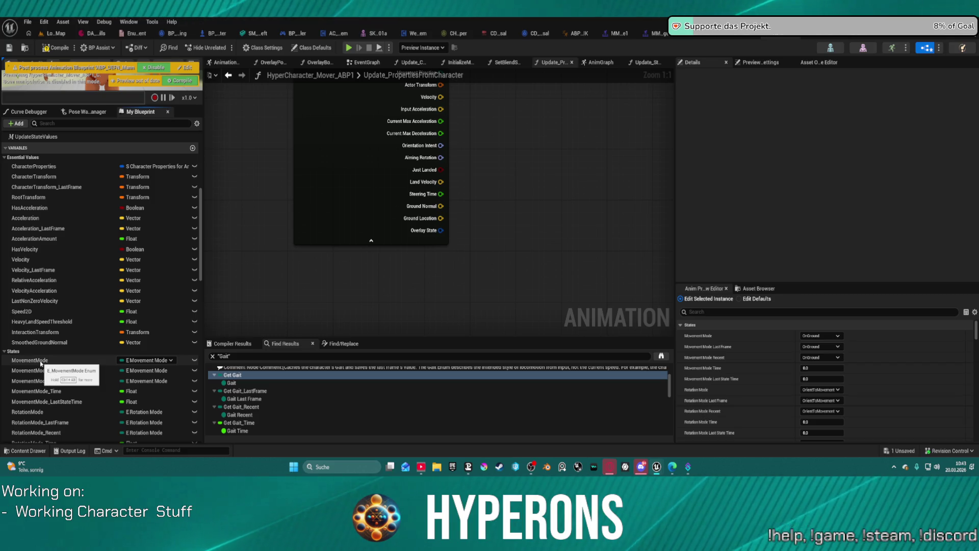
right_click(41, 361)
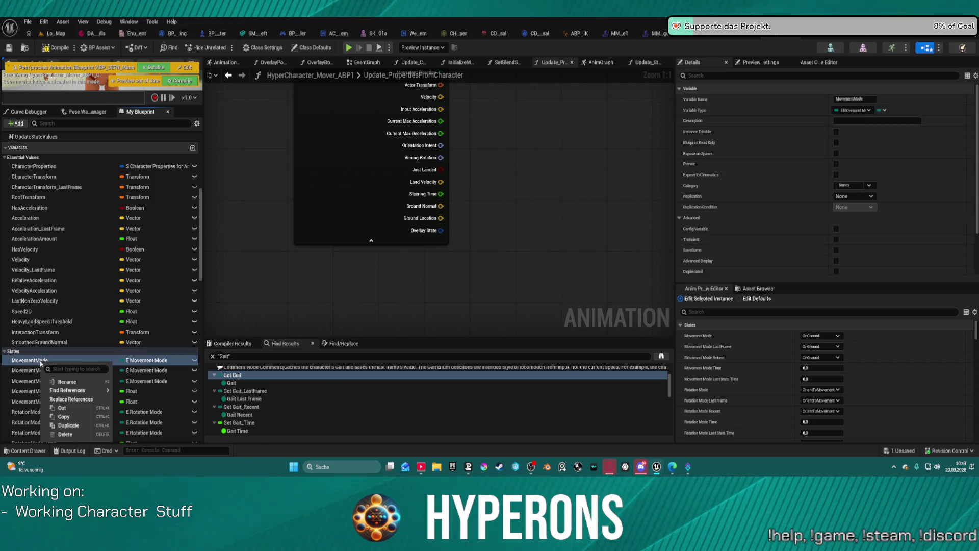
left_click(80, 426)
type("Overlay")
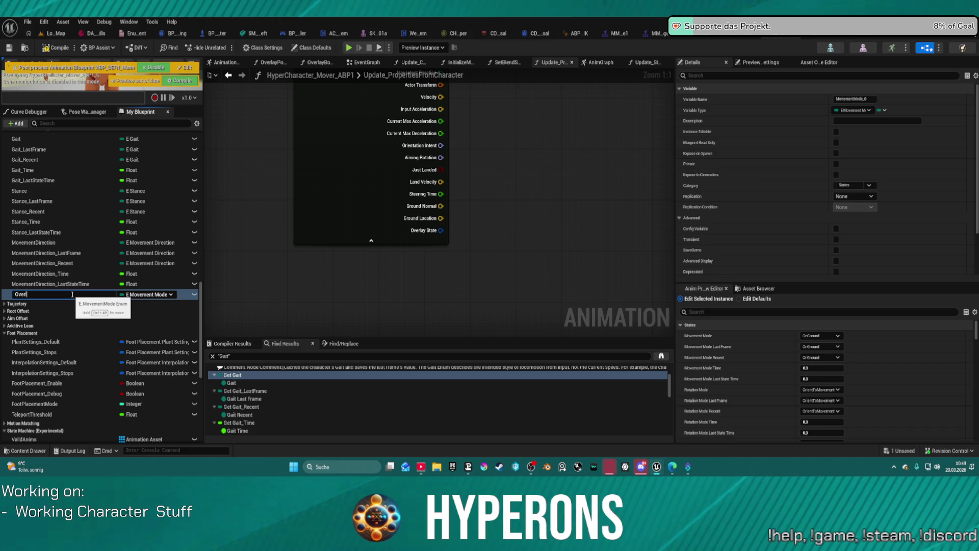
- Rename the duplicated MovementMode_0 variable to Overlay_Vehicle
type("Pose")
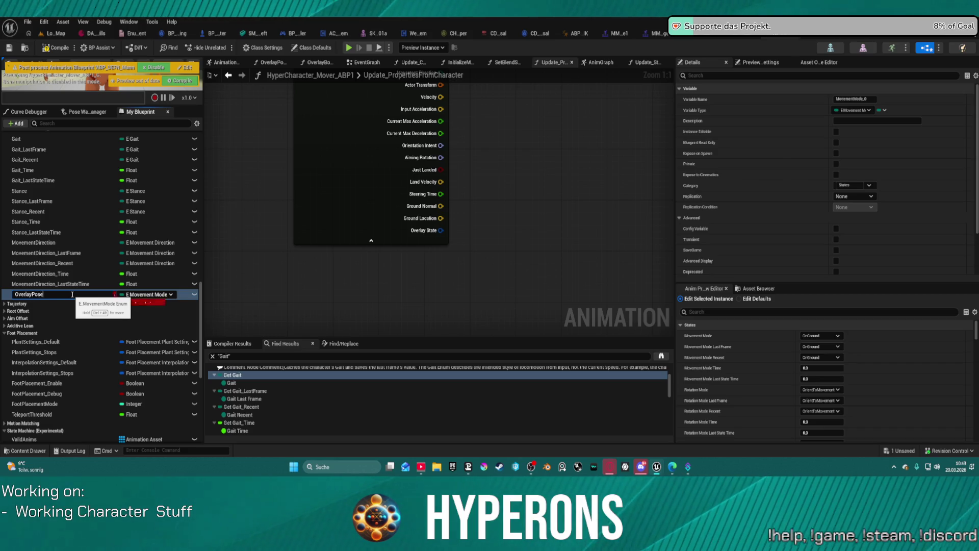
key("Escape")
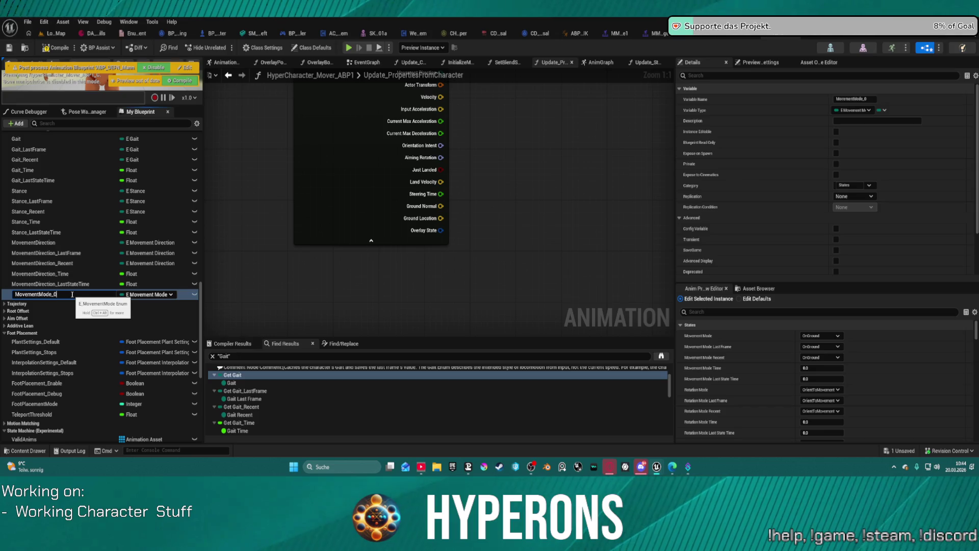
key("ctrl+a")
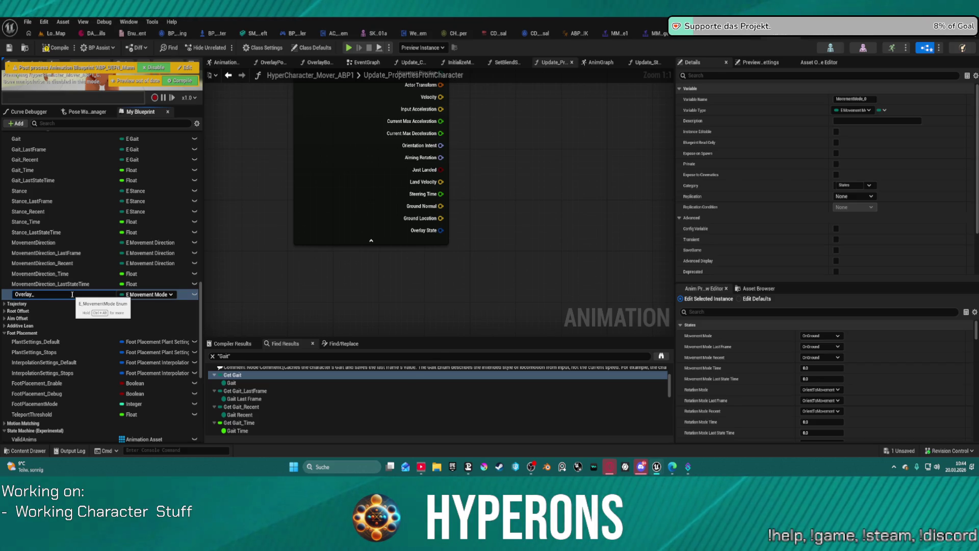
type("Veh")
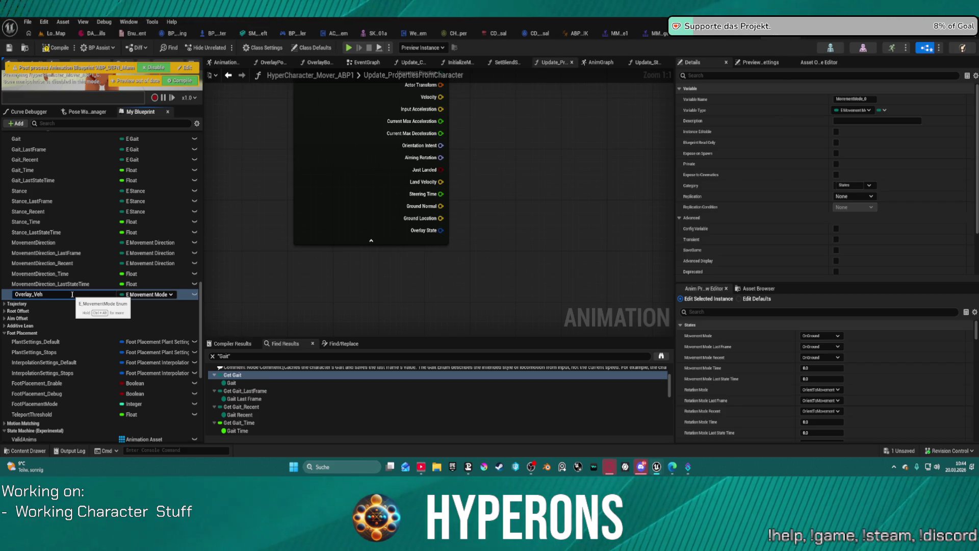
type("eicle")
key("Return")
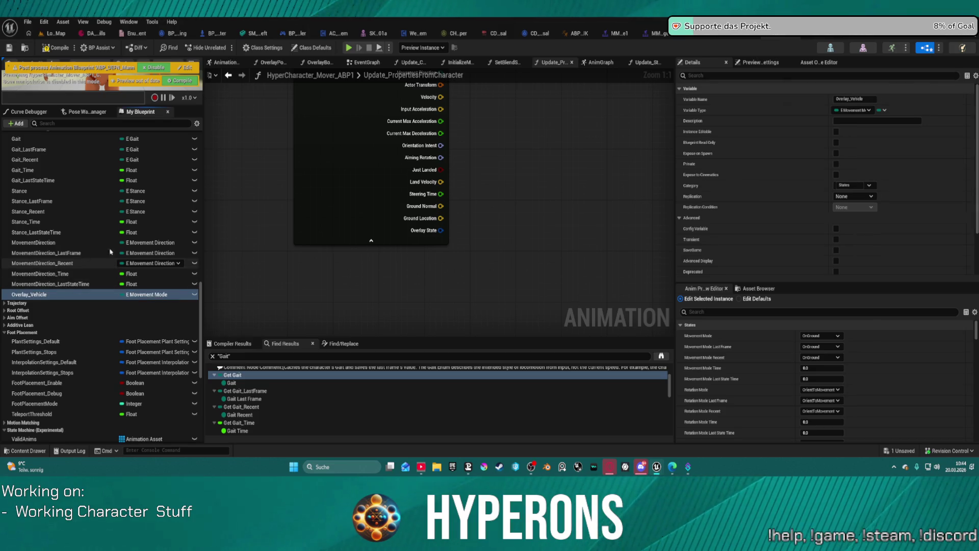
left_click(147, 295)
- Select Overlay_Vehicle and search the Variable Type list to retype it as E Select Camera
left_click(147, 295)
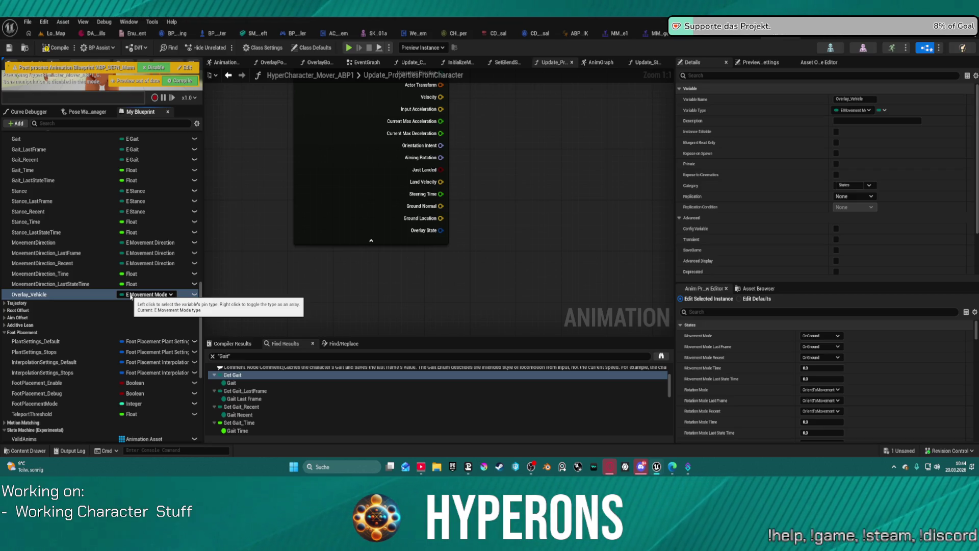
left_click(851, 110)
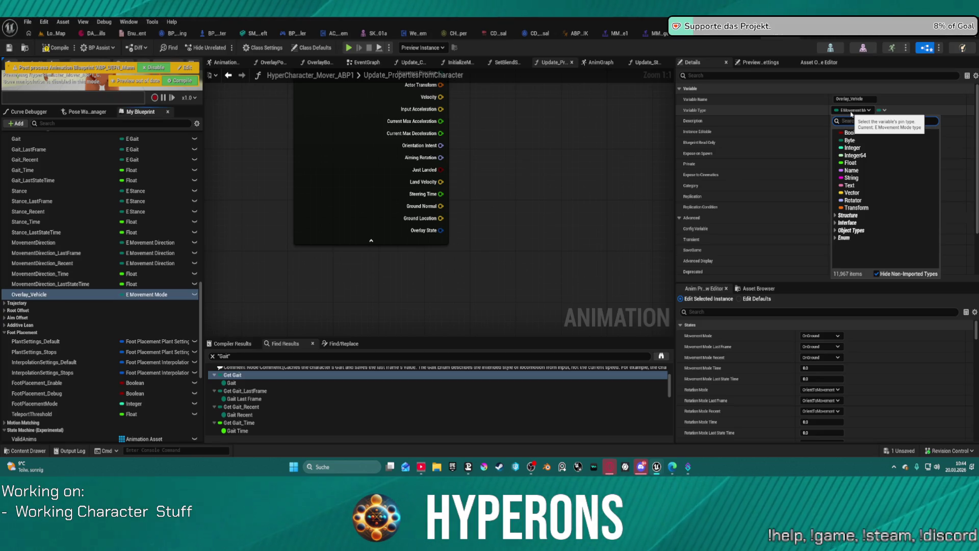
type("selce")
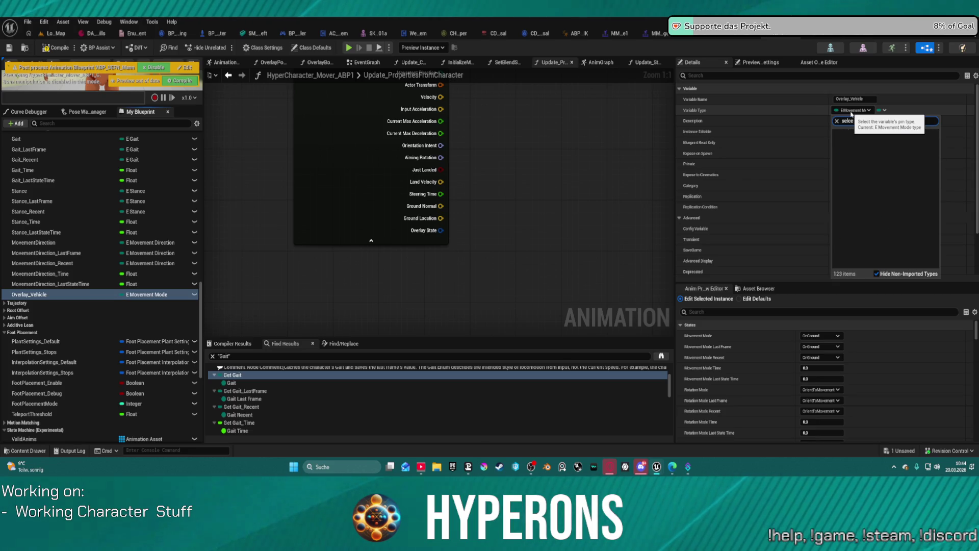
key("BackSpace")
key("BackSpace")
key("BackSpace")
type("E")
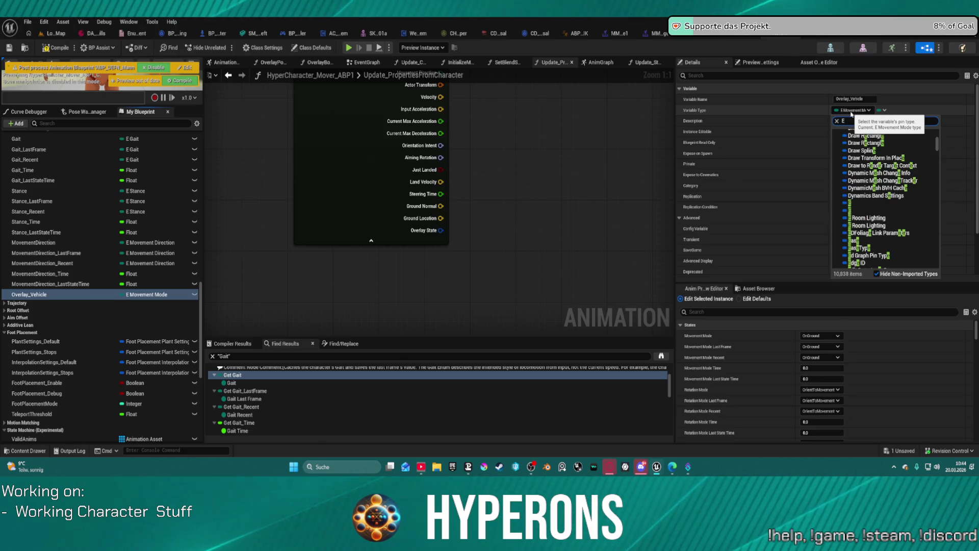
type("a")
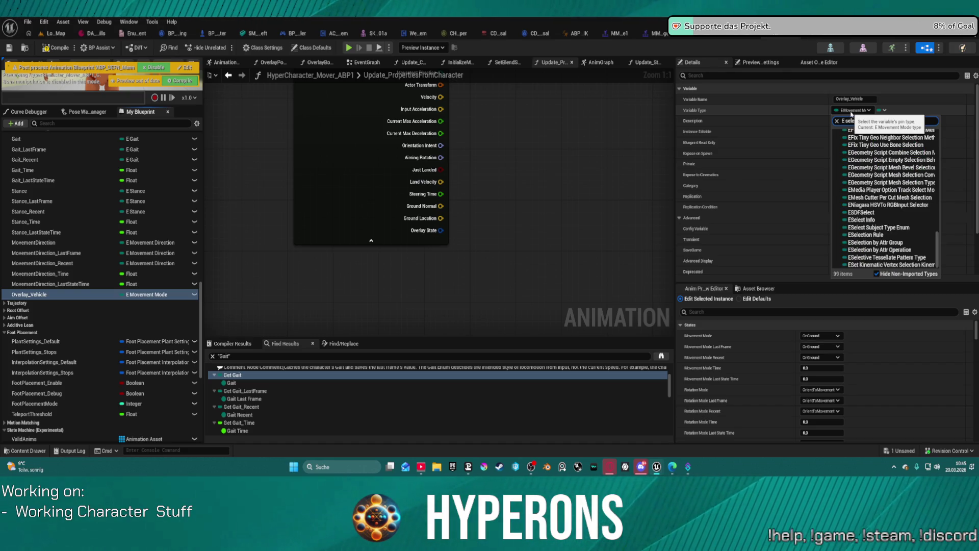
type("cam")
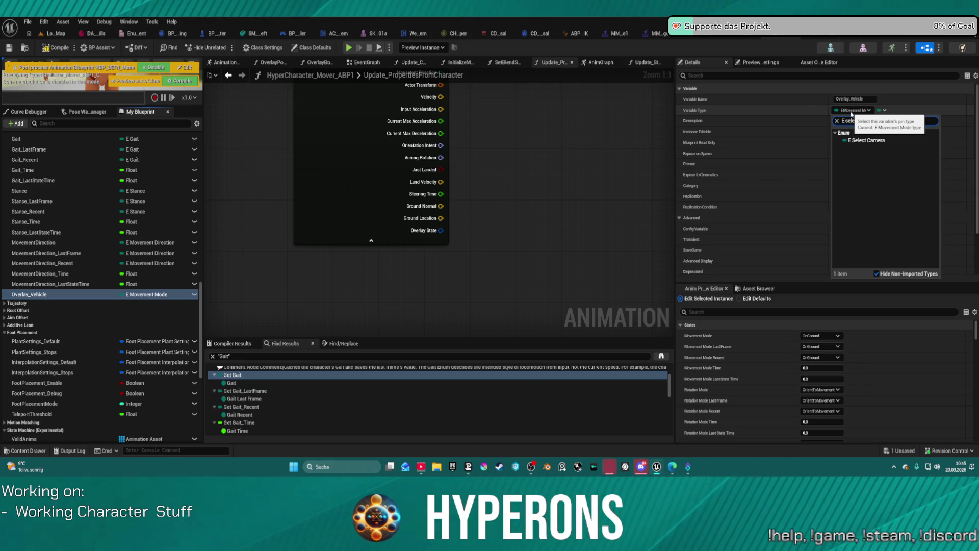
left_click(866, 140)
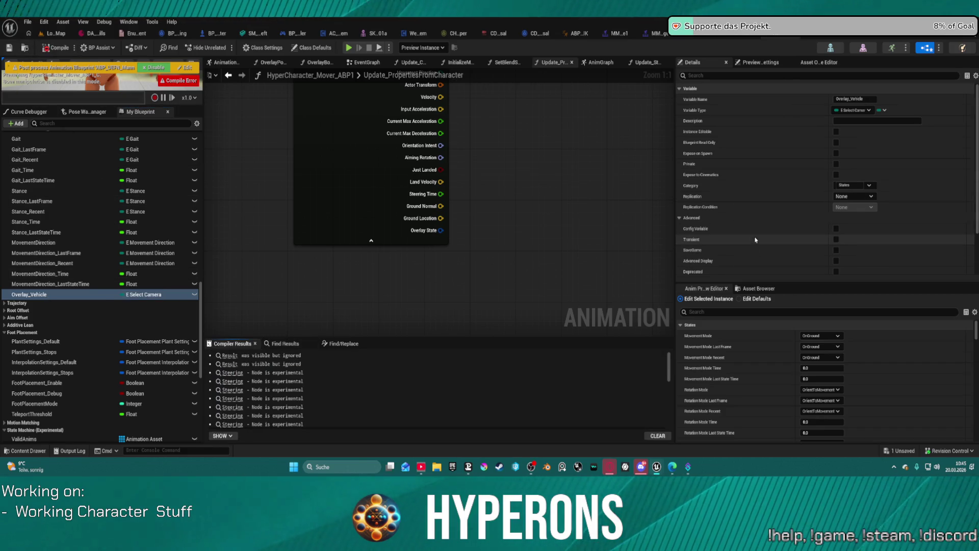
- Check Overlay_Vehicle's default value, leaving it at Top, then switch to the BP_ARPG_Character blueprint
scroll(755, 240, "down", 5)
left_click(865, 270)
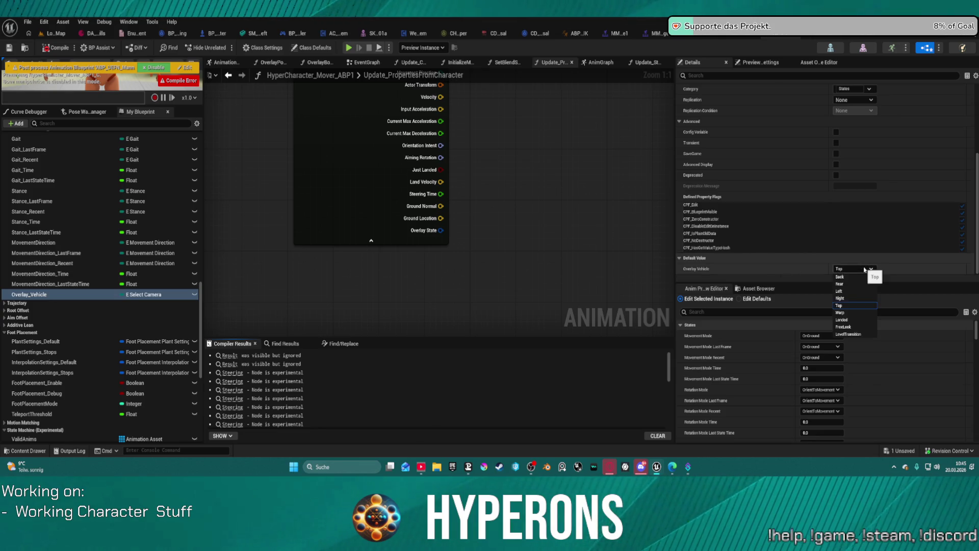
left_click(865, 270)
scroll(846, 178, "up", 5)
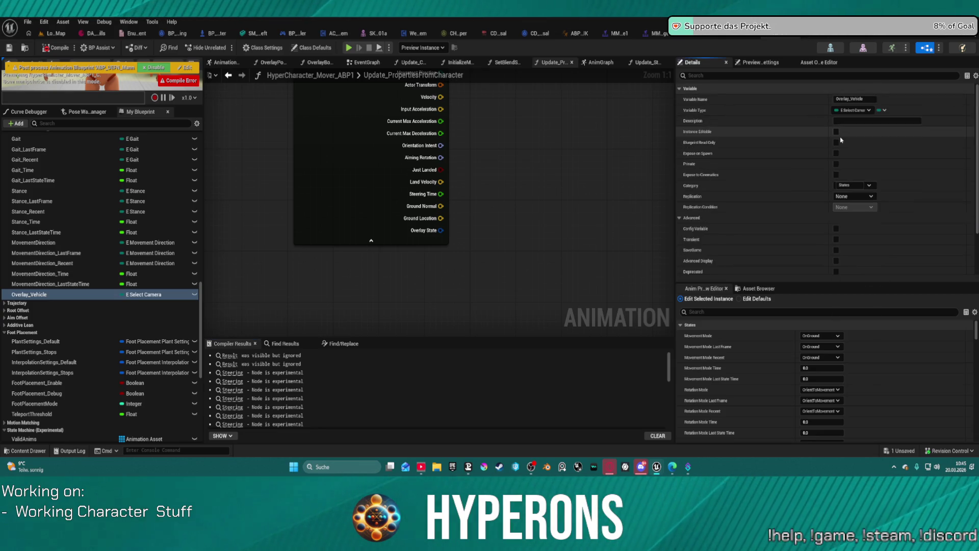
left_click(860, 111)
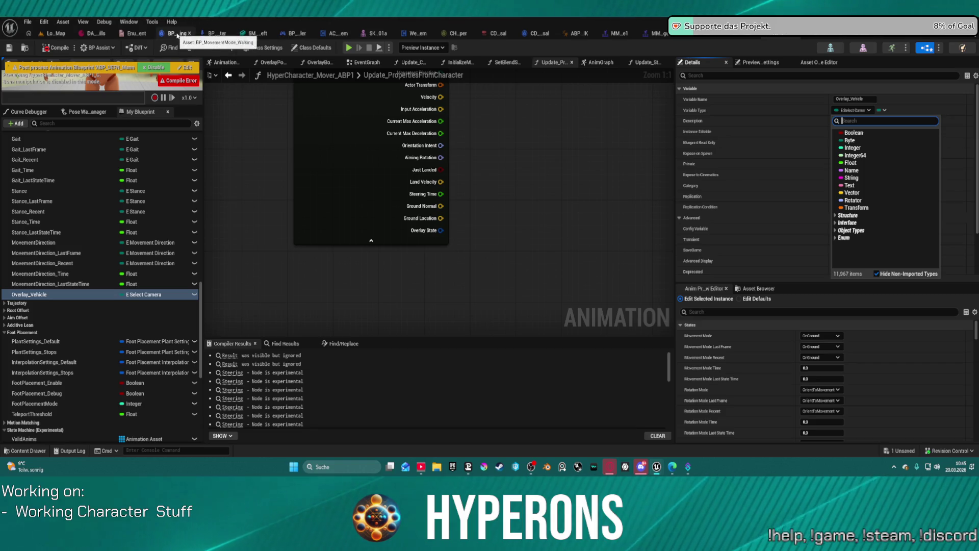
left_click(216, 33)
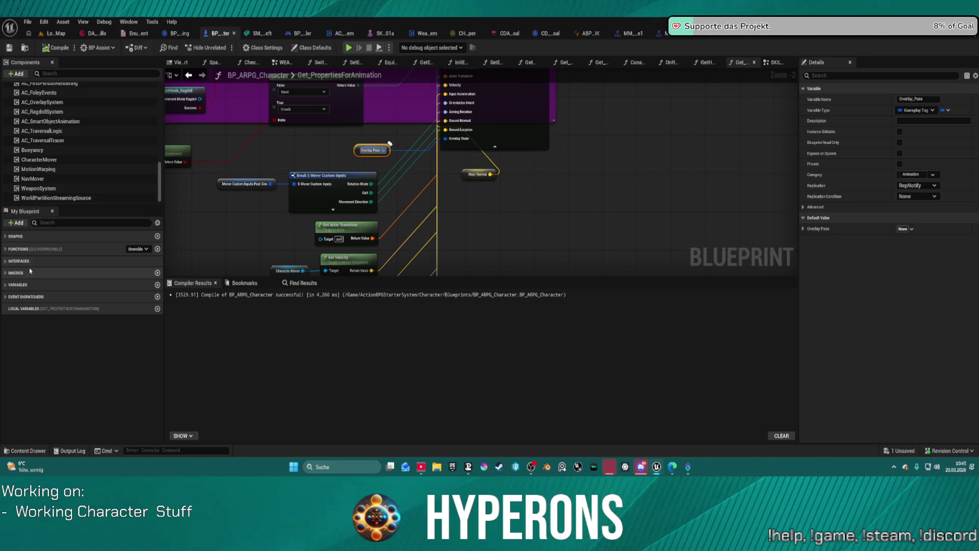
- Expand the Functions, Modular Systems, Getters and Setters categories and open Get_PropertiesForCamera
left_click(12, 248)
left_click(16, 378)
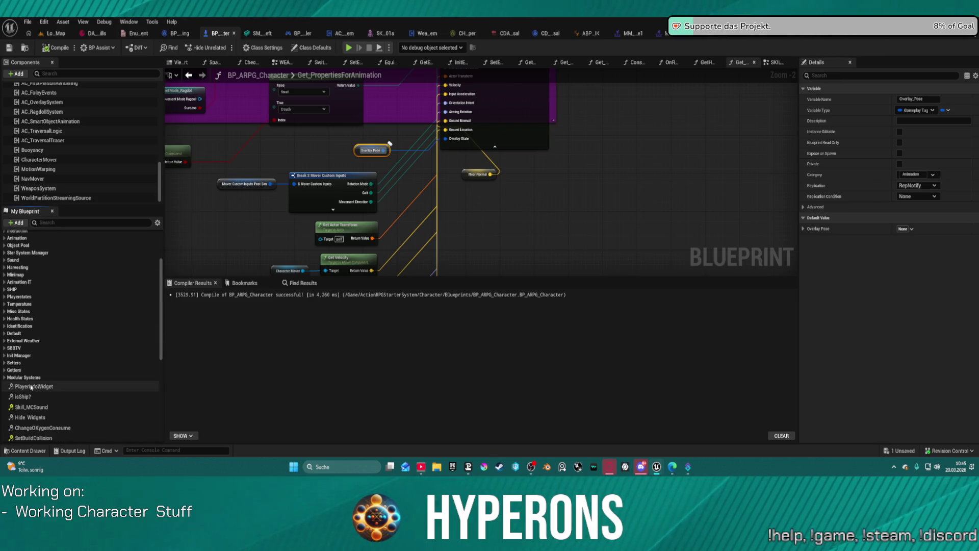
scroll(17, 380, "down", 3)
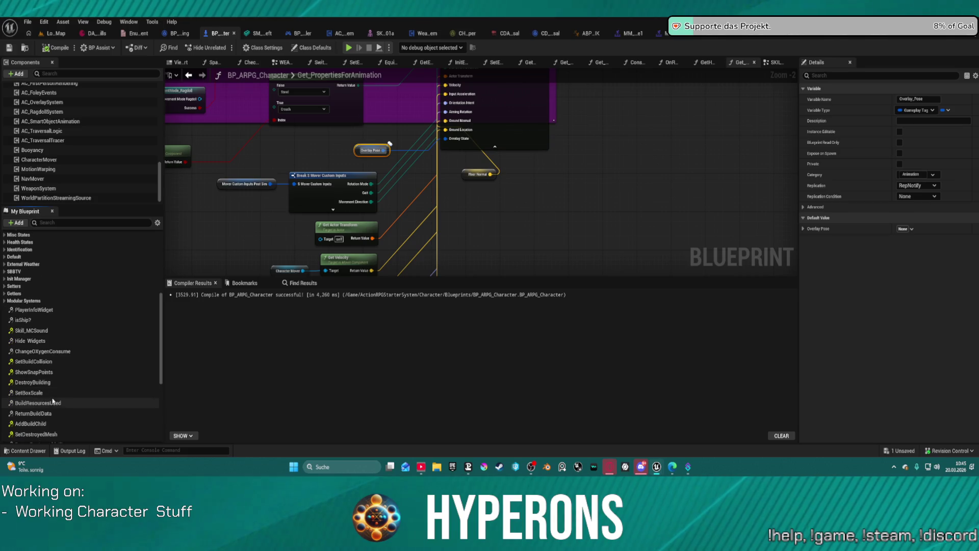
scroll(27, 321, "up", 5)
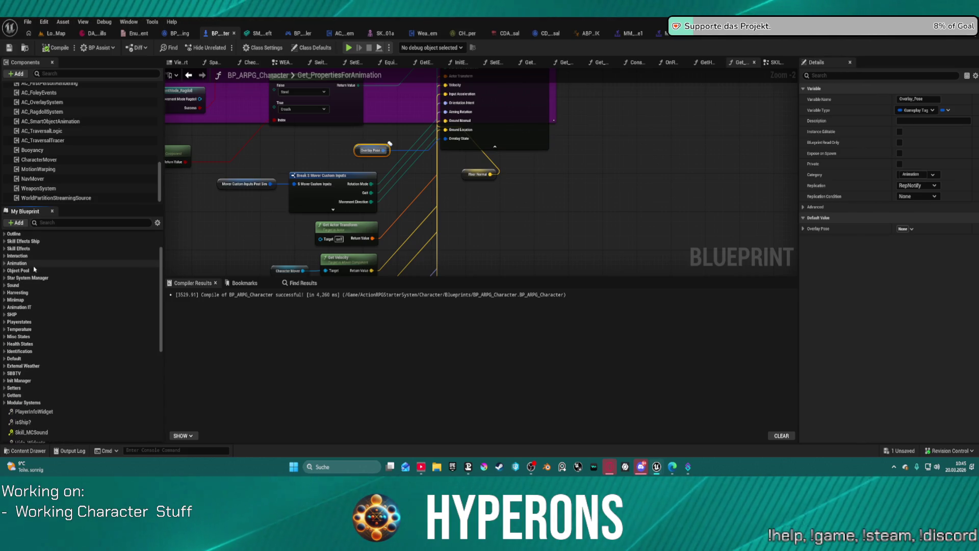
scroll(51, 369, "down", 10)
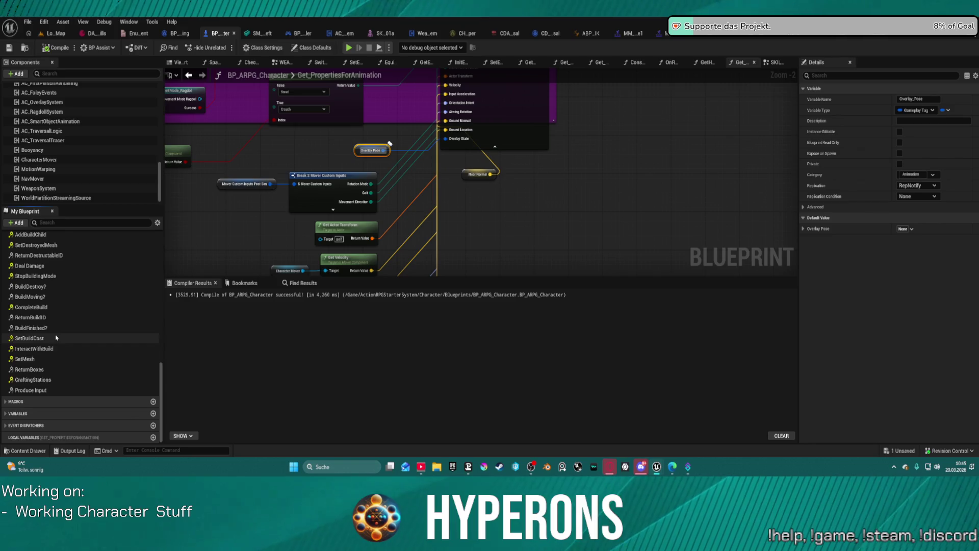
scroll(53, 357, "up", 3)
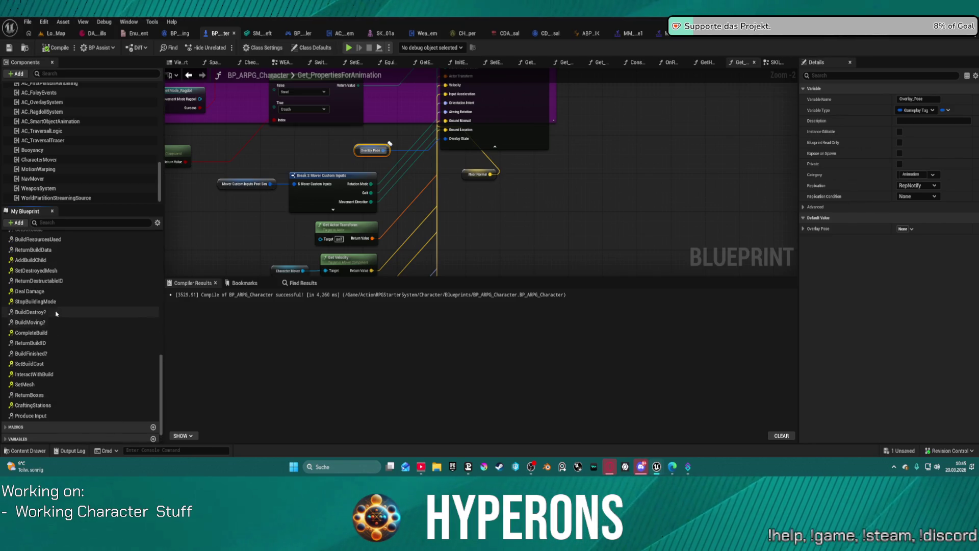
scroll(54, 302, "up", 4)
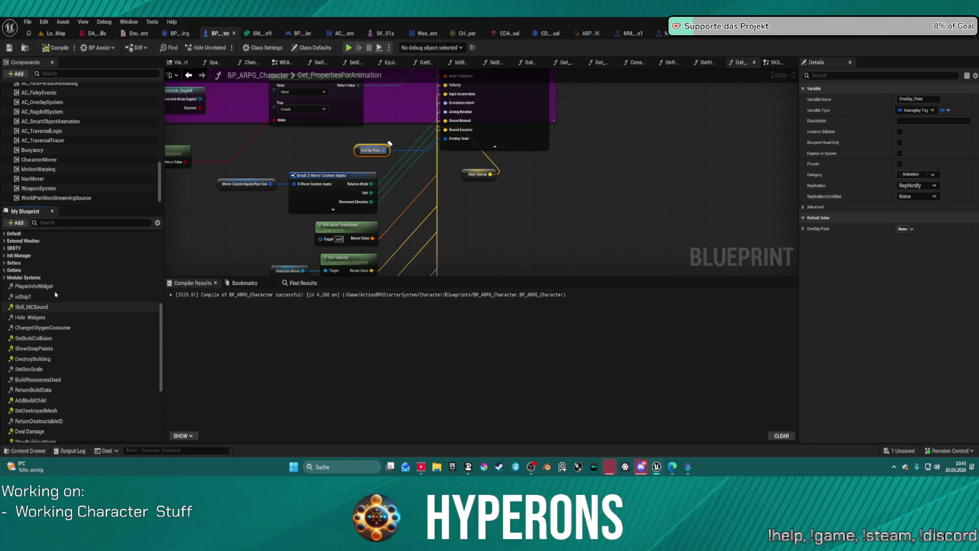
scroll(57, 299, "up", 1)
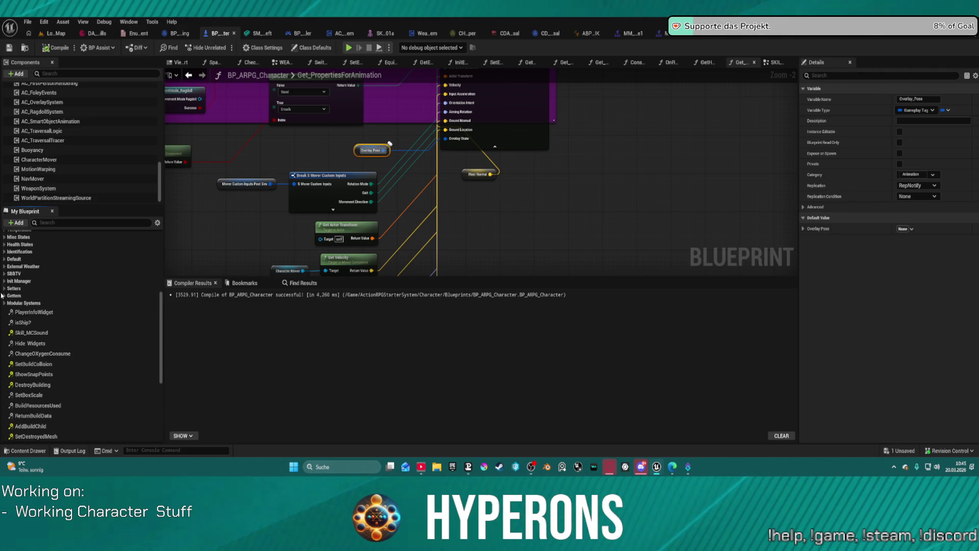
left_click(3, 296)
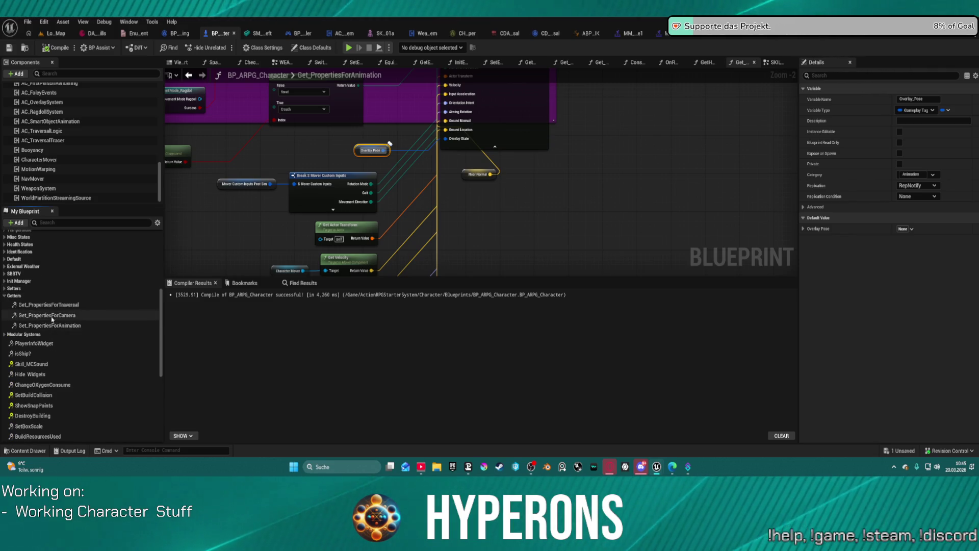
left_click(5, 289)
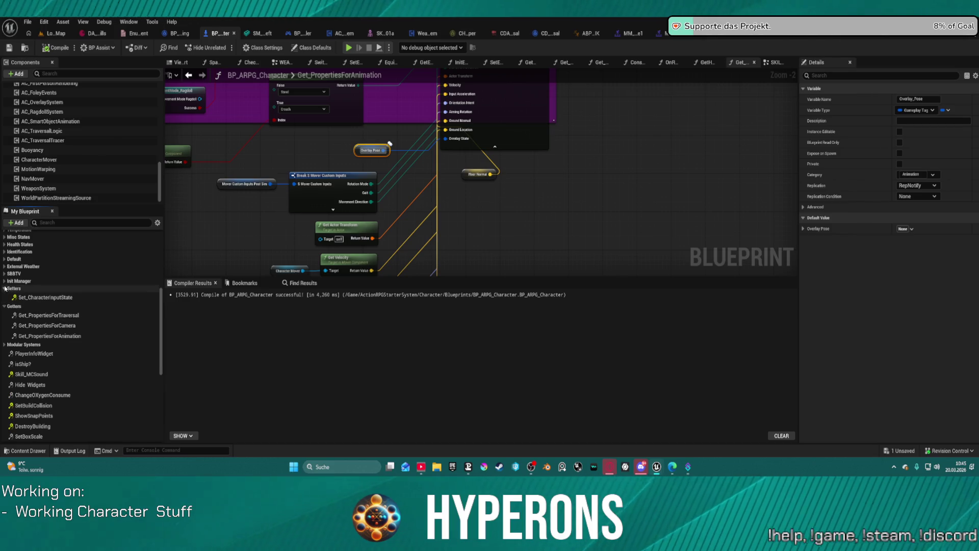
double_click(49, 325)
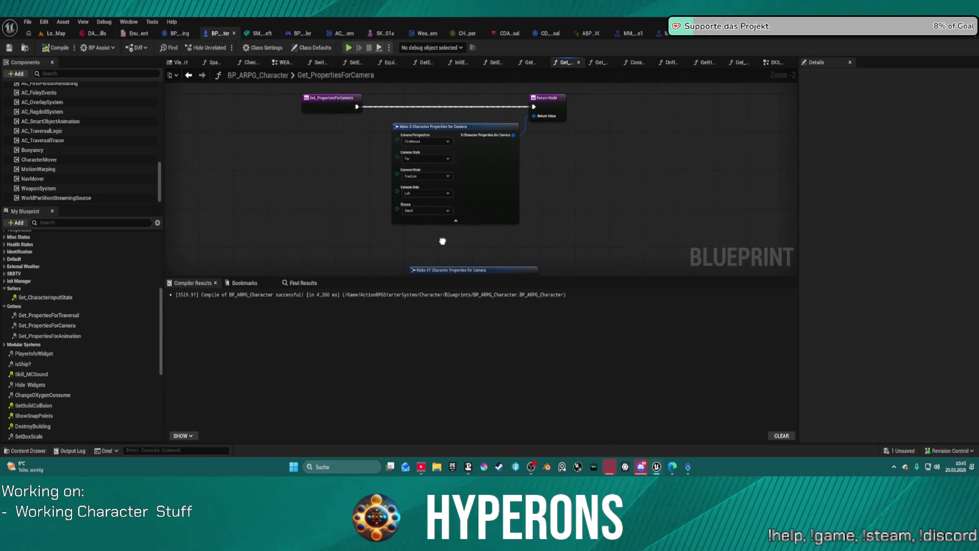
left_click(433, 175)
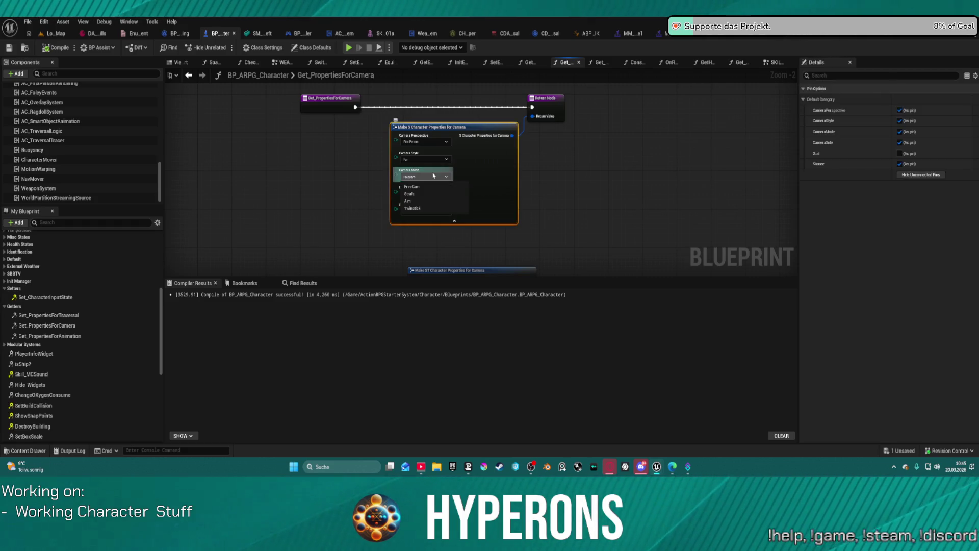
left_click(431, 194)
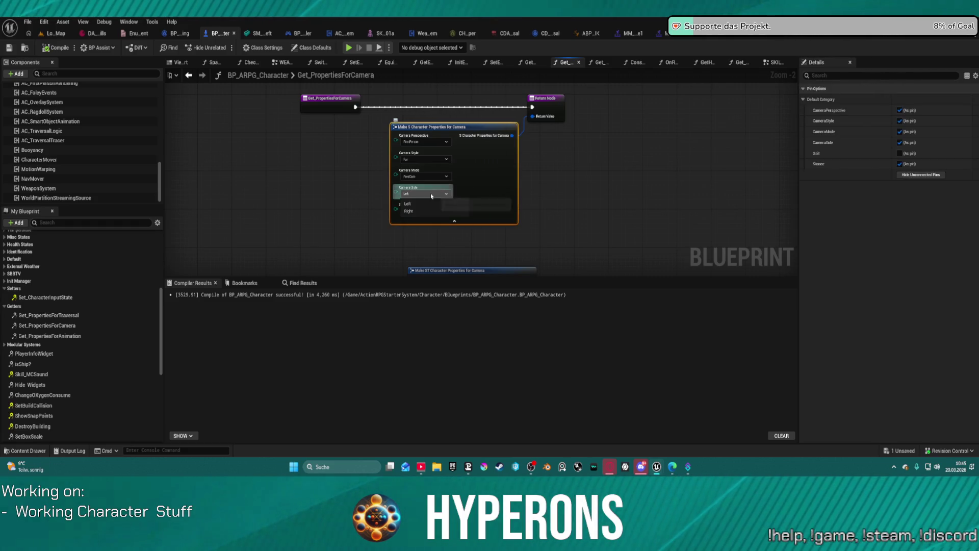
left_click(429, 210)
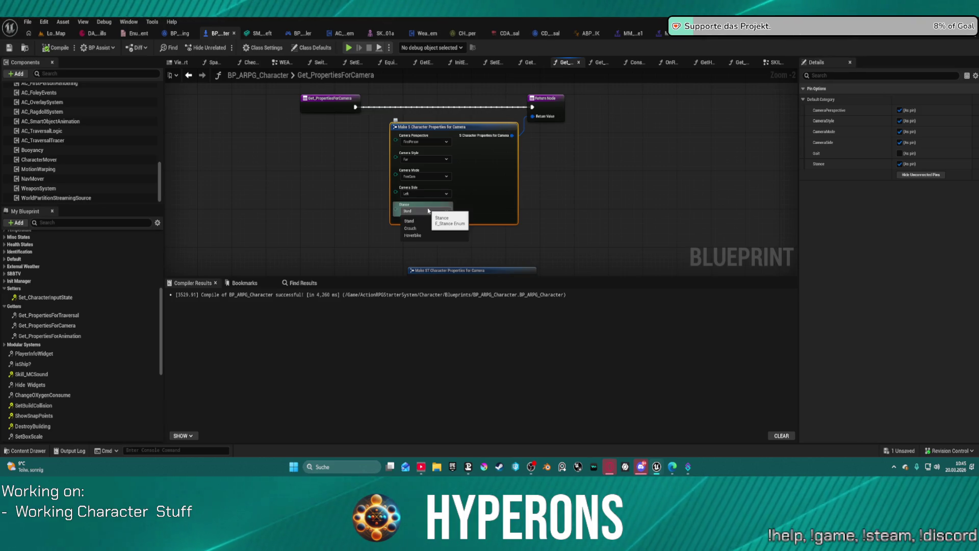
left_click(428, 211)
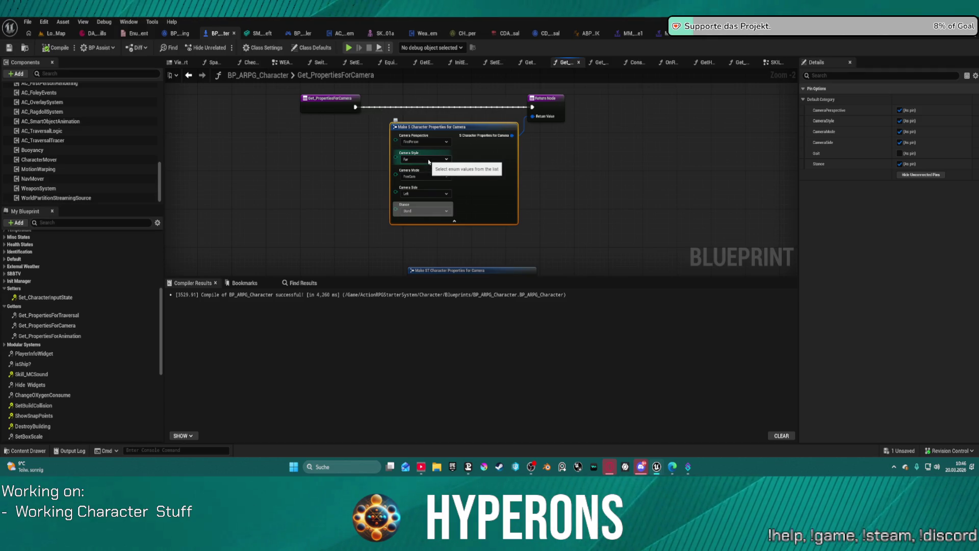
left_click(412, 212)
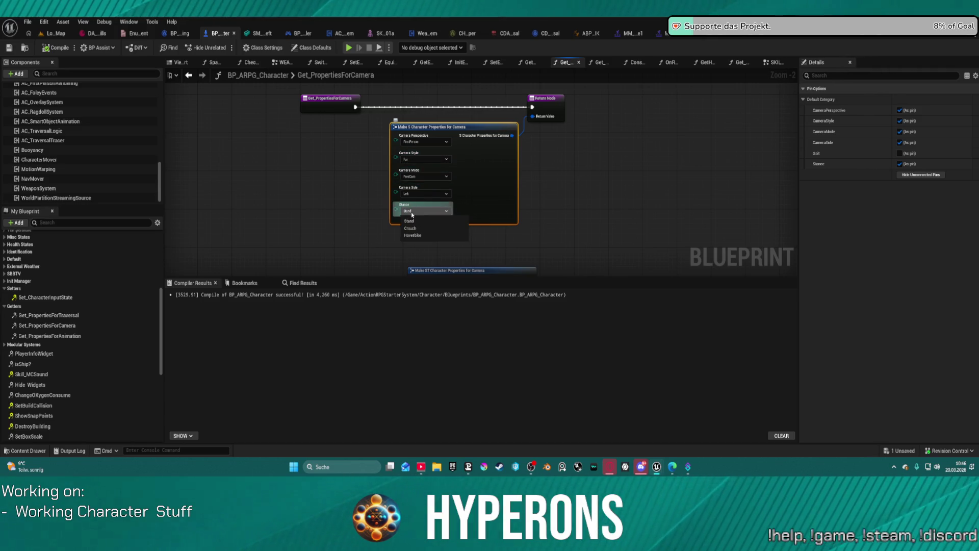
left_click(421, 213)
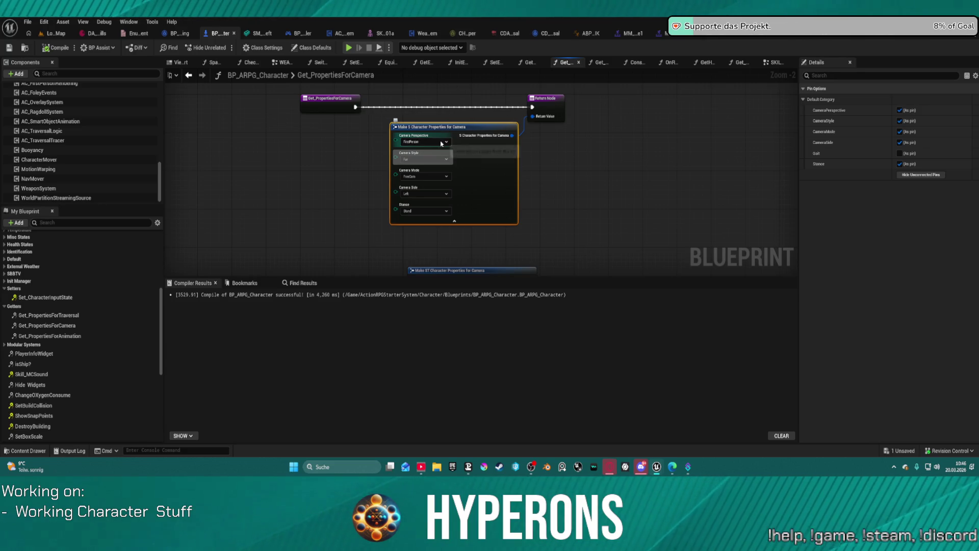
left_click(437, 177)
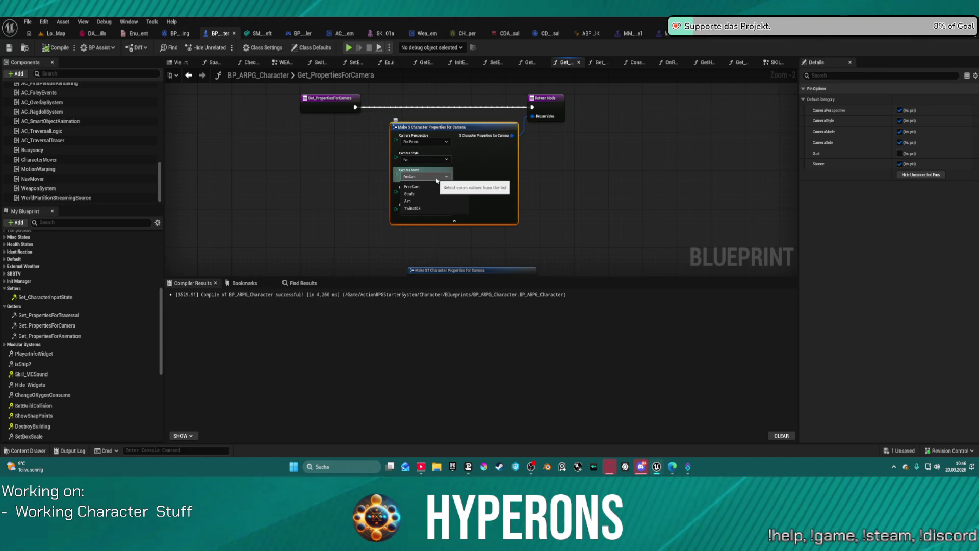
left_click(433, 187)
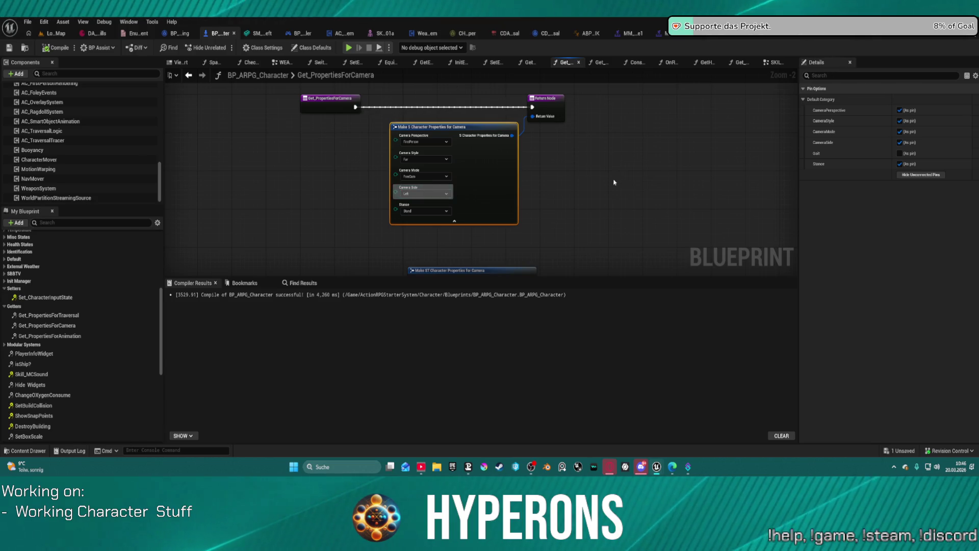
mouse_move(614, 182)
left_mouse_down()
mouse_move(582, 167)
mouse_move(551, 96)
left_mouse_up()
scroll(563, 171, "down", 1)
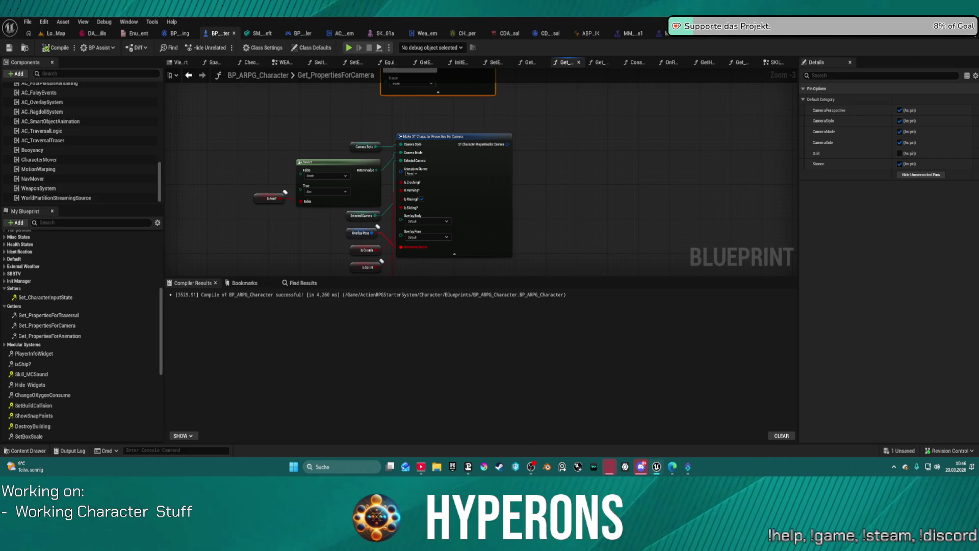
- Pan to the Make Character Properties node and filter the My Blueprint list with 'prob'
mouse_move(530, 127)
left_mouse_down()
mouse_move(518, 168)
mouse_move(516, 137)
mouse_move(499, 210)
mouse_move(515, 150)
left_mouse_up()
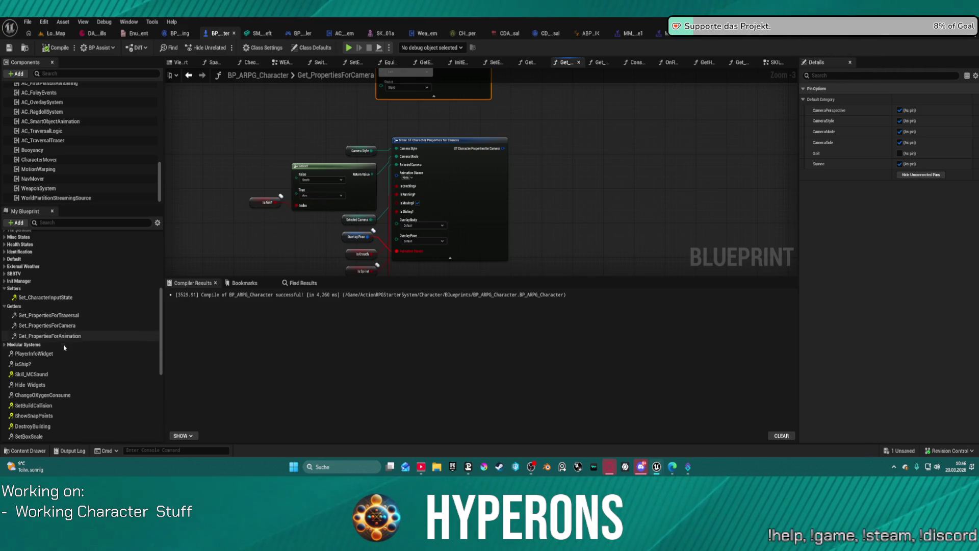
scroll(66, 357, "down", 2)
scroll(71, 363, "down", 7)
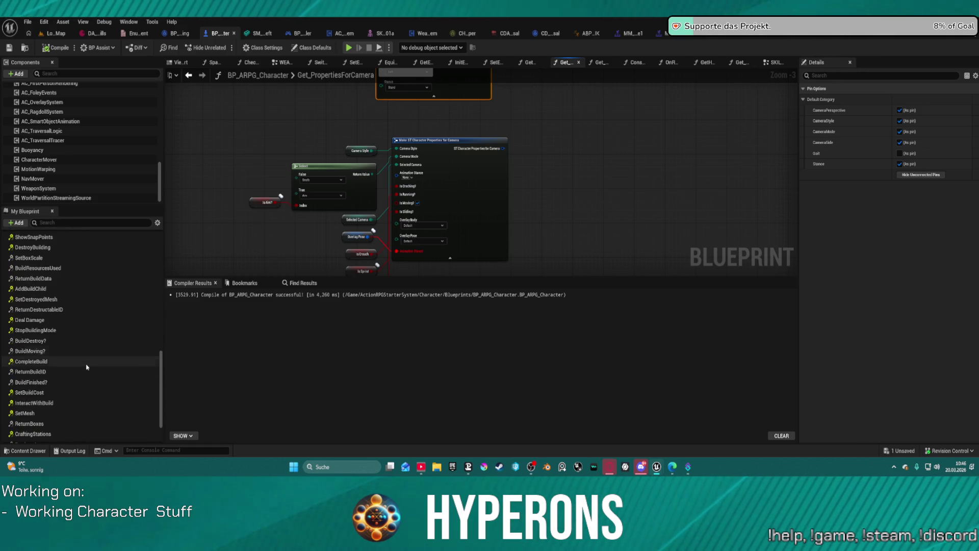
scroll(90, 271, "up", 8)
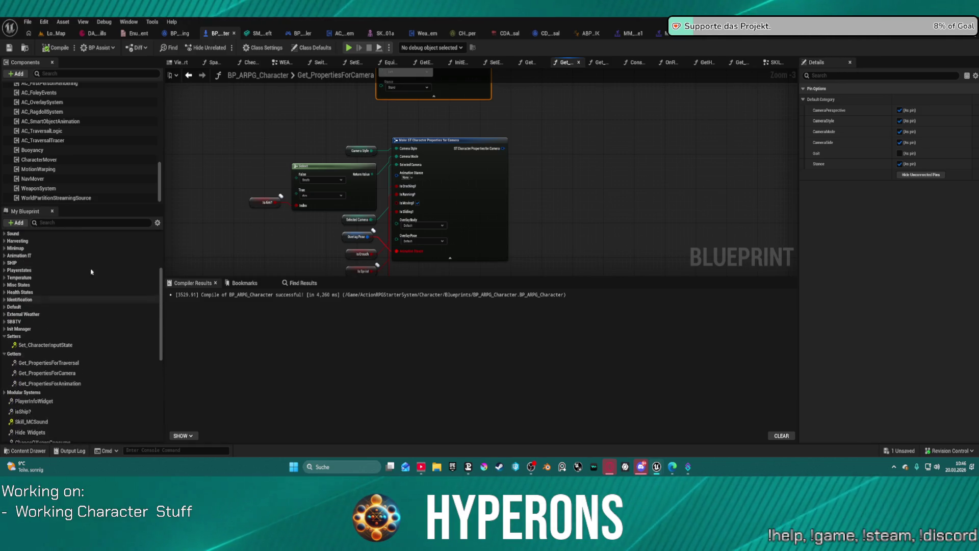
type("prob")
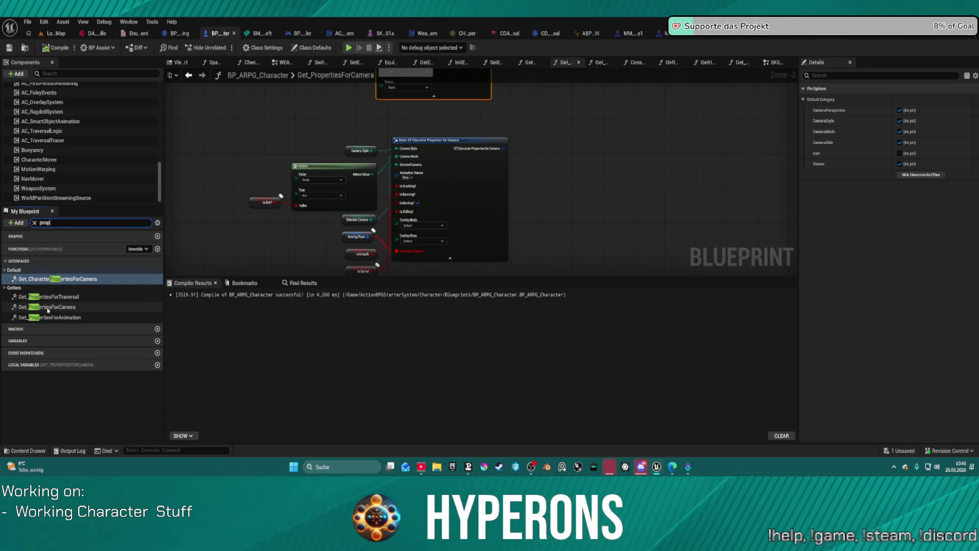
- Open Get_CharacterPropertiesForCamera, confirm Camera Style defaults to Medium, and return to HyperCharacter_Mover_ABP1
double_click(78, 278)
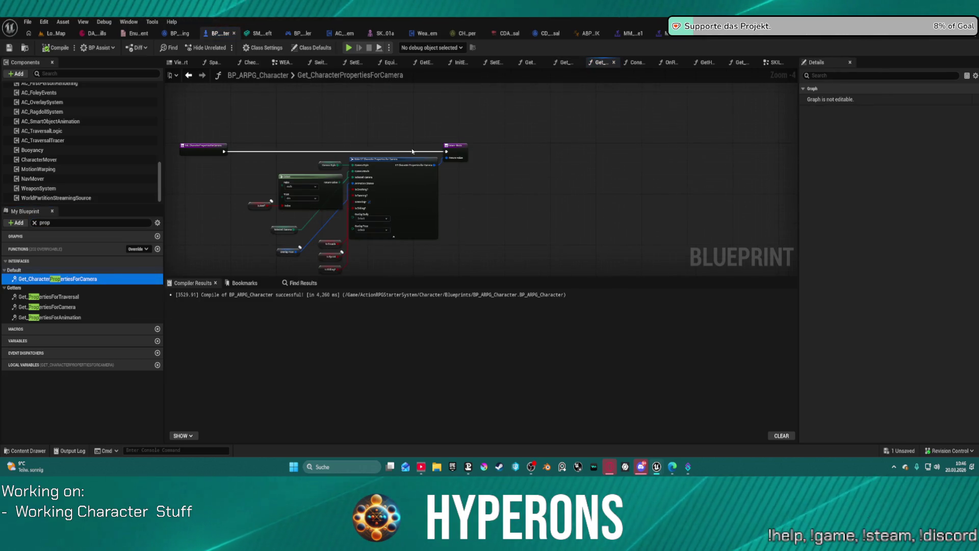
left_click_drag(409, 170, 455, 128)
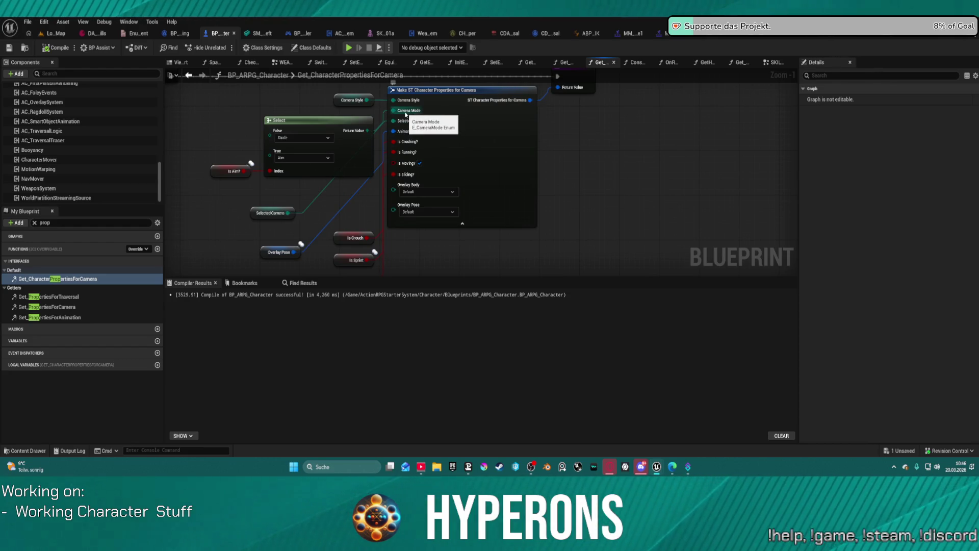
left_click(349, 100)
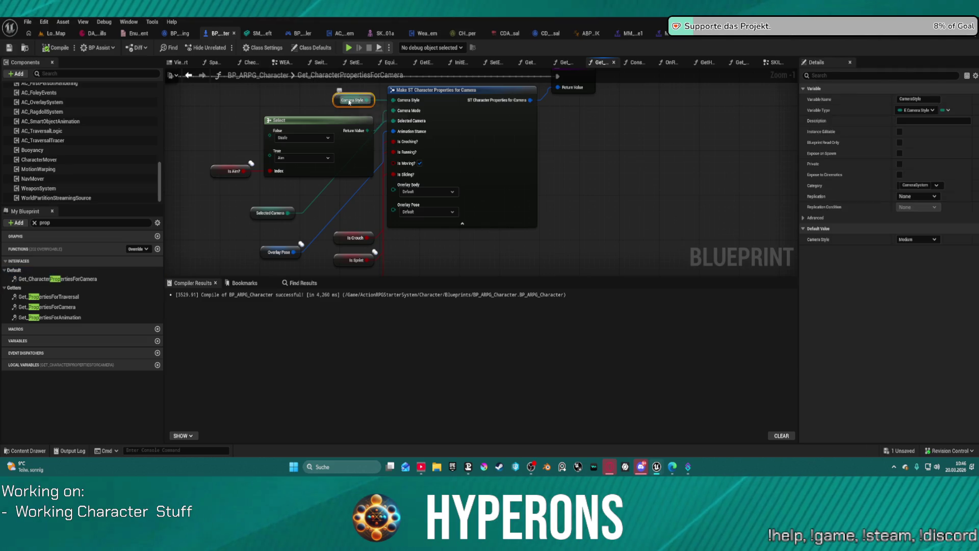
left_click(931, 240)
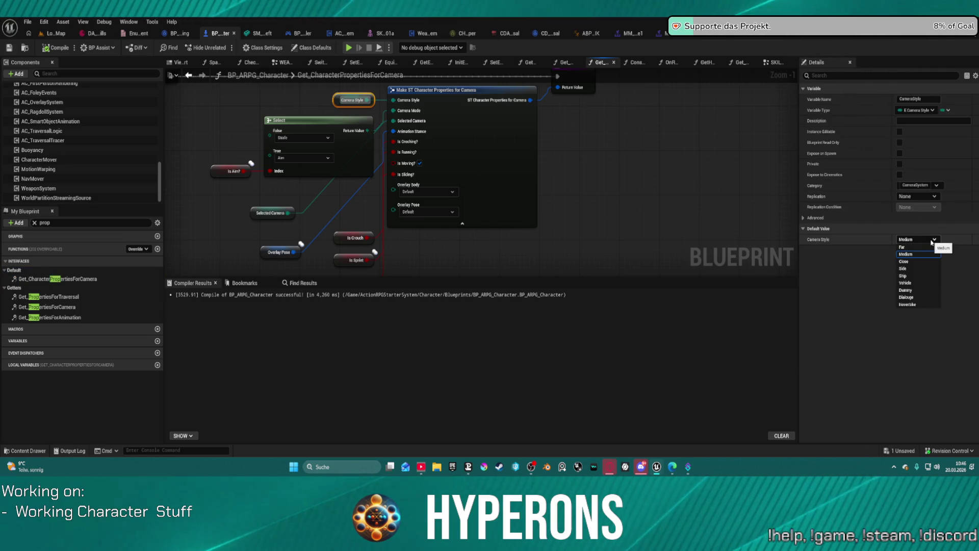
left_click(906, 254)
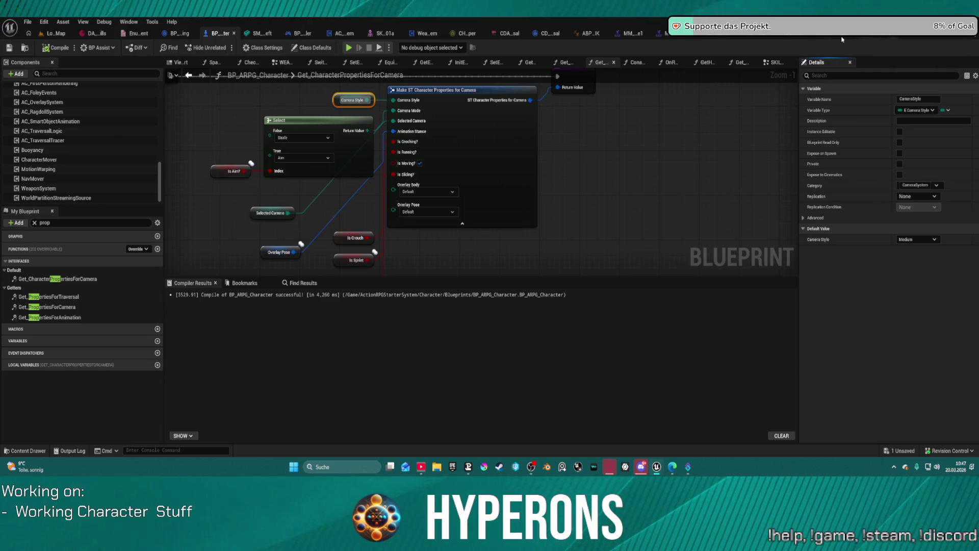
left_click(795, 35)
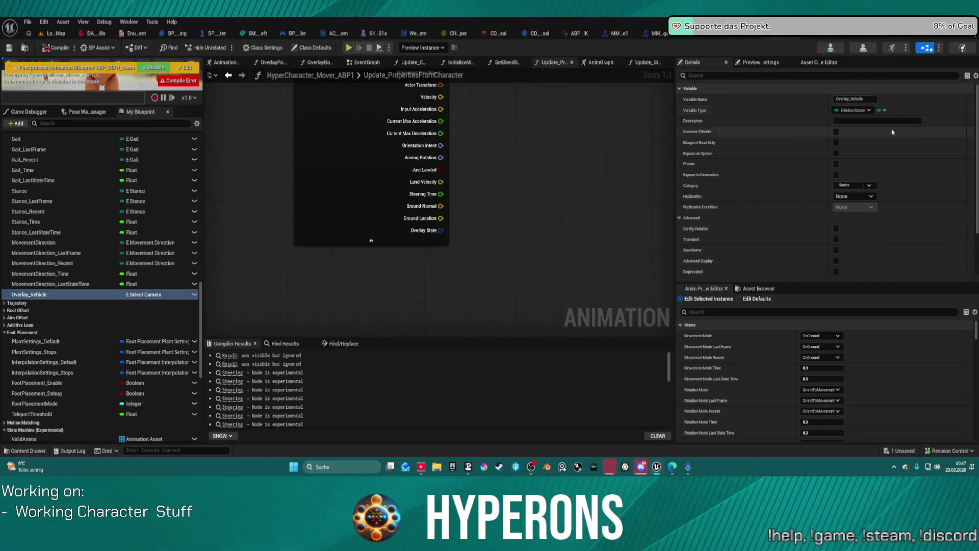
- Retype Overlay_Vehicle as E Camera Style, compile with F7, and set its default to Medium
left_click(857, 111)
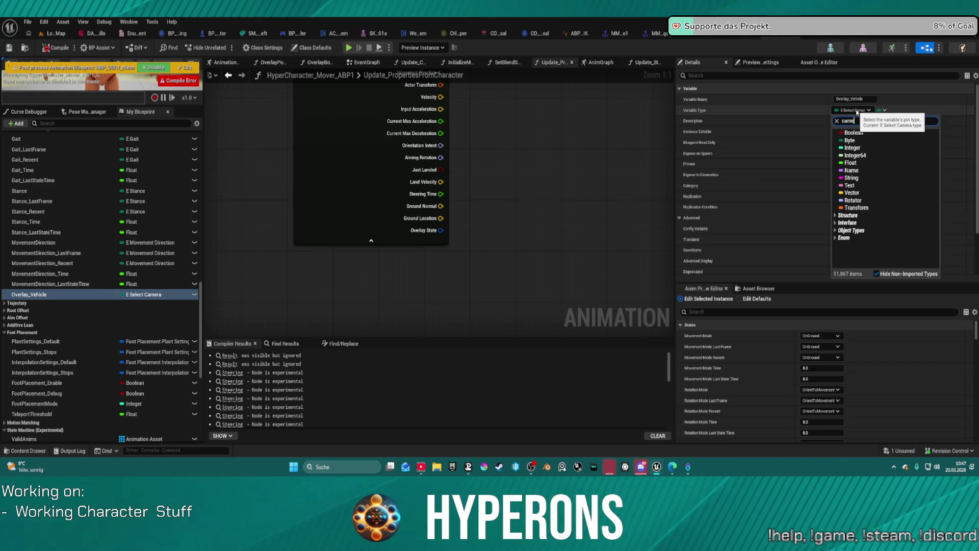
type("ras")
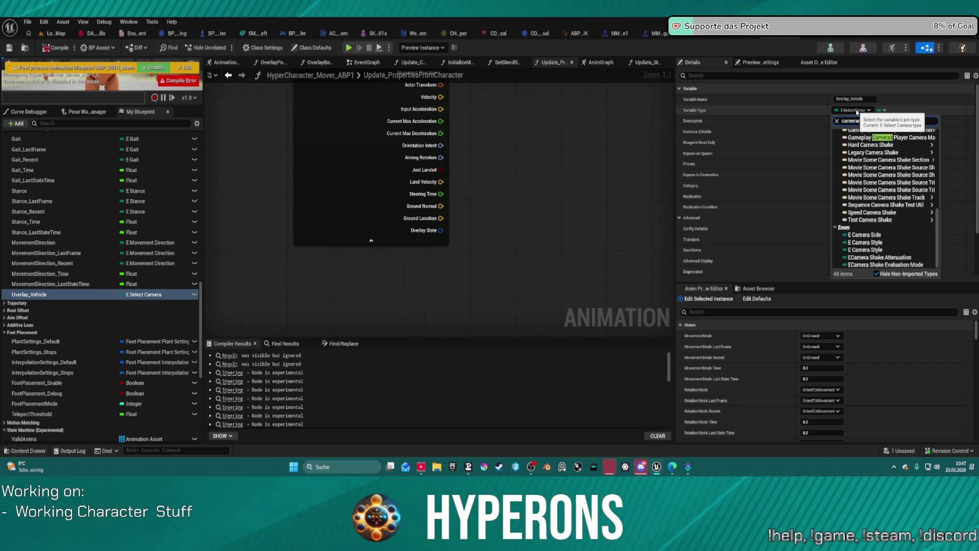
type("t")
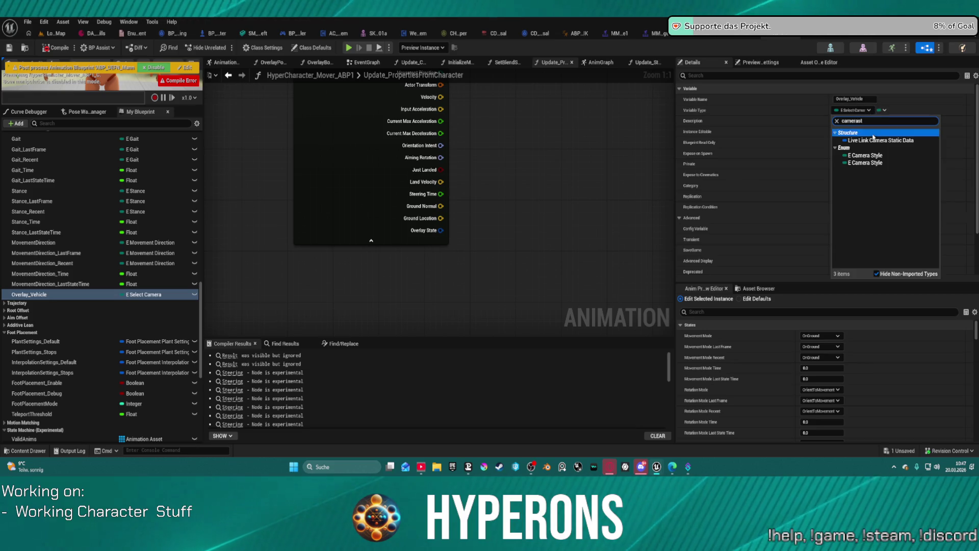
left_click(866, 162)
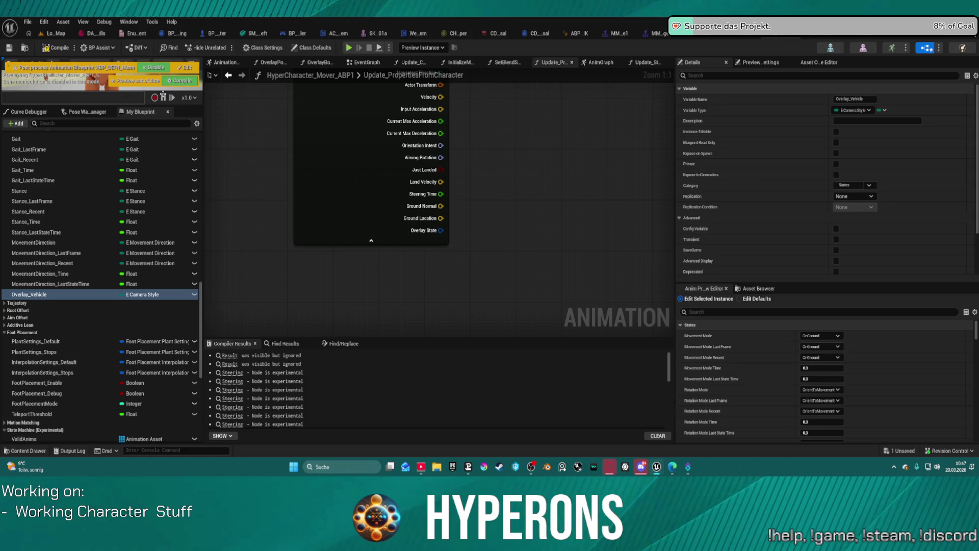
key("F7")
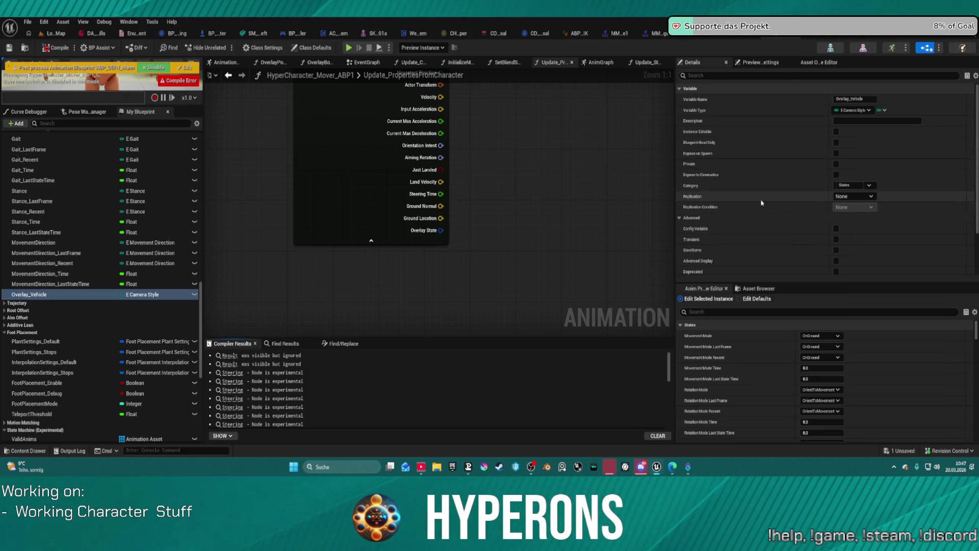
scroll(765, 201, "down", 5)
left_click(869, 268)
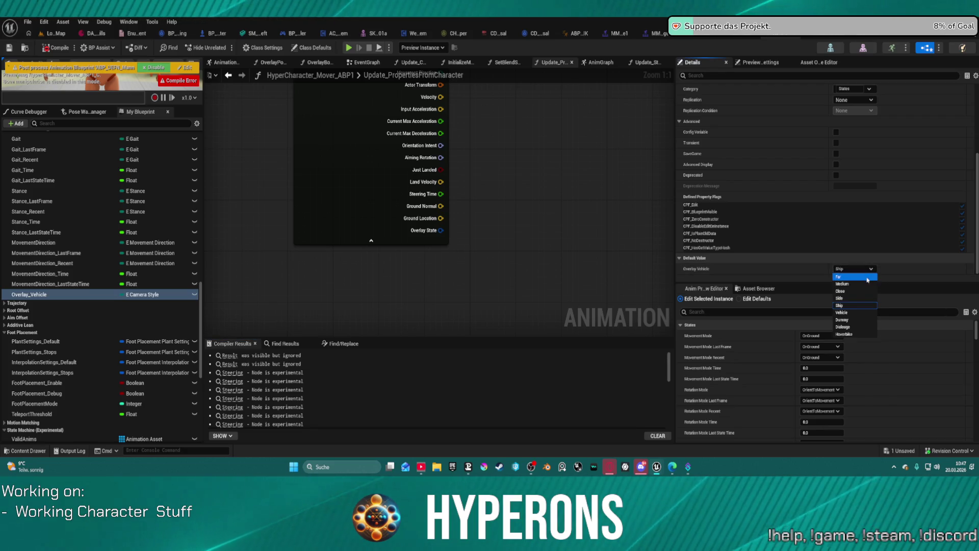
left_click(864, 284)
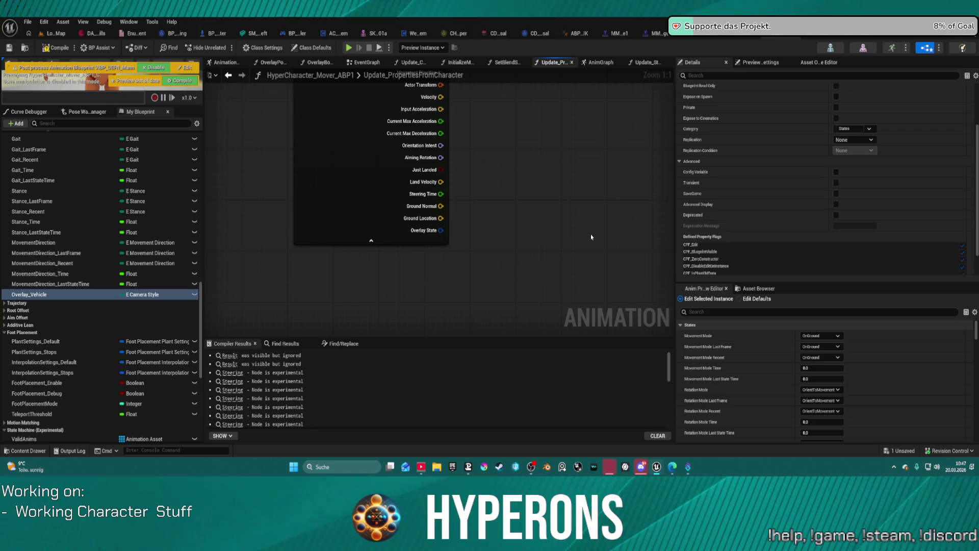
- Place a SET Overlay Vehicle node beside the Break node and pull a wire from Overlay State
scroll(510, 204, "up", 5)
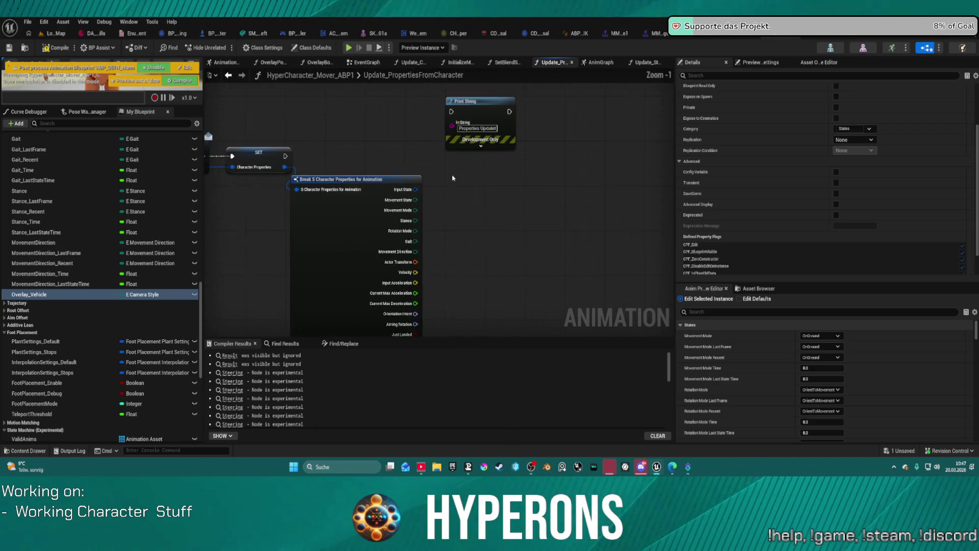
left_click_drag(459, 197, 444, 235)
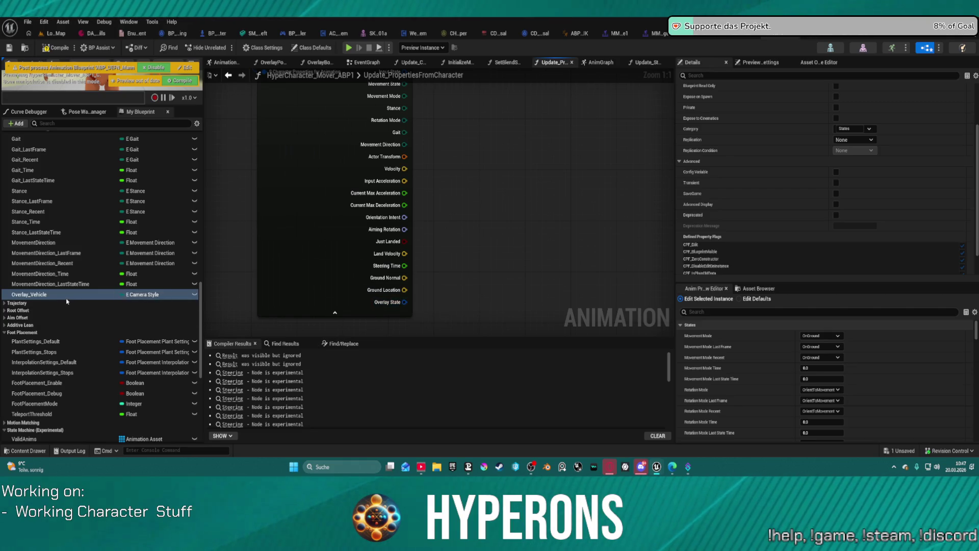
mouse_move(66, 299)
left_mouse_down()
mouse_move(544, 143)
mouse_move(504, 126)
left_mouse_up()
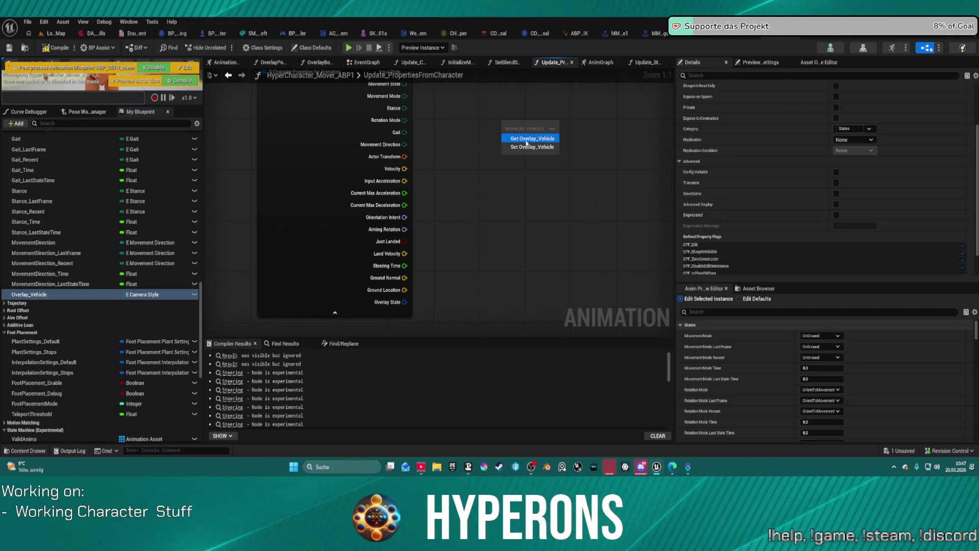
left_click(526, 141)
key("Delete")
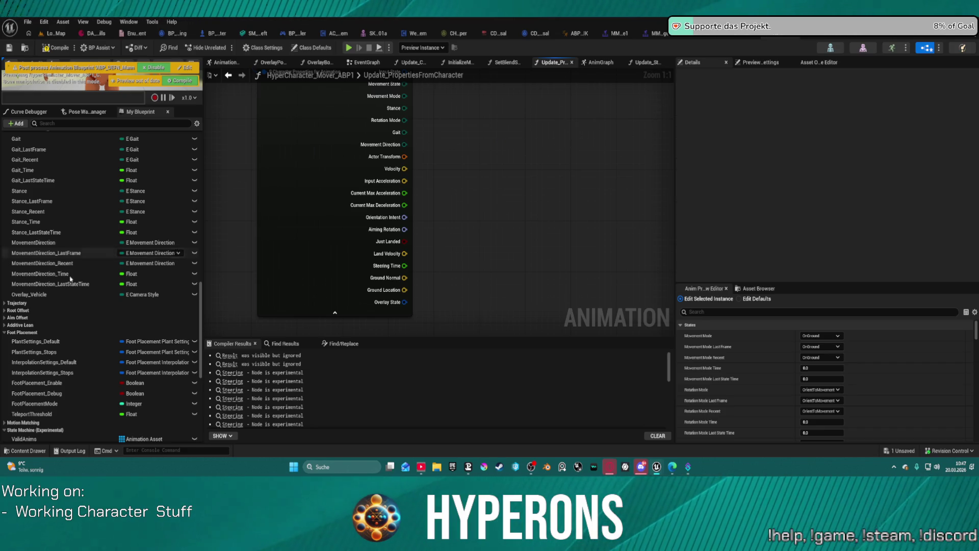
mouse_move(31, 295)
left_mouse_down()
mouse_move(415, 206)
mouse_move(482, 158)
left_mouse_up()
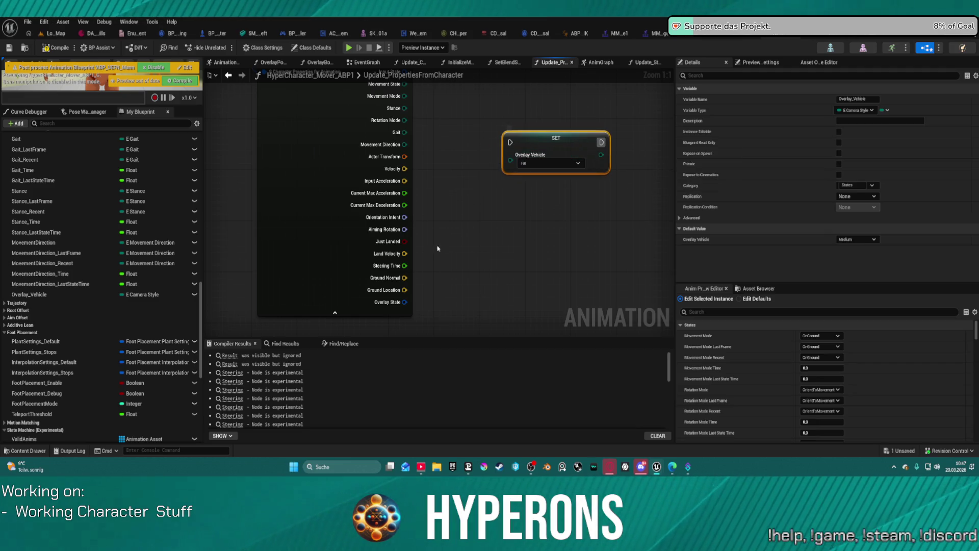
mouse_move(404, 301)
left_mouse_down()
mouse_move(476, 197)
mouse_move(464, 246)
left_mouse_up()
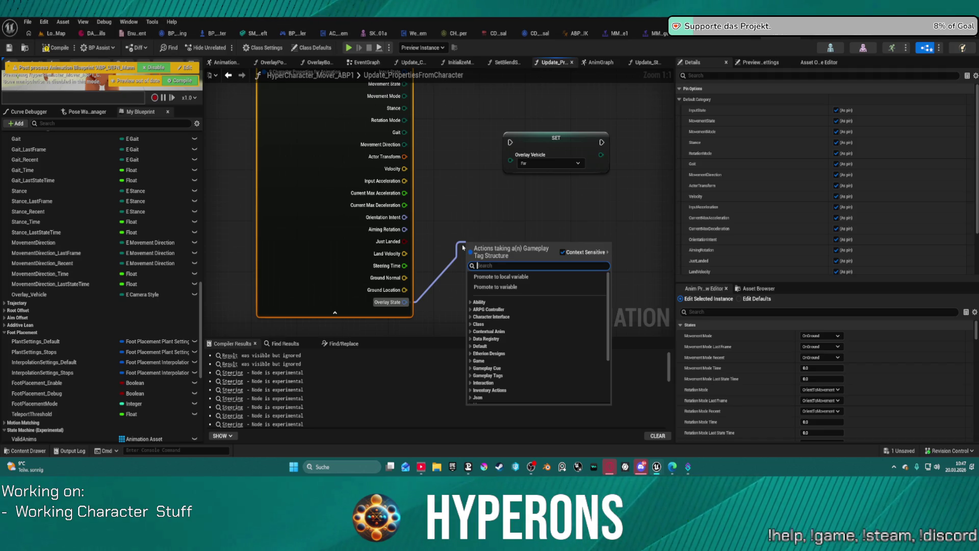
- Add a Switch on Gameplay Tag node off Overlay State and arrange it beside the SET node
type("sw")
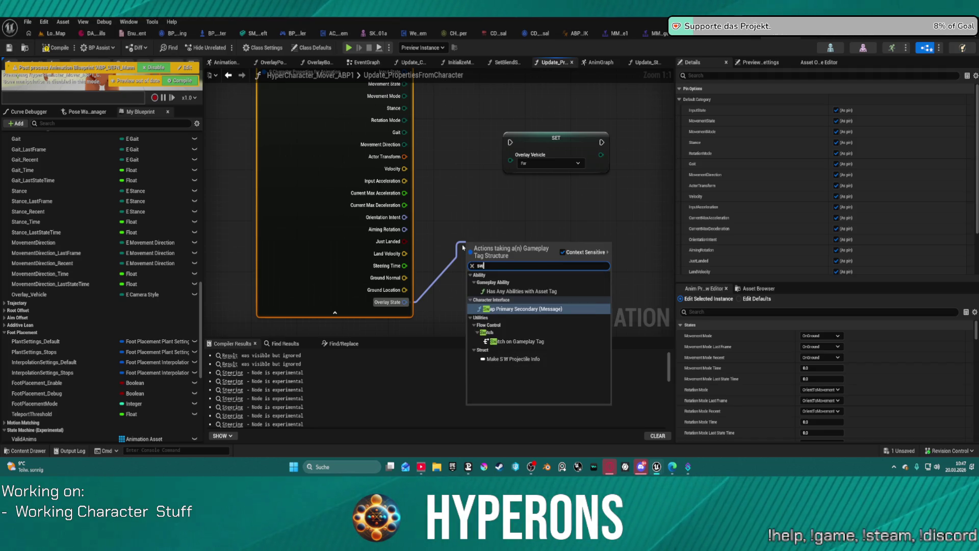
key("Down")
key("Down")
key("Down")
key("Return")
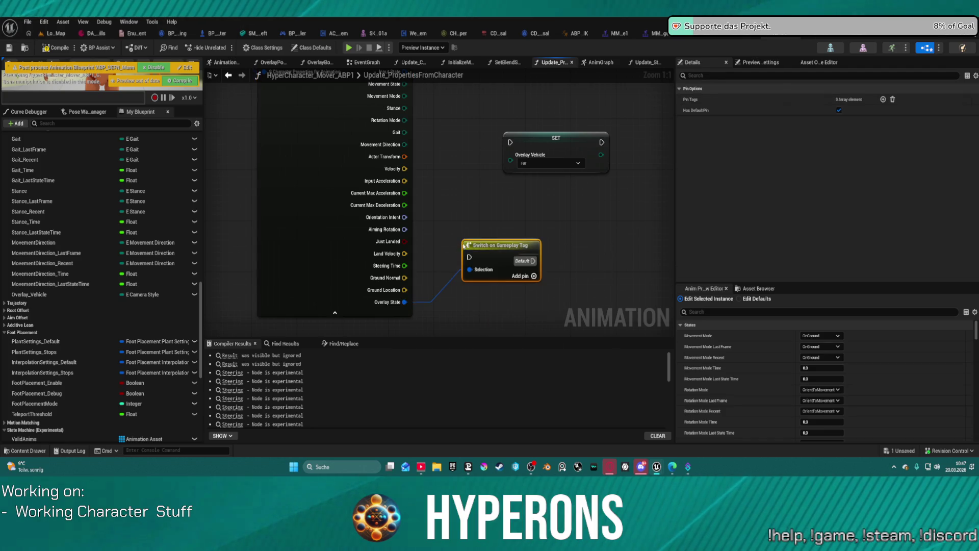
mouse_move(488, 246)
left_mouse_down()
mouse_move(408, 141)
mouse_move(352, 229)
mouse_move(377, 211)
mouse_move(252, 224)
left_mouse_up()
mouse_move(383, 221)
left_mouse_down()
mouse_move(510, 225)
mouse_move(491, 228)
left_mouse_up()
left_click_drag(427, 207, 470, 122)
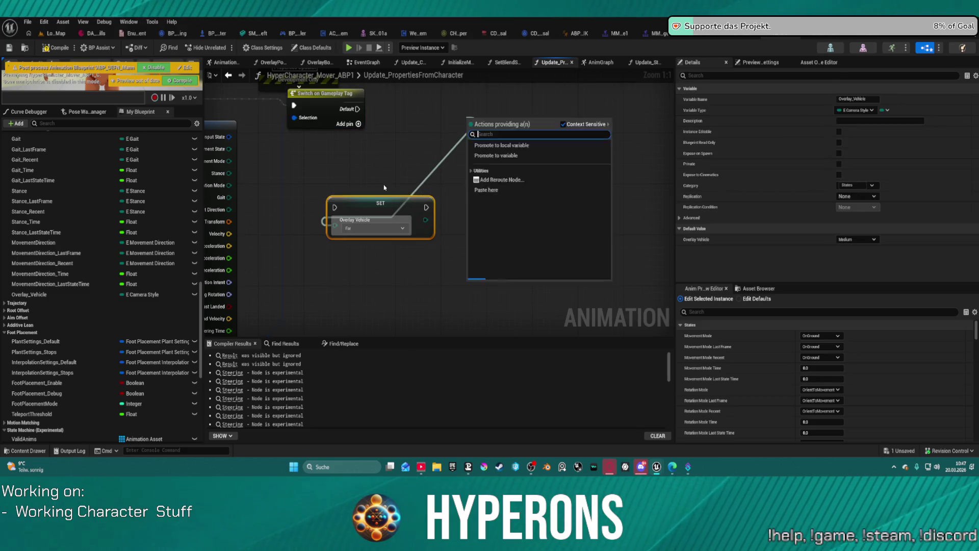
key("Escape")
mouse_move(364, 206)
left_mouse_down()
mouse_move(431, 97)
mouse_move(425, 90)
left_mouse_up()
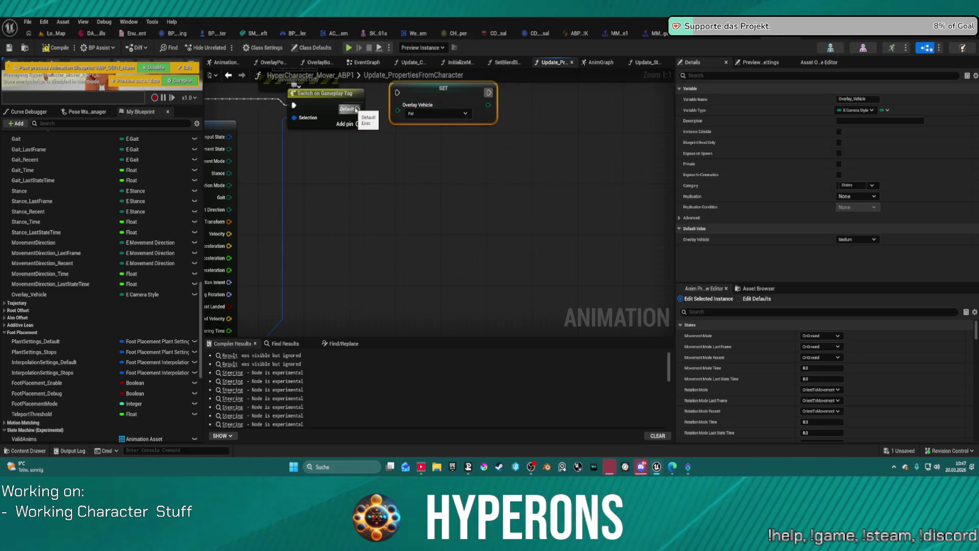
- Set the SET node's Overlay Vehicle to Dummy and wire the switch's Default output to it
scroll(356, 109, "down", 1)
left_click_drag(355, 109, 374, 180)
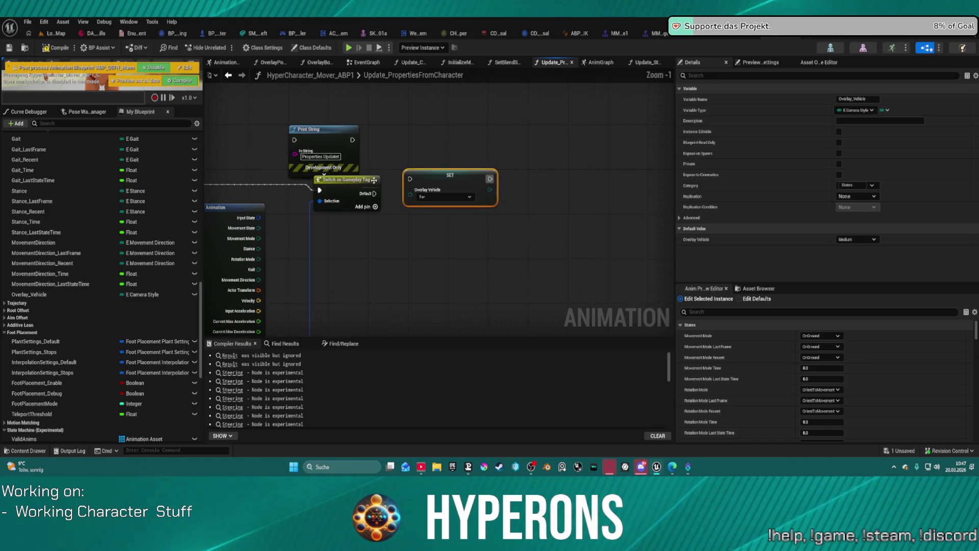
left_click(432, 197)
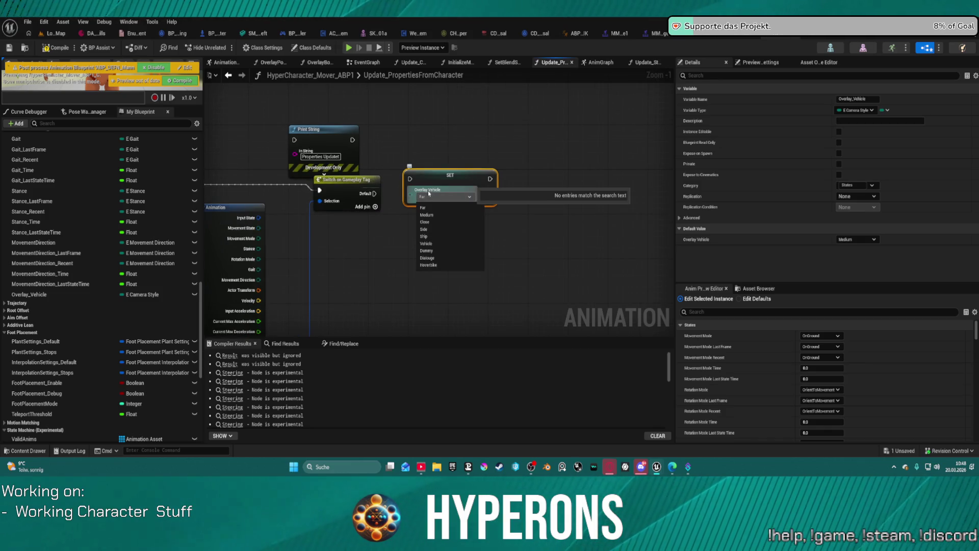
left_click(446, 251)
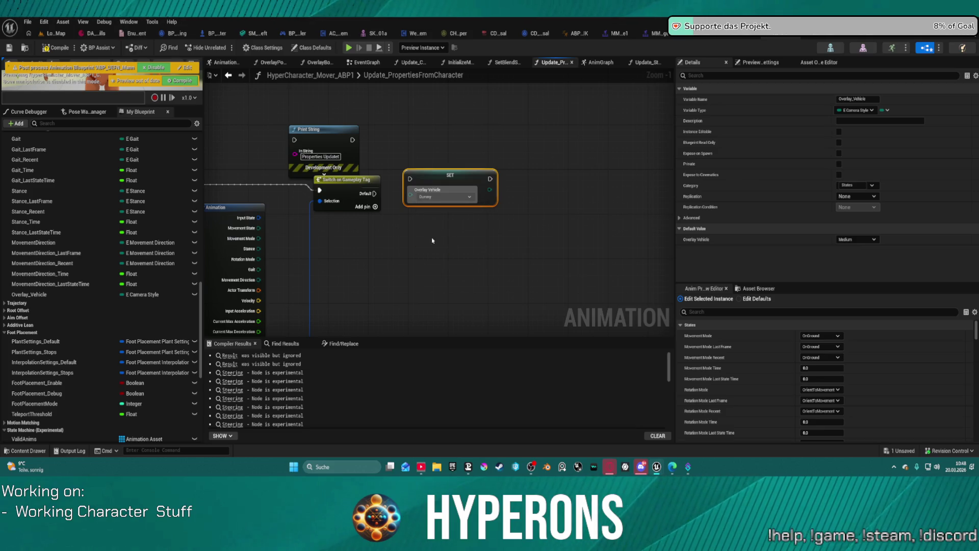
mouse_move(374, 194)
left_mouse_down()
mouse_move(411, 182)
mouse_move(458, 229)
left_mouse_up()
left_click_drag(340, 187, 340, 209)
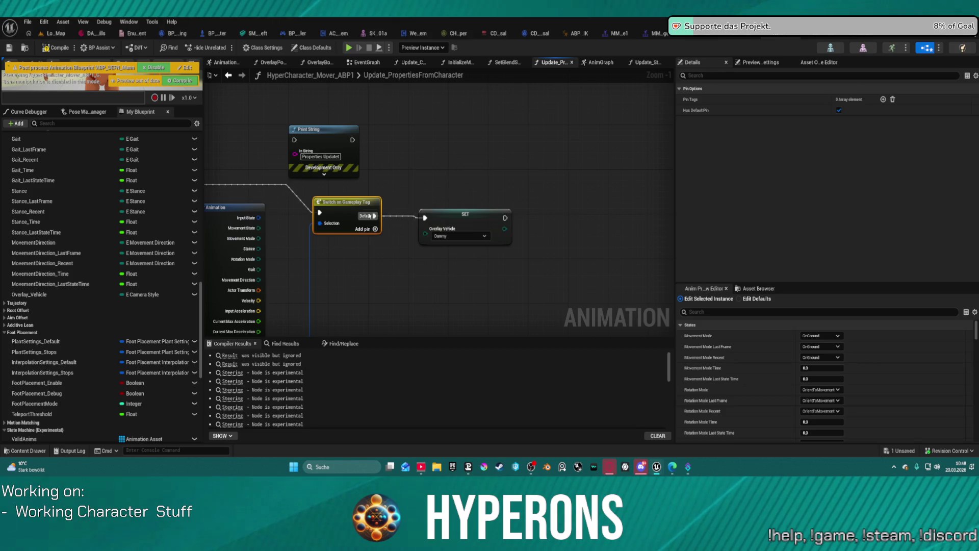
- Add a switch case pin tagged CharacterStates.OverlayPose.Vehicle.Hoverbike
left_click(375, 229)
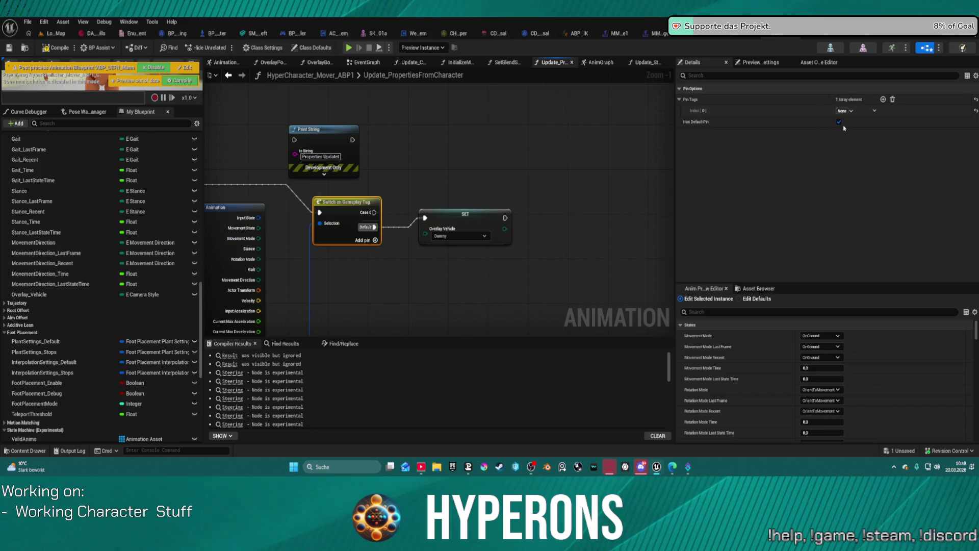
left_click(844, 111)
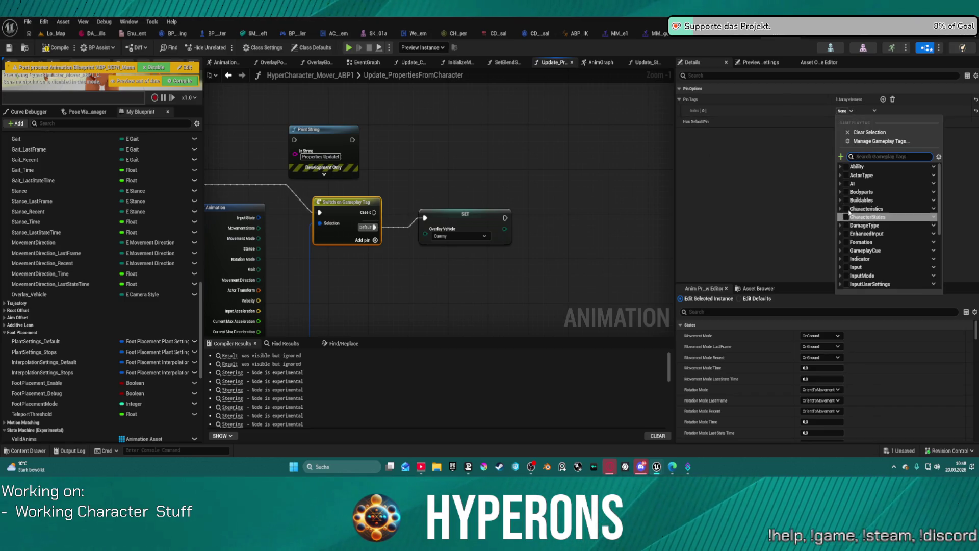
left_click(839, 217)
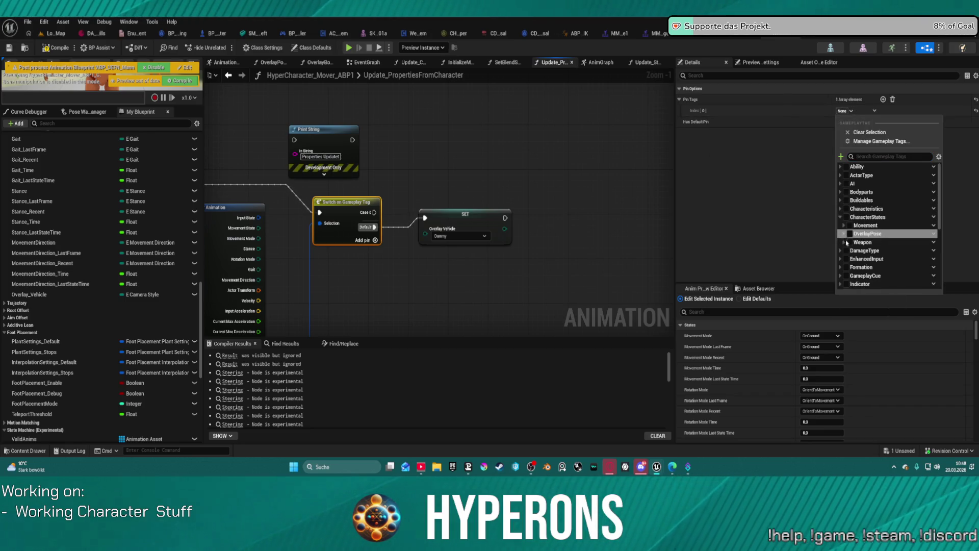
left_click(845, 236)
scroll(851, 236, "down", 3)
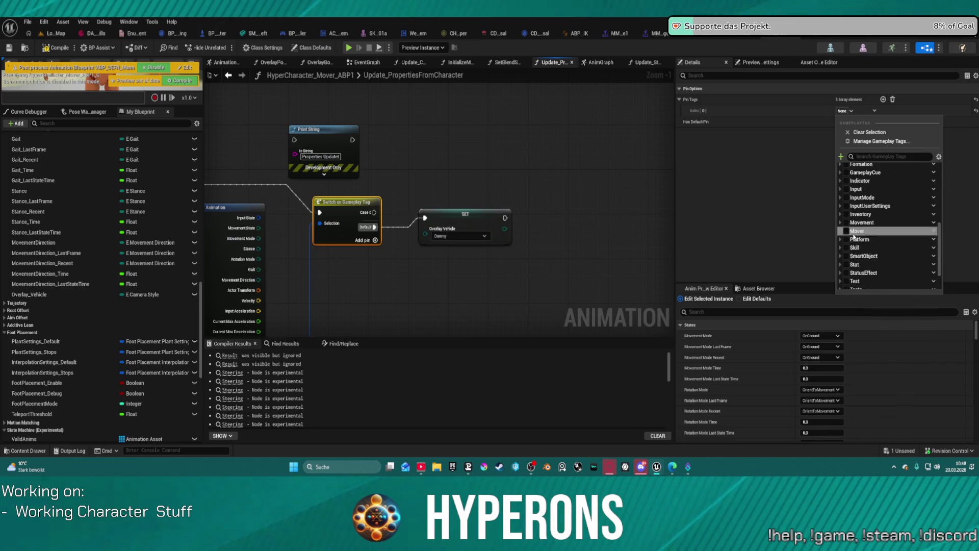
left_click(847, 220)
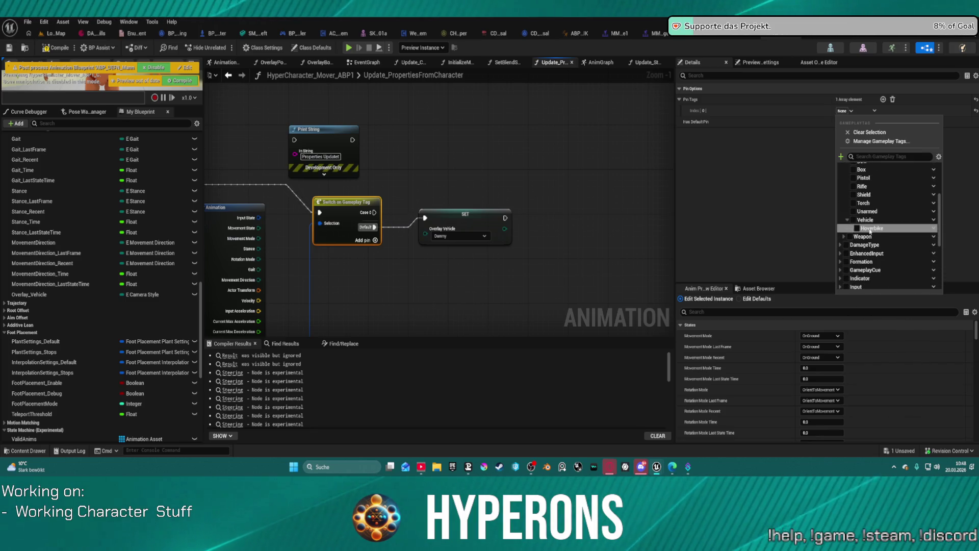
left_click(857, 228)
left_click(674, 208)
- Reposition the SET Overlay Vehicle node and paste a second copy of it
mouse_move(464, 219)
left_mouse_down()
mouse_move(554, 197)
mouse_move(554, 226)
left_mouse_up()
left_click(548, 209)
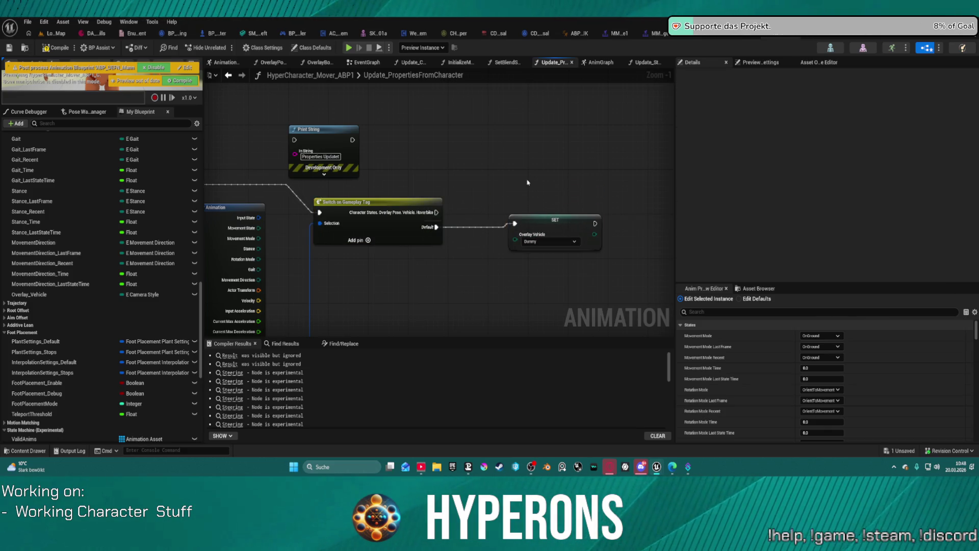
left_click(525, 226)
key("Delete")
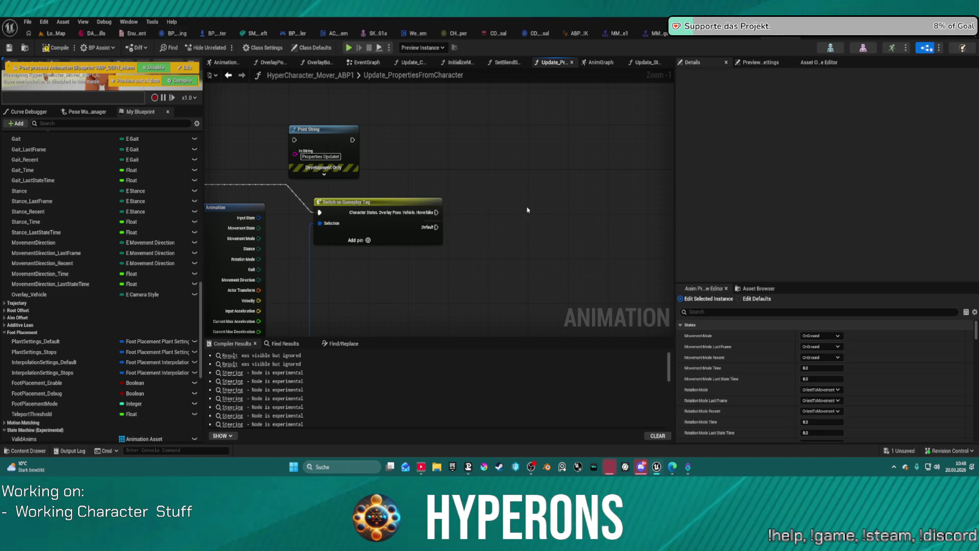
key("ctrl+z")
key("ctrl+v")
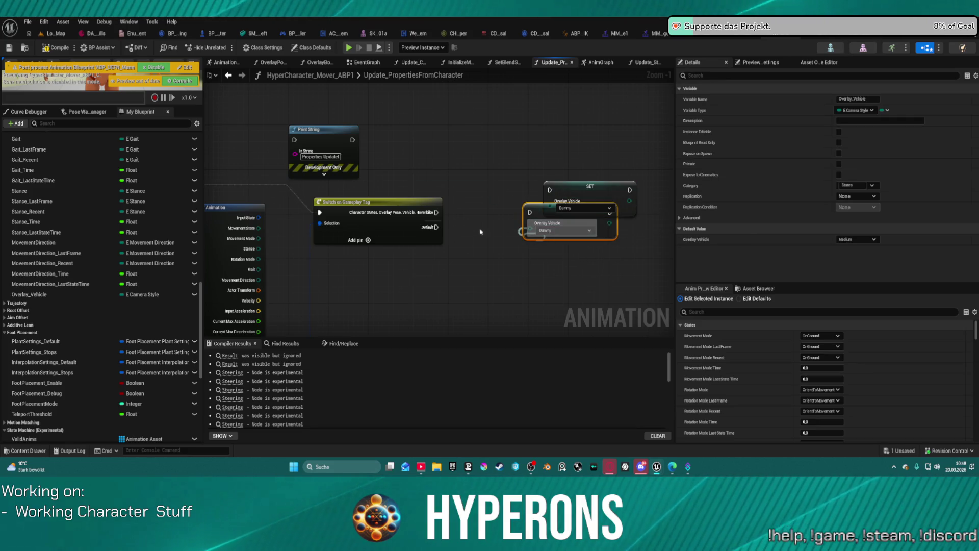
right_click(535, 240)
- Wire Default and Hoverbike cases to the two SET nodes, setting the upper one to Hoverbike
left_click(377, 204)
left_click_drag(437, 226, 530, 212)
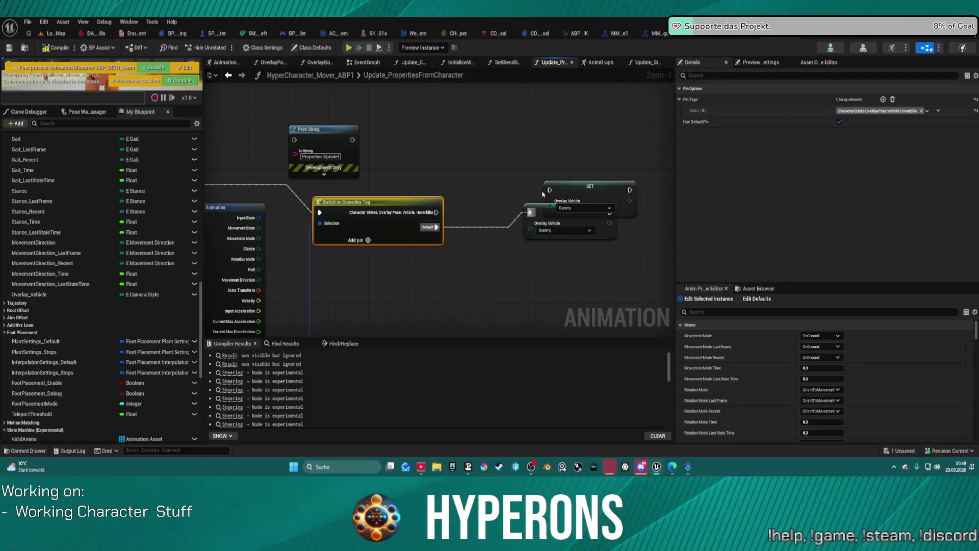
left_click(546, 225)
left_click_drag(437, 227, 439, 213)
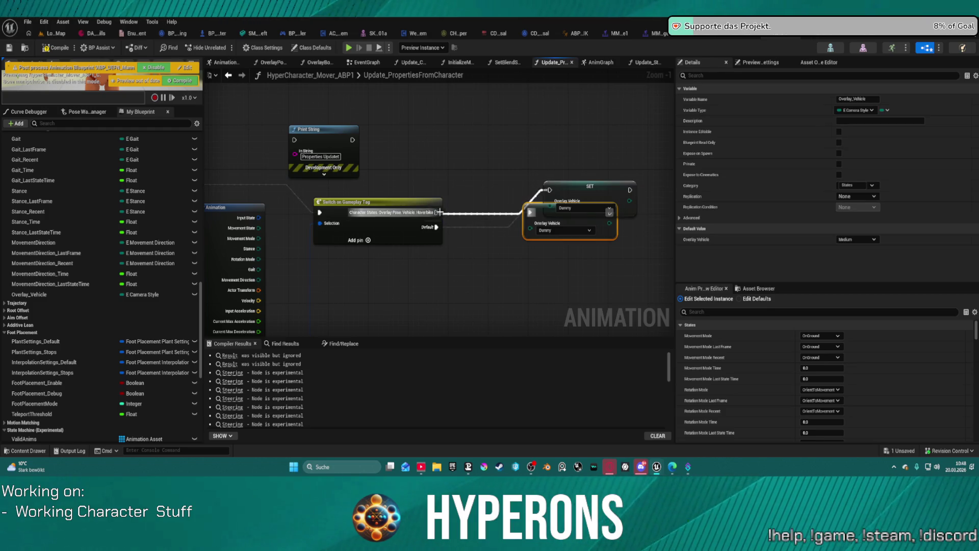
left_click_drag(576, 187, 566, 148)
left_click(566, 170)
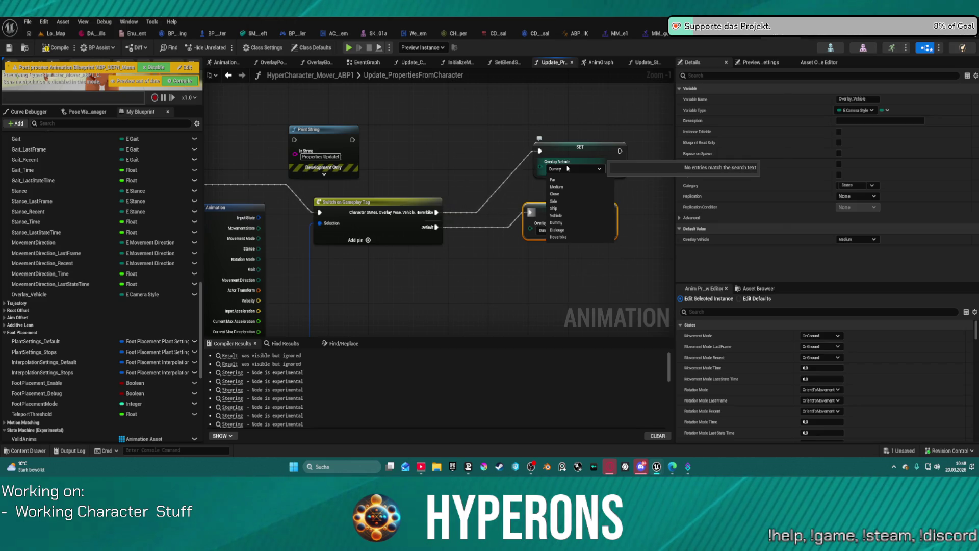
left_click(559, 237)
key("f")
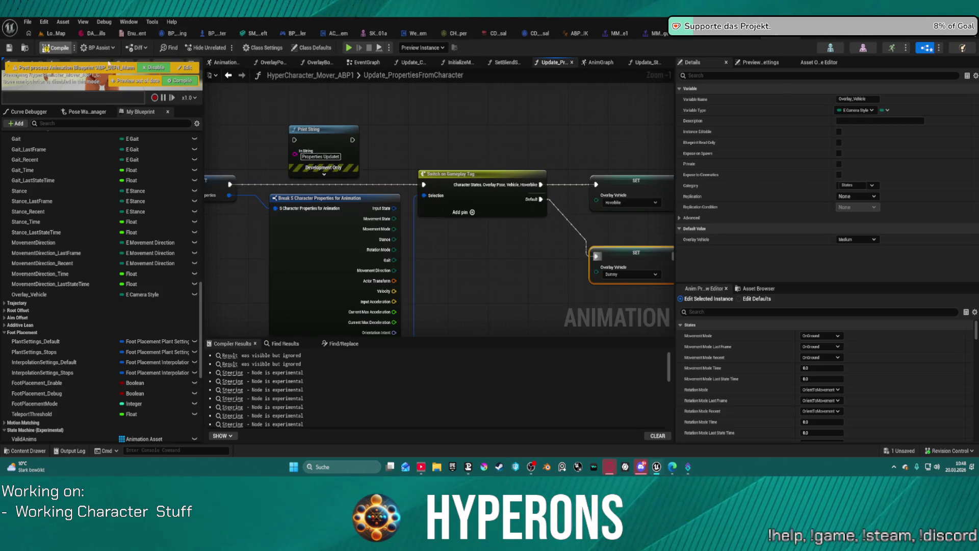
- In the AnimGraph, search the All Actions menu for 'blend overl' to list Blend Poses nodes
left_click(610, 66)
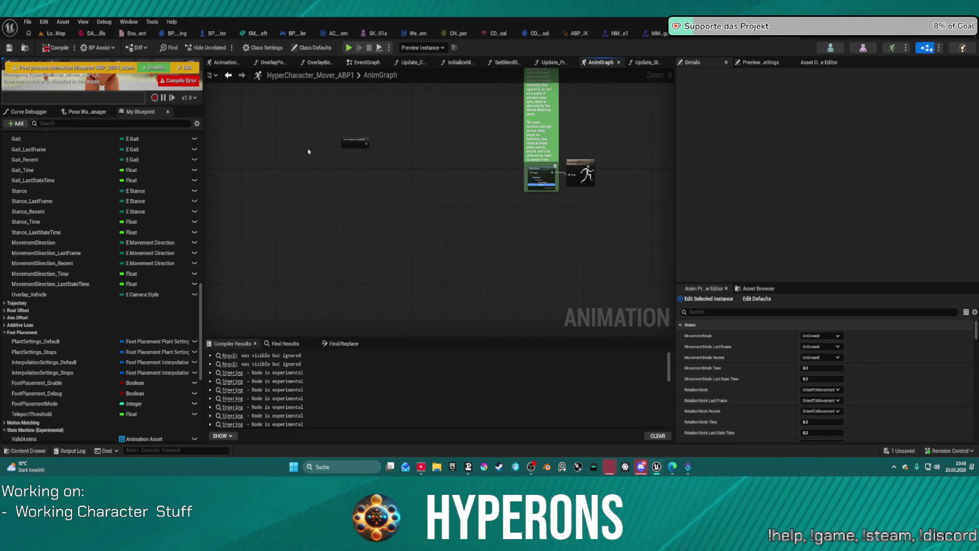
scroll(308, 152, "up", 3)
right_click(424, 183)
type("bel")
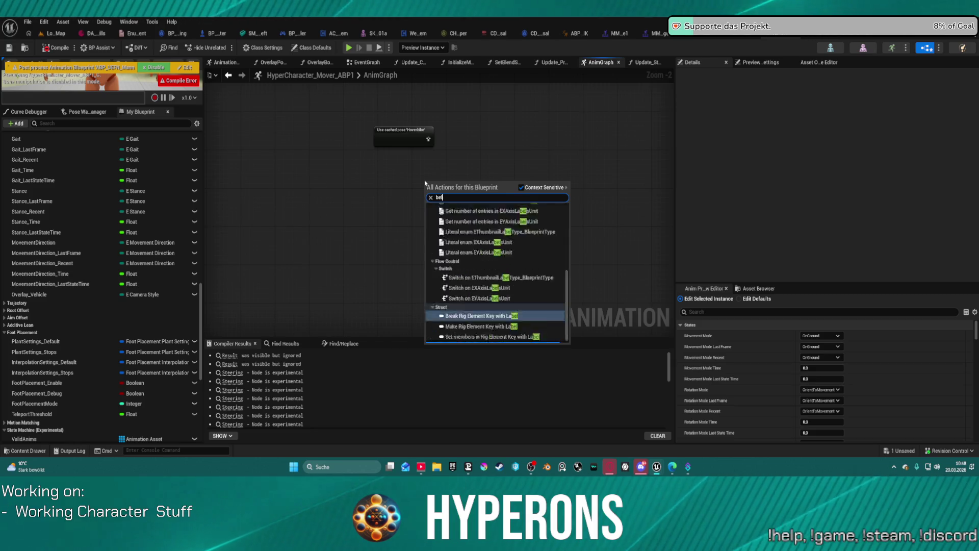
type("en")
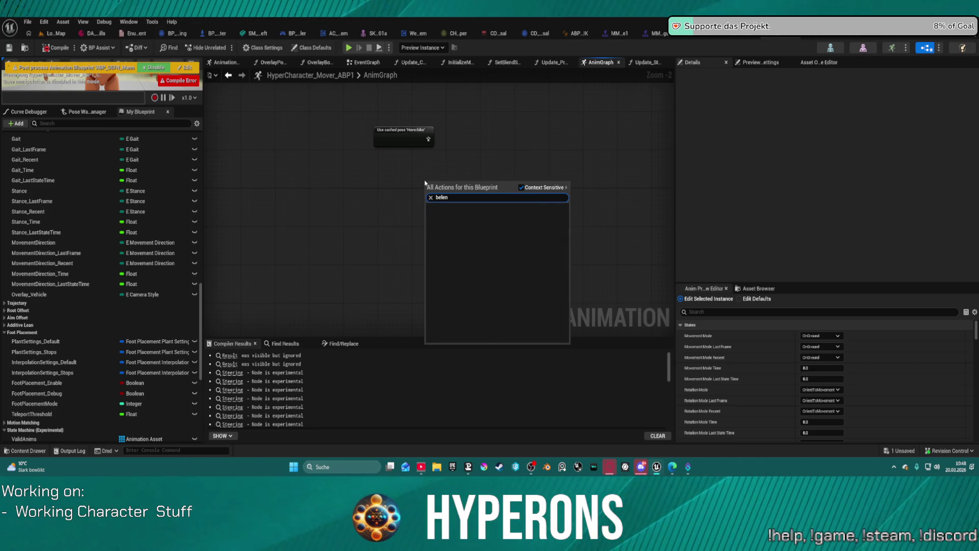
key("BackSpace")
key("BackSpace")
key("BackSpace")
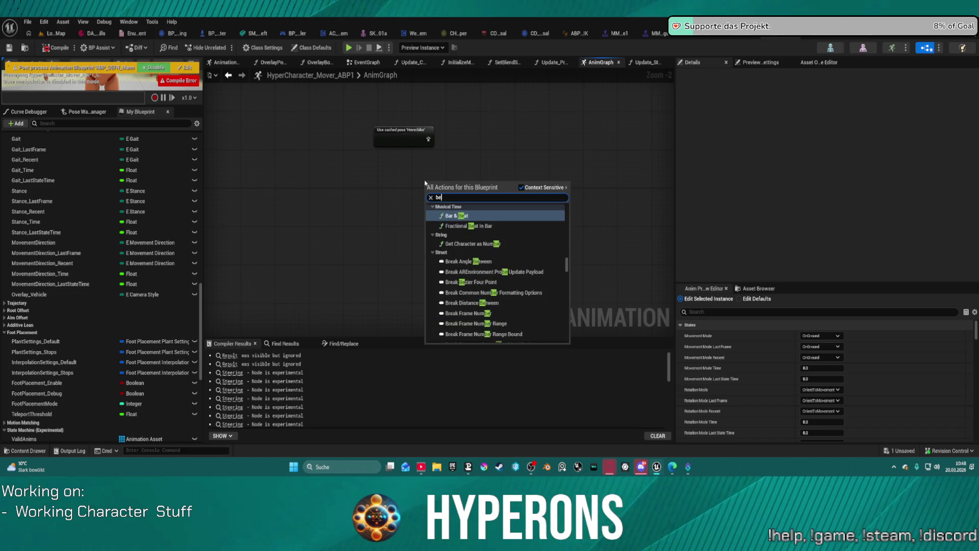
type("lend o")
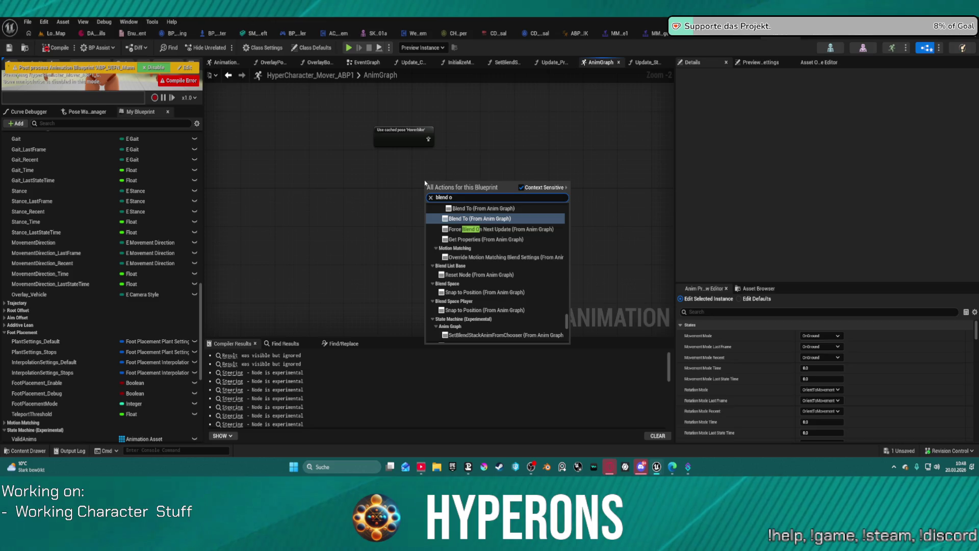
type("verl")
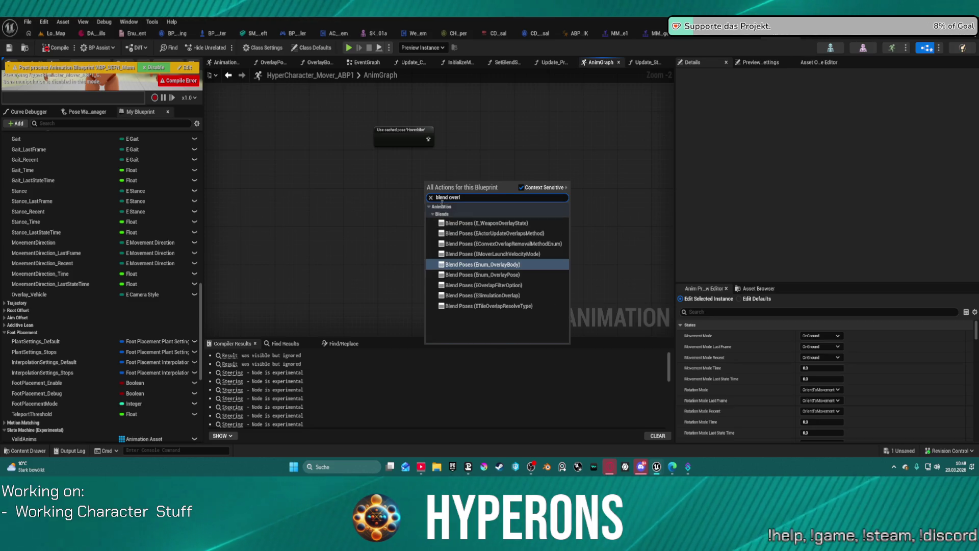
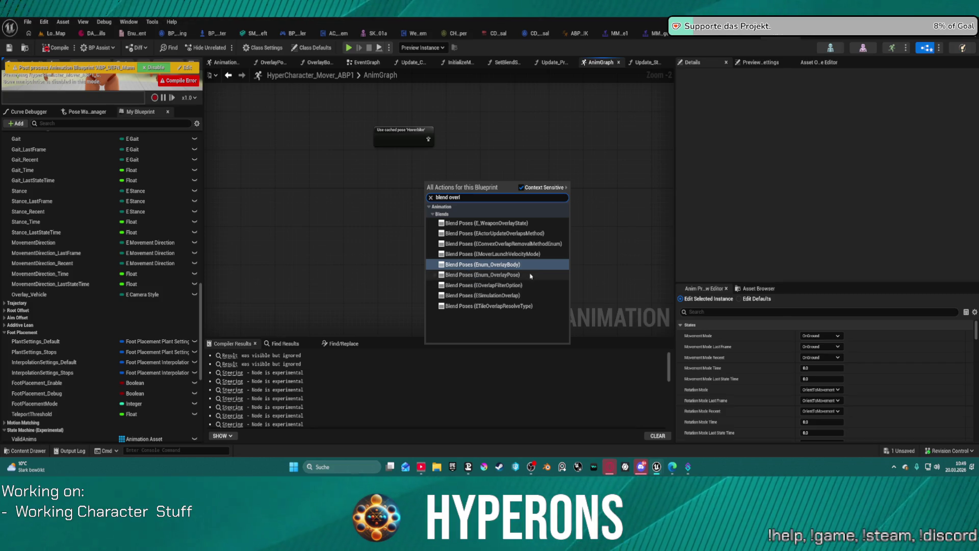
- Pull a wire from the cached VehicleBase pose and search the action menu for overlay and vehicle nodes
left_click(53, 49)
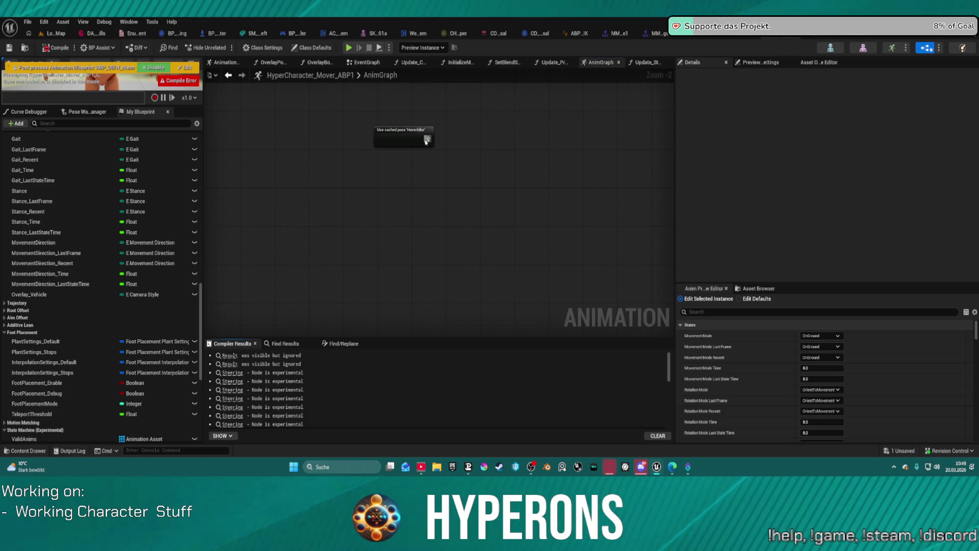
left_click_drag(427, 140, 480, 162)
type("over")
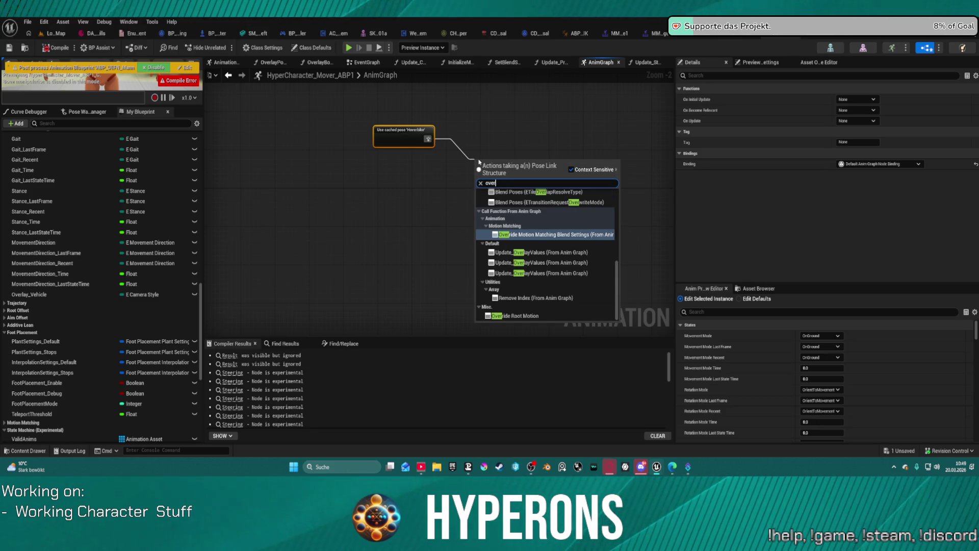
scroll(555, 252, "up", 10)
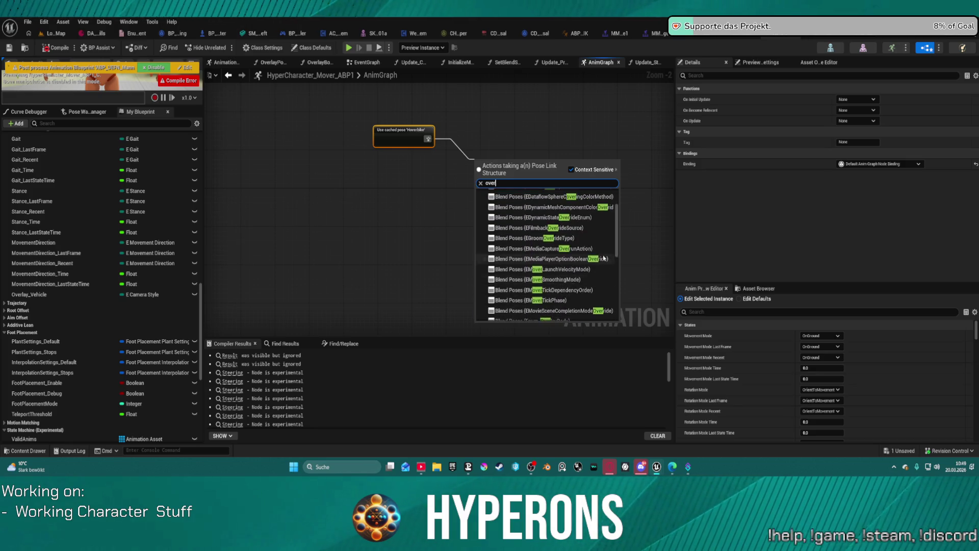
scroll(603, 258, "down", 10)
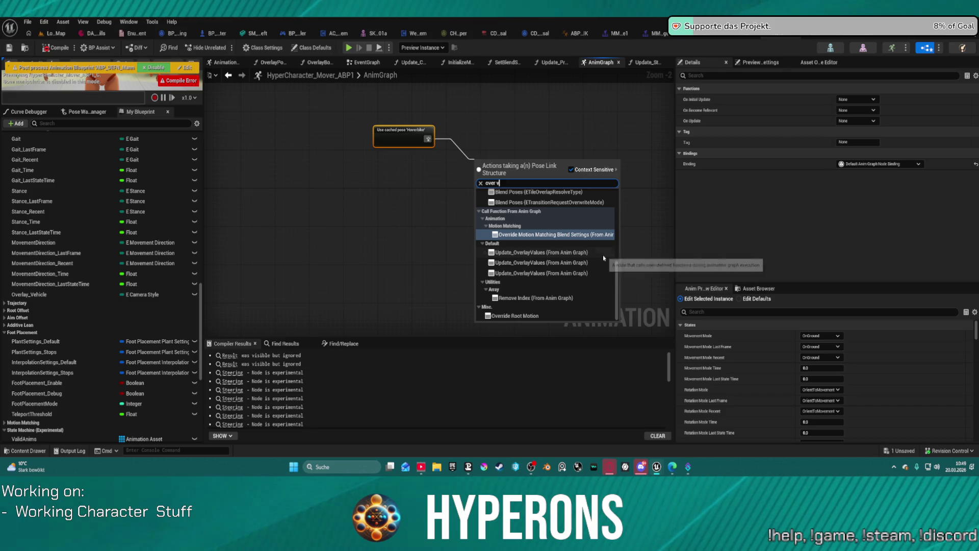
type("veh")
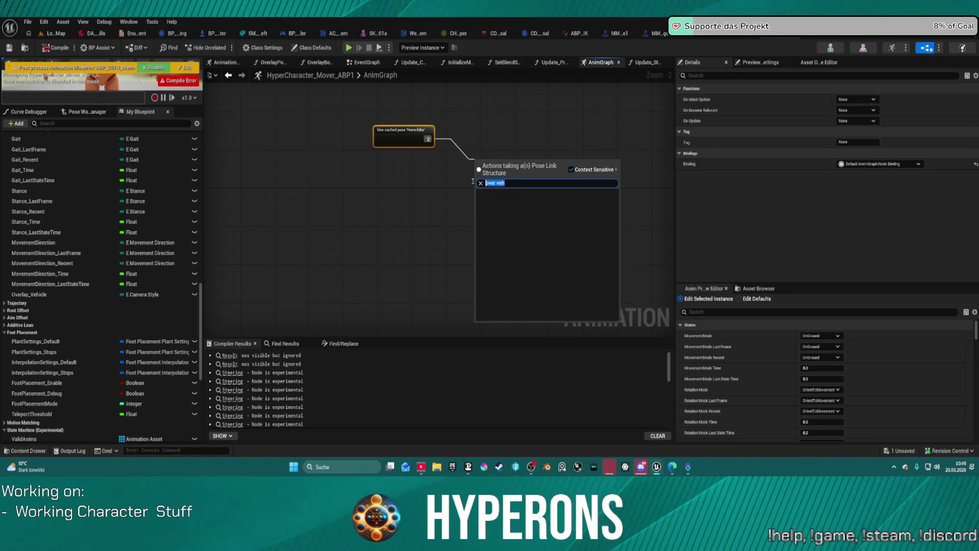
type("blend")
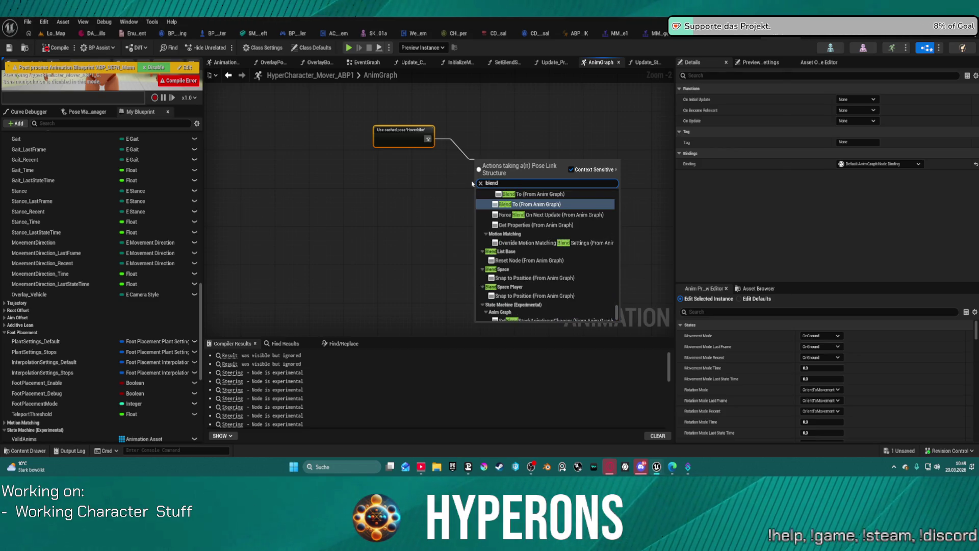
scroll(565, 252, "down", 15)
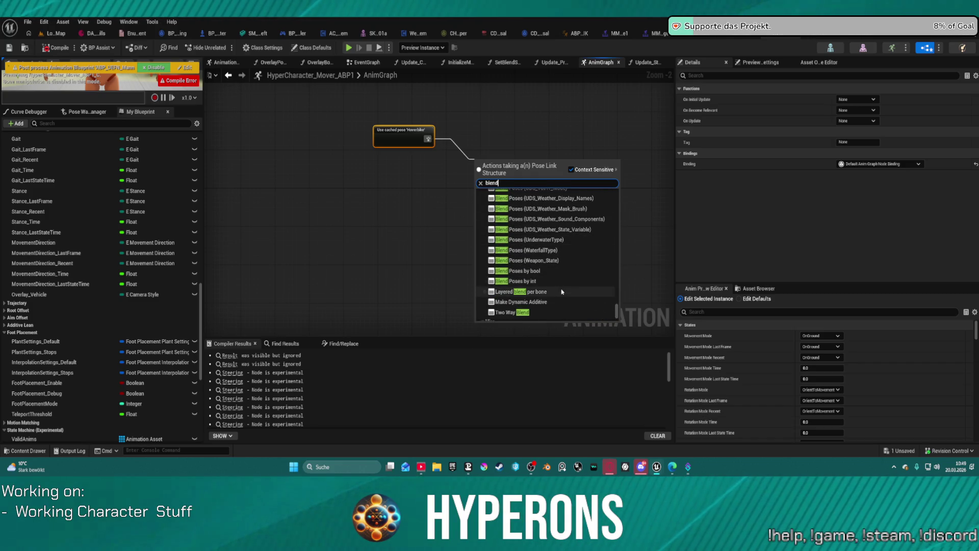
scroll(573, 270, "up", 3)
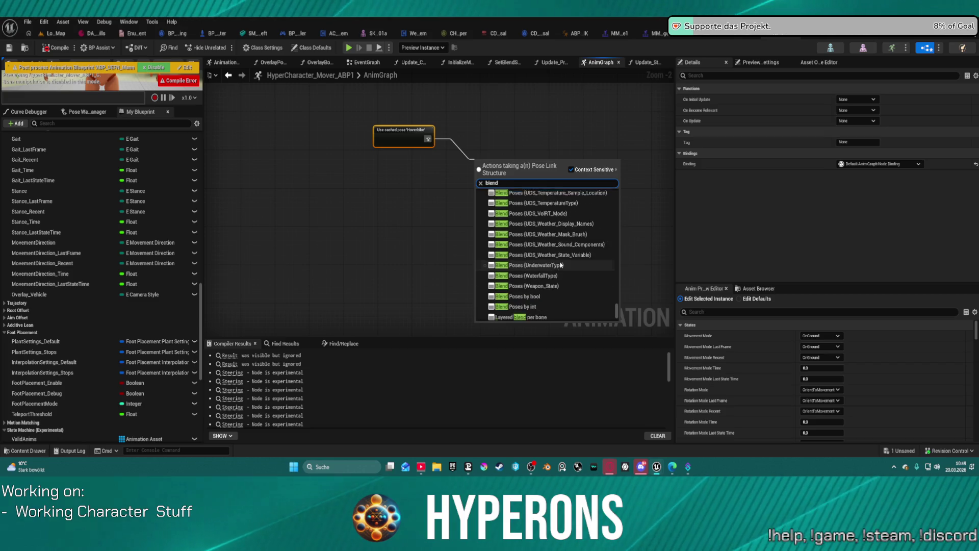
scroll(574, 266, "down", 5)
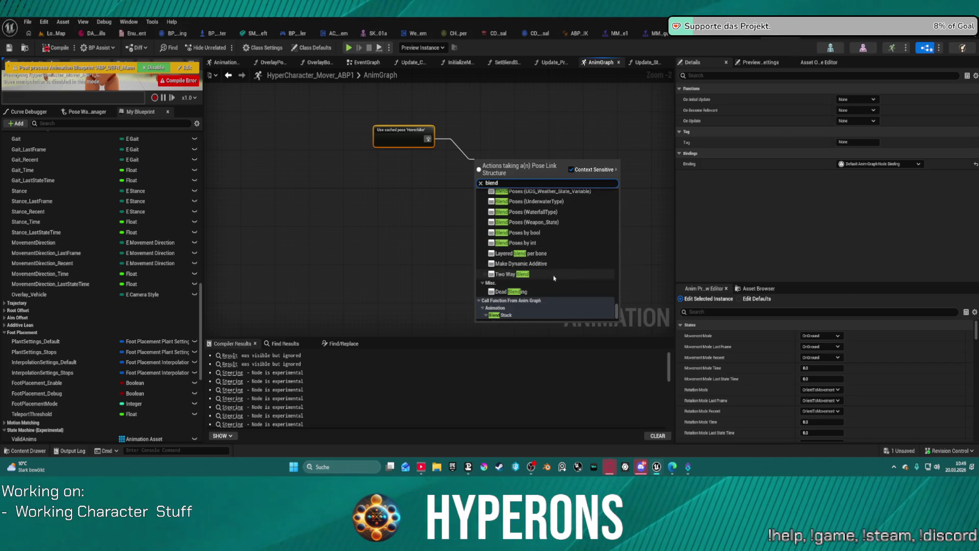
scroll(561, 273, "up", 10)
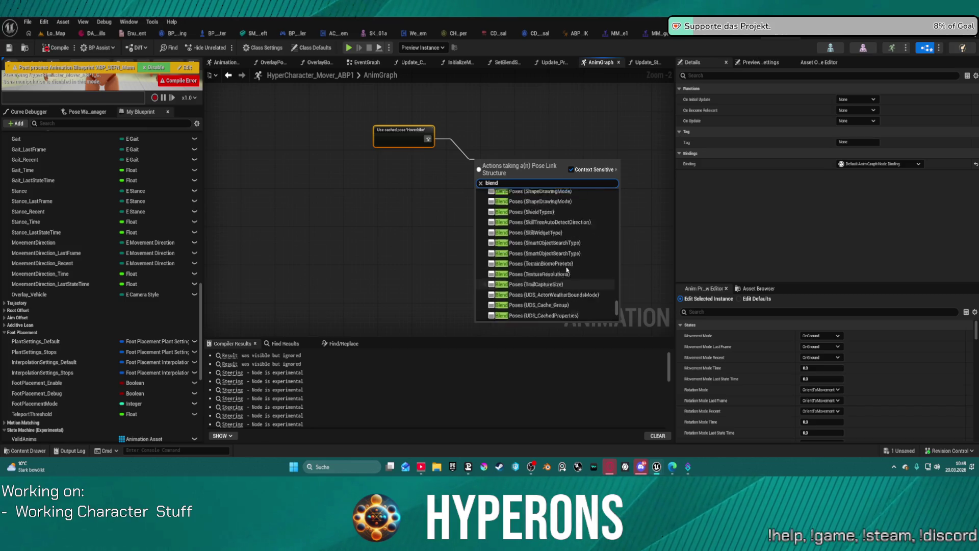
scroll(567, 270, "up", 15)
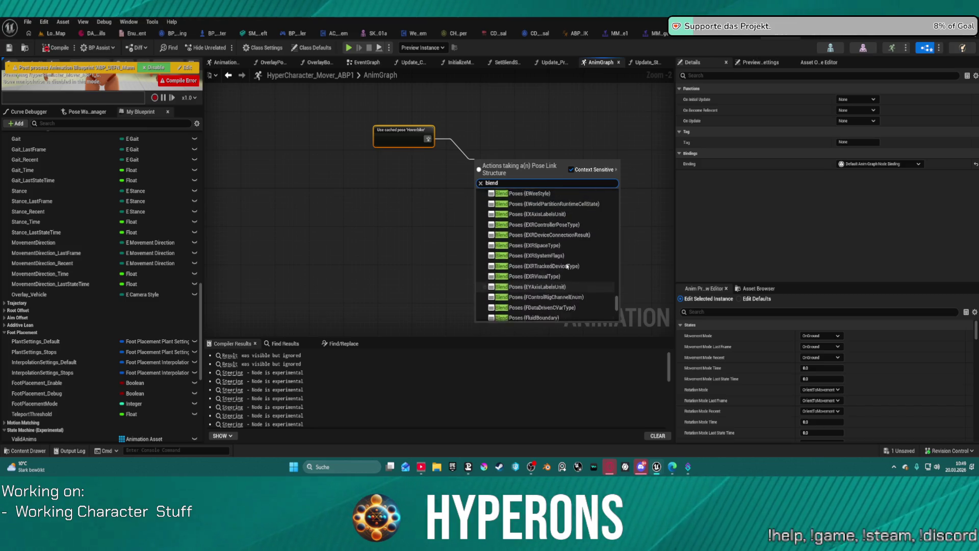
scroll(567, 266, "up", 10)
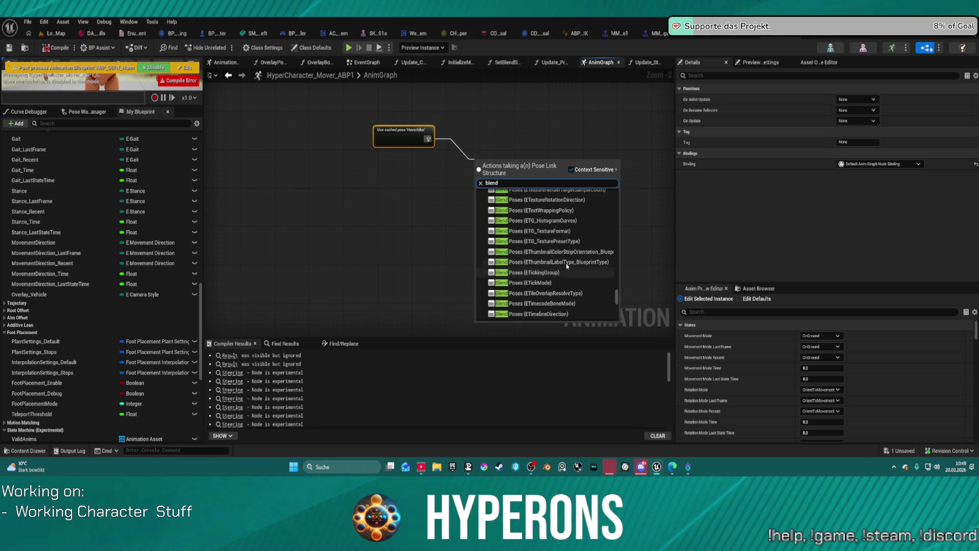
- Search 'camera' and add a Blend Poses (E_CameraStyle) node off the cached pose
type(" veh")
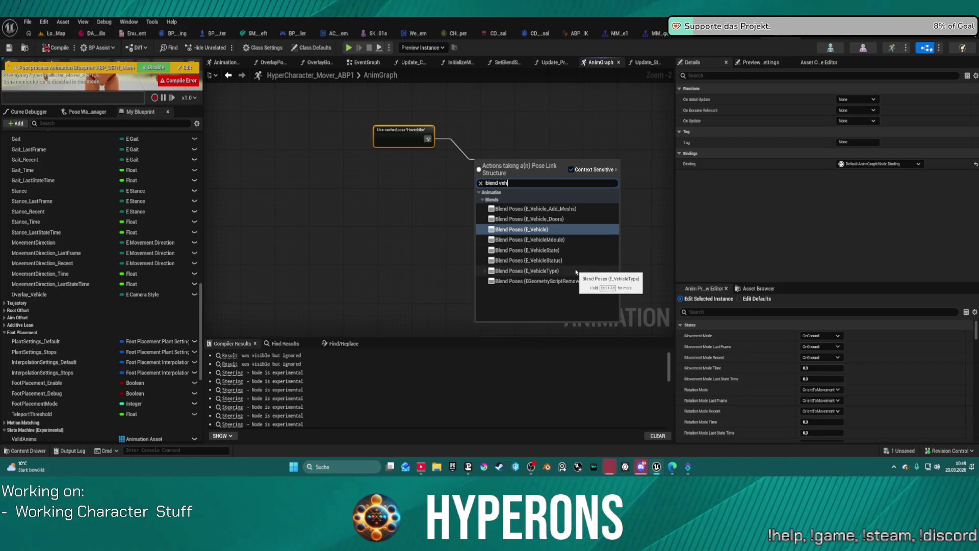
key("BackSpace")
key("BackSpace")
key("BackSpace")
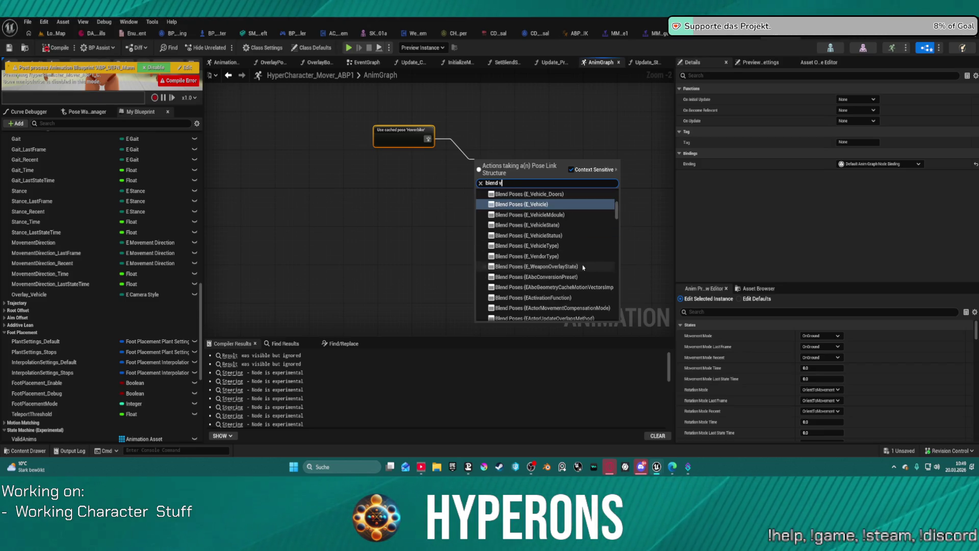
key("BackSpace")
type("camera")
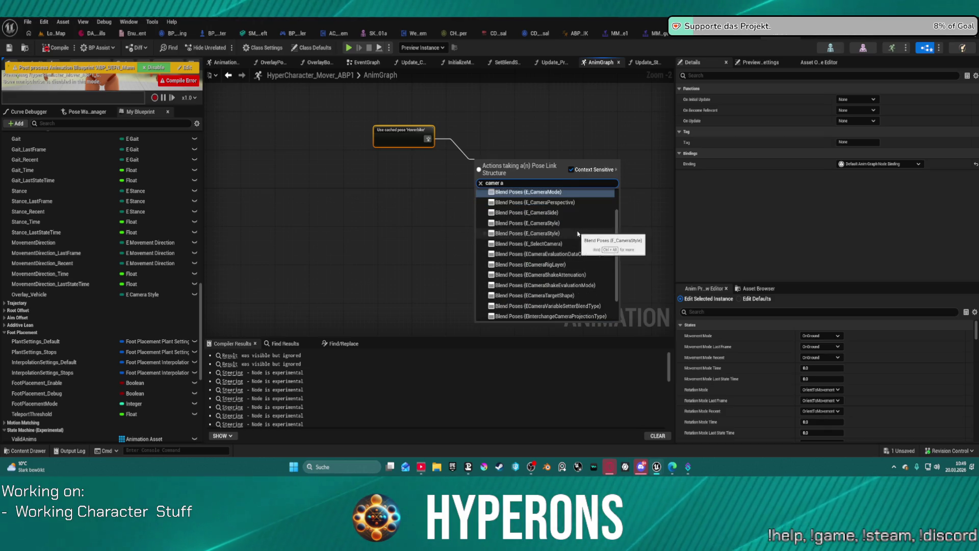
left_click(554, 235)
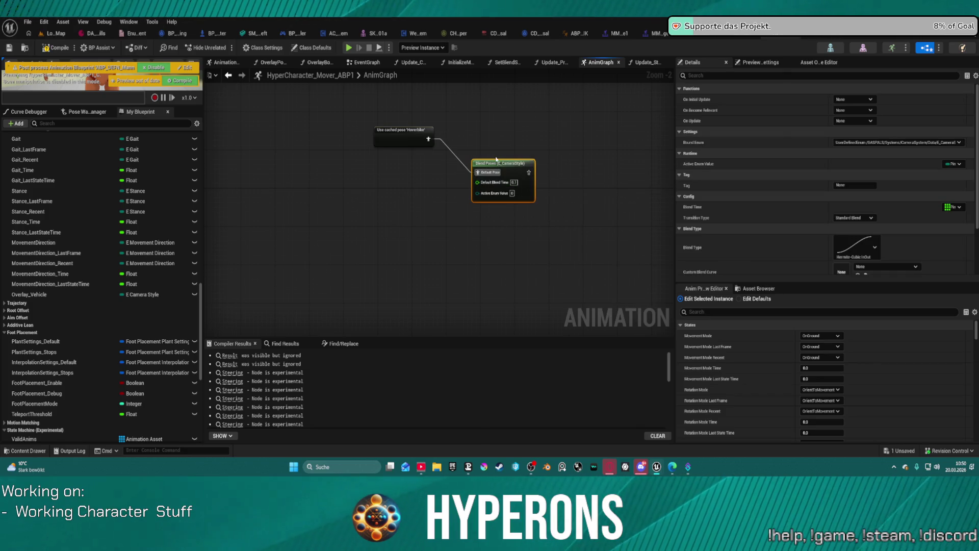
- Place the blend below the cached pose, wire Hand IK into Default Pose, and connect its output downstream
left_click_drag(498, 161, 470, 245)
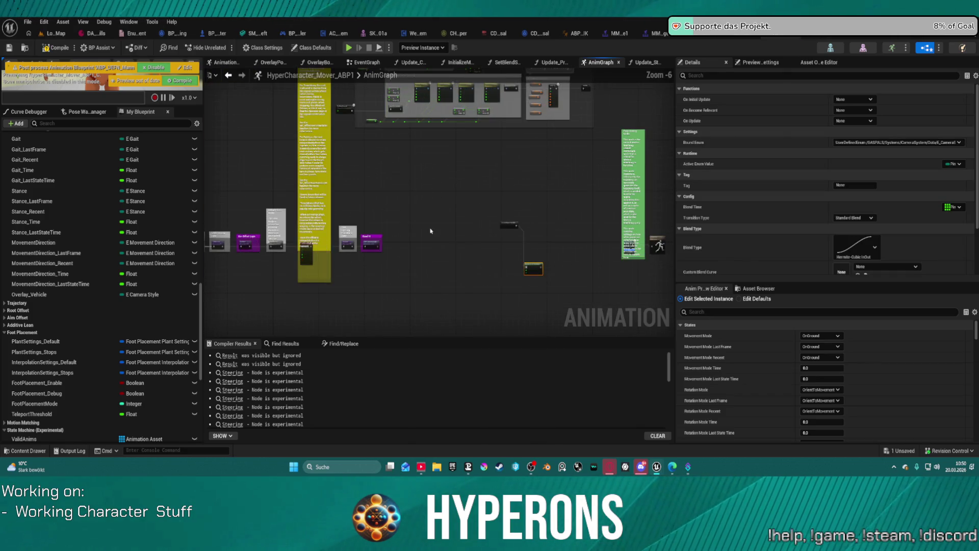
mouse_move(257, 271)
left_mouse_down()
mouse_move(556, 267)
mouse_move(477, 321)
mouse_move(482, 303)
left_mouse_up()
left_click(502, 294)
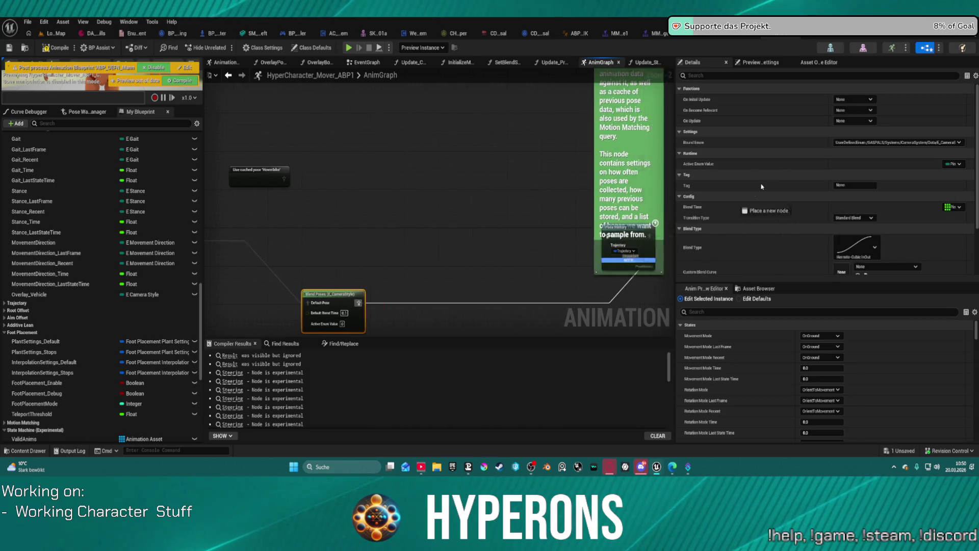
mouse_move(762, 187)
left_mouse_down()
mouse_move(481, 242)
mouse_move(459, 124)
mouse_move(451, 143)
left_mouse_up()
key("f")
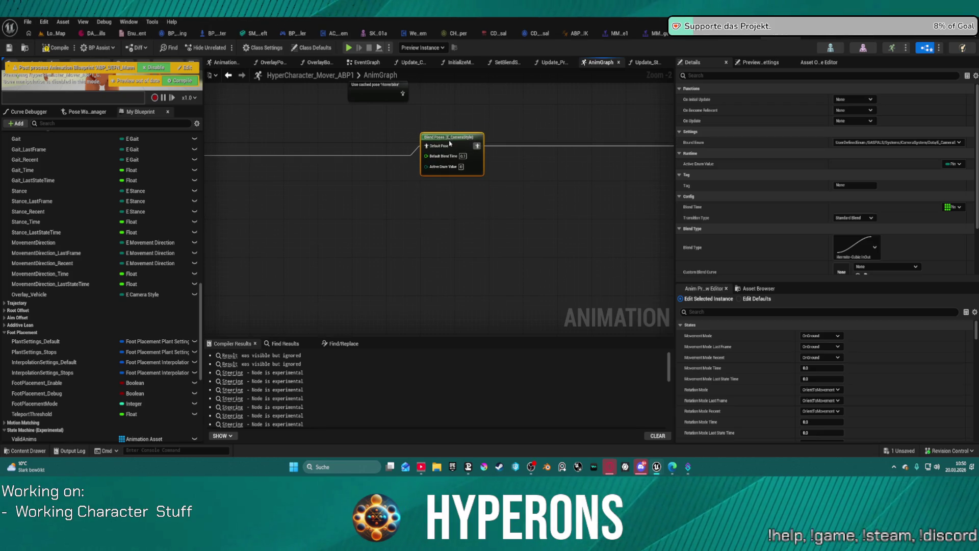
- Bind the blend's enum to the CameraSystem E_CameraStyle instead of the GASPALS one
right_click(440, 148)
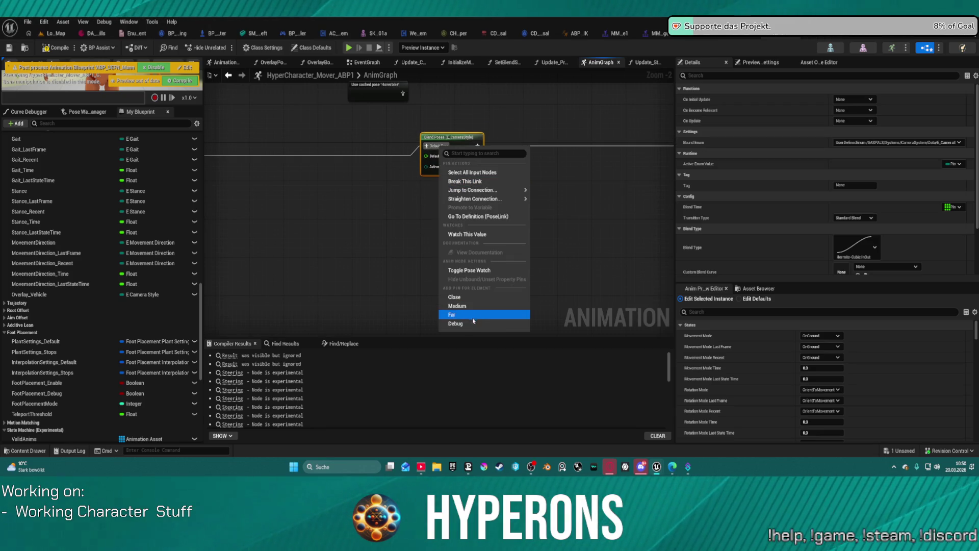
left_click(454, 131)
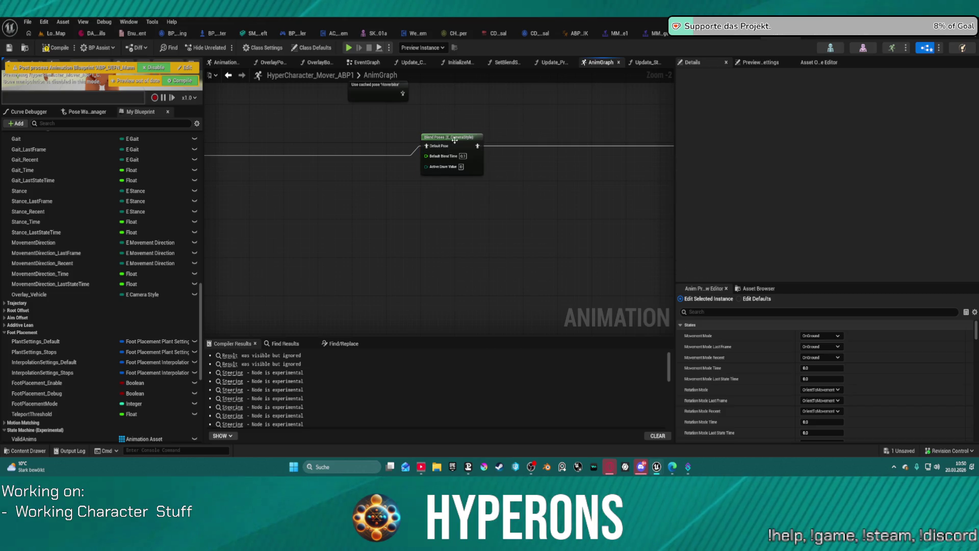
left_click(455, 140)
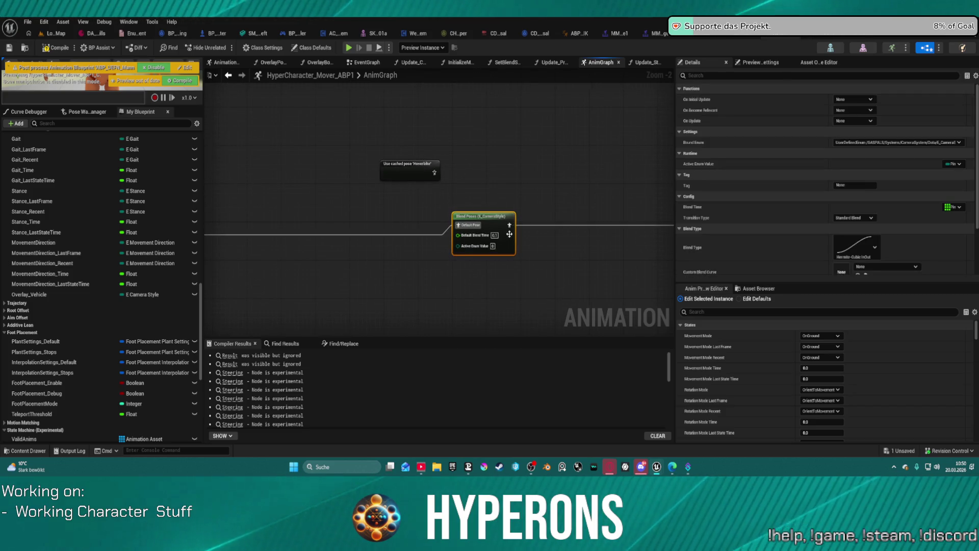
left_click(919, 144)
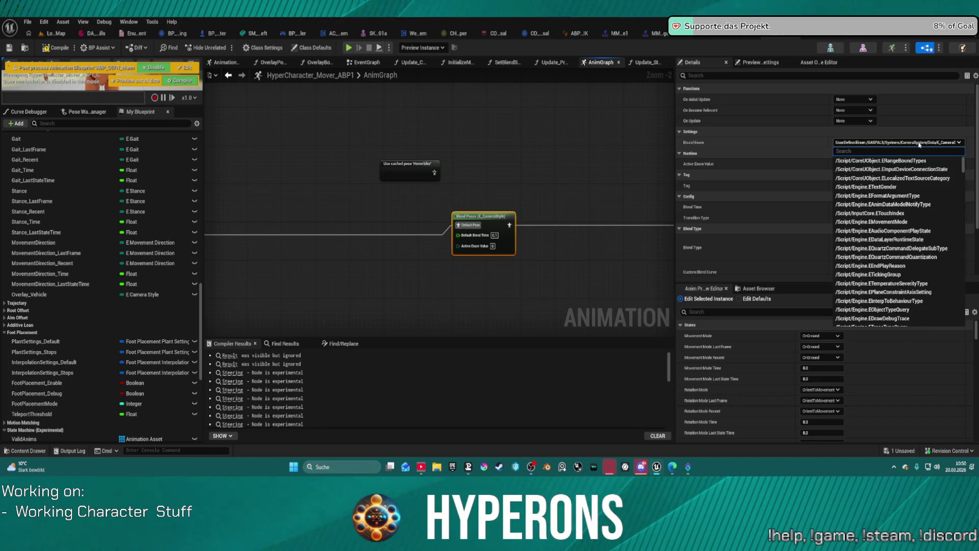
type("camer")
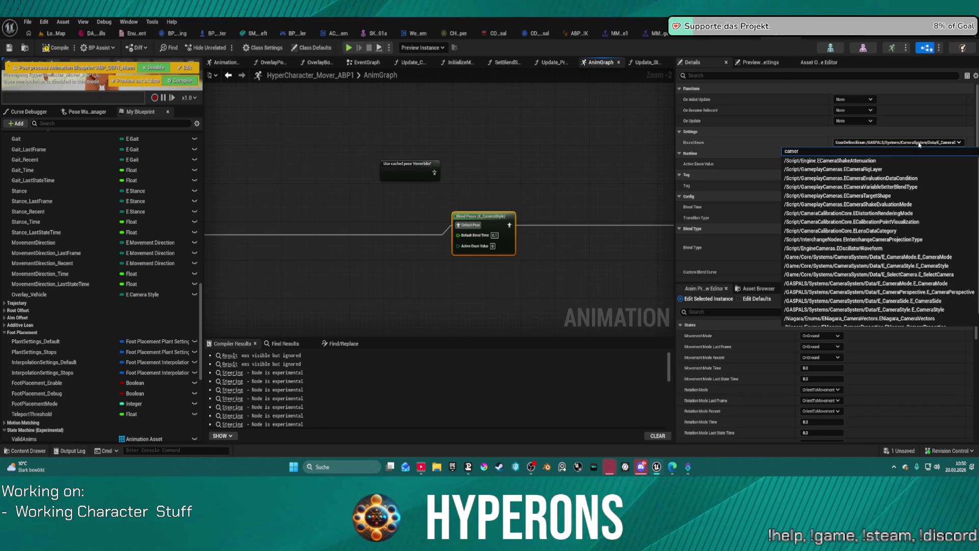
type("a st")
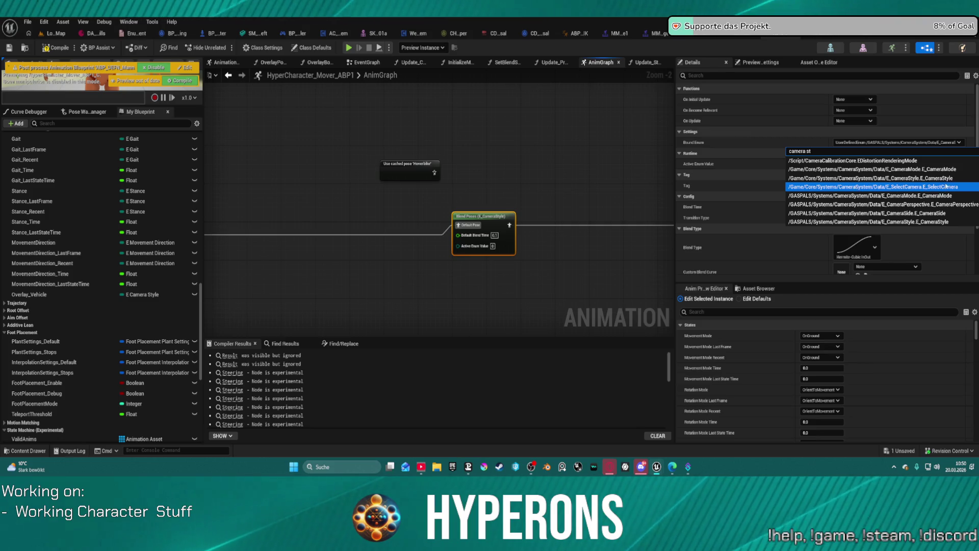
left_click(930, 178)
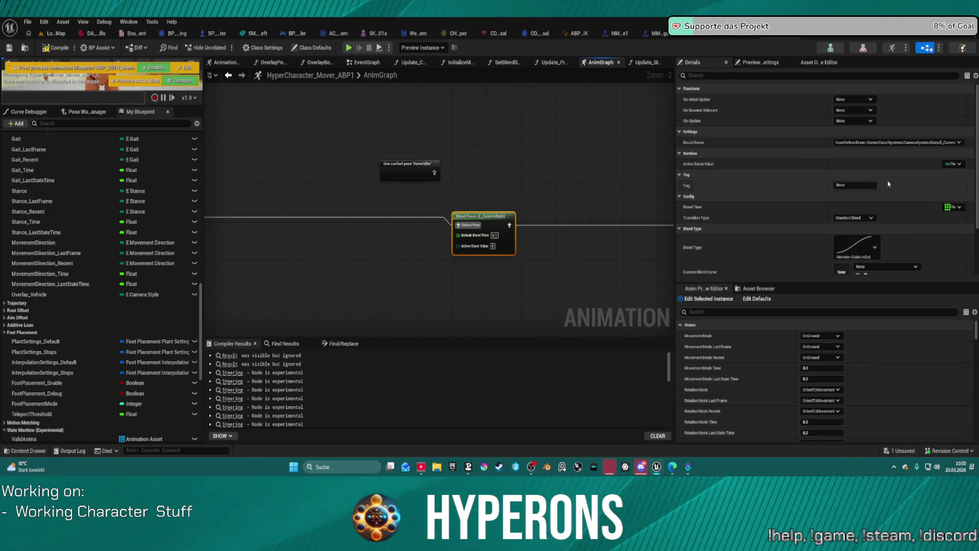
- Add a Hoverbike pose pin to the blend, save the anim blueprint, and switch to BP_P_Vehicle
right_click(467, 230)
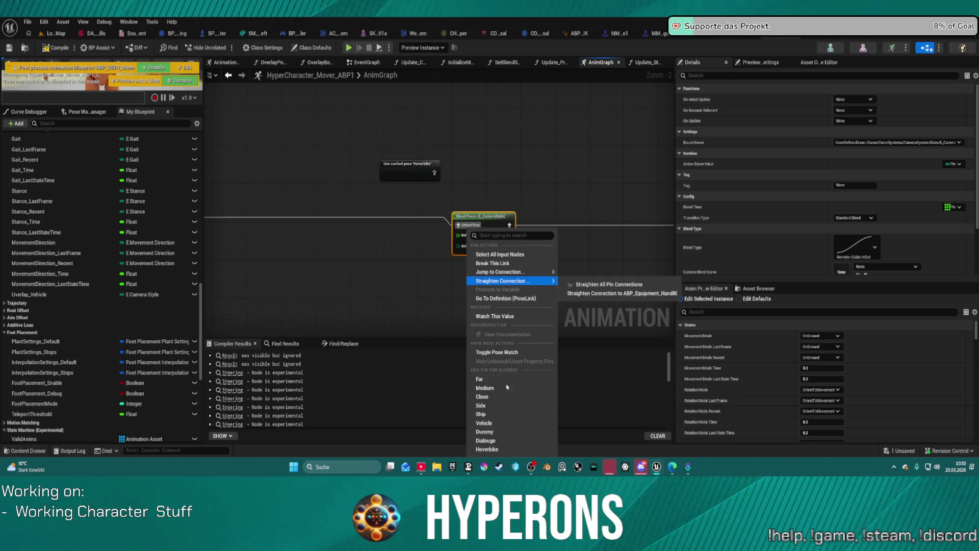
left_click(502, 449)
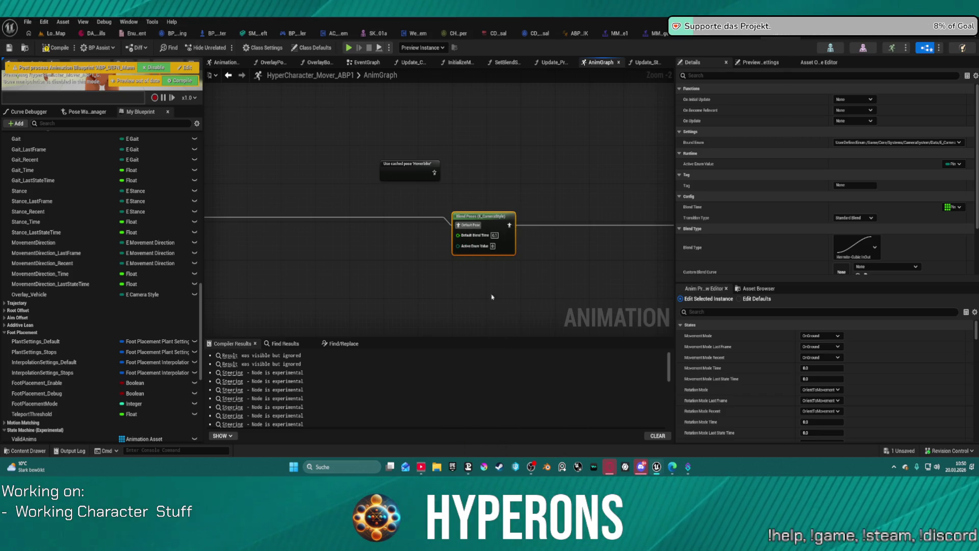
left_click_drag(457, 235, 434, 173)
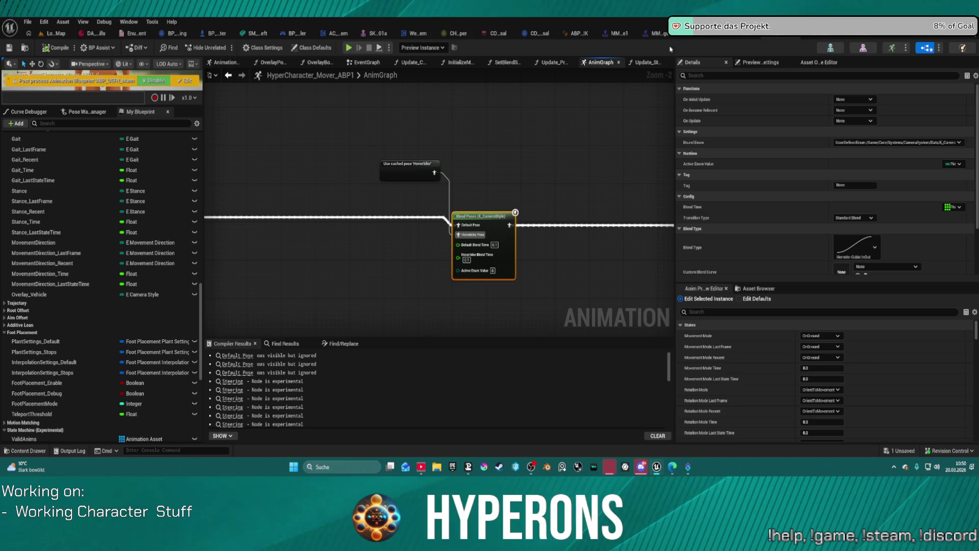
key("ctrl+s")
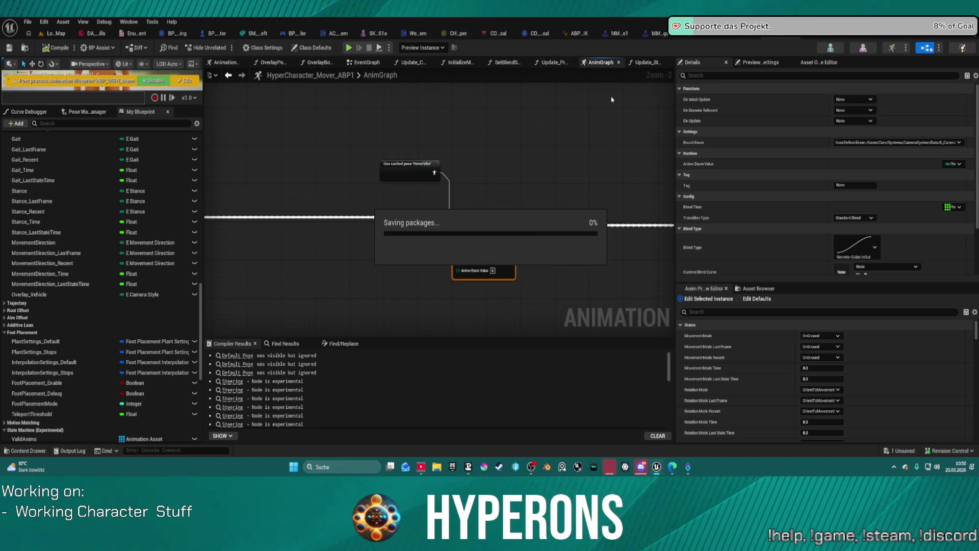
left_click(822, 37)
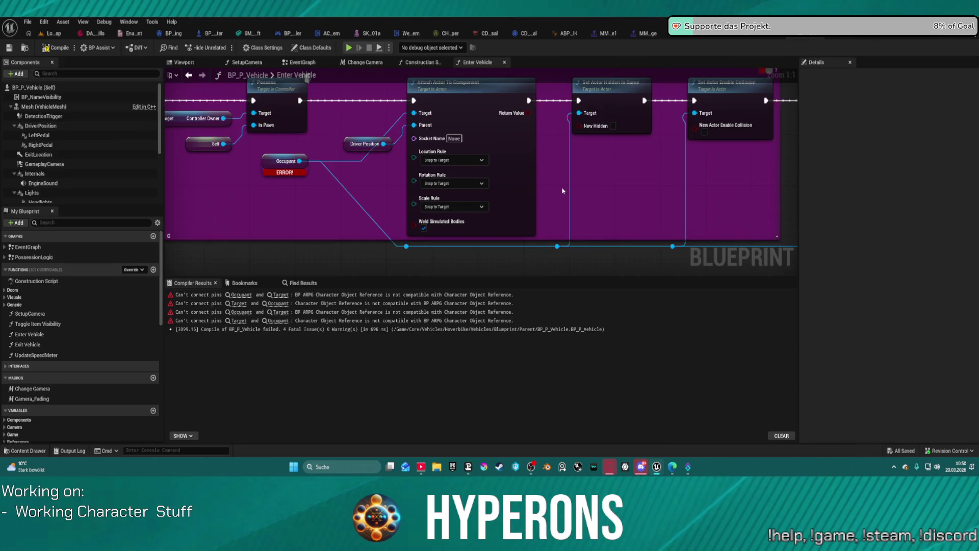
- Set the SET w/ Notify Overlay Pose tag to CharacterStates.OverlayPose.Vehicle.Hoverbike
scroll(562, 190, "down", 6)
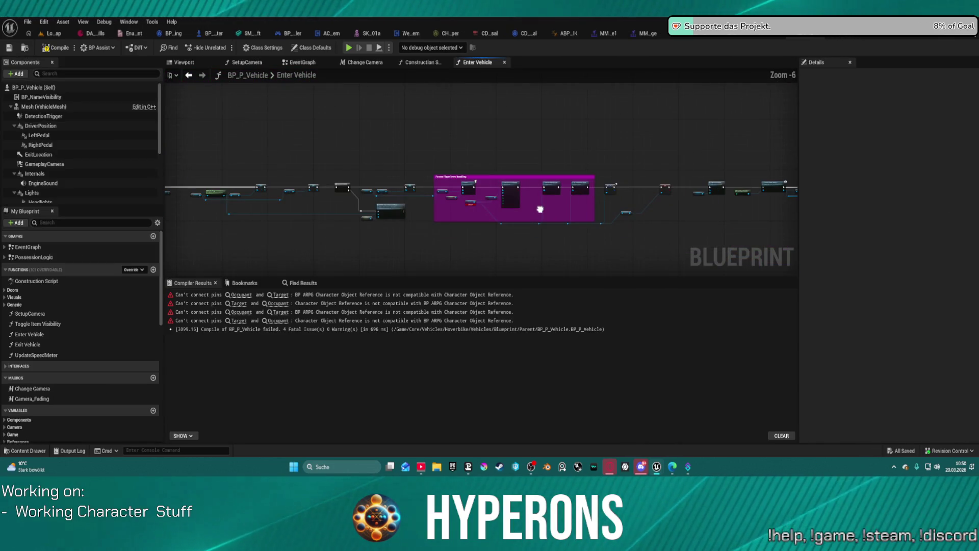
scroll(540, 209, "up", 4)
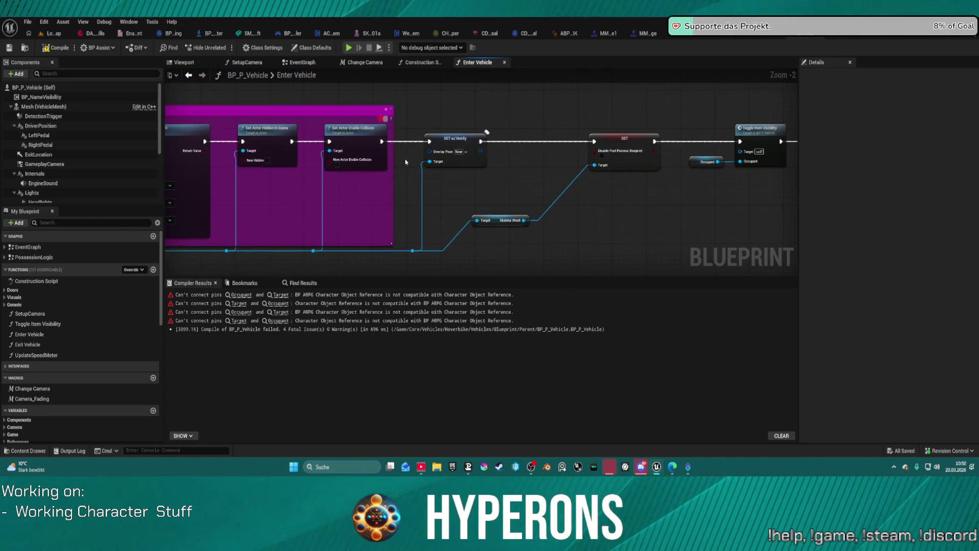
scroll(464, 154, "up", 2)
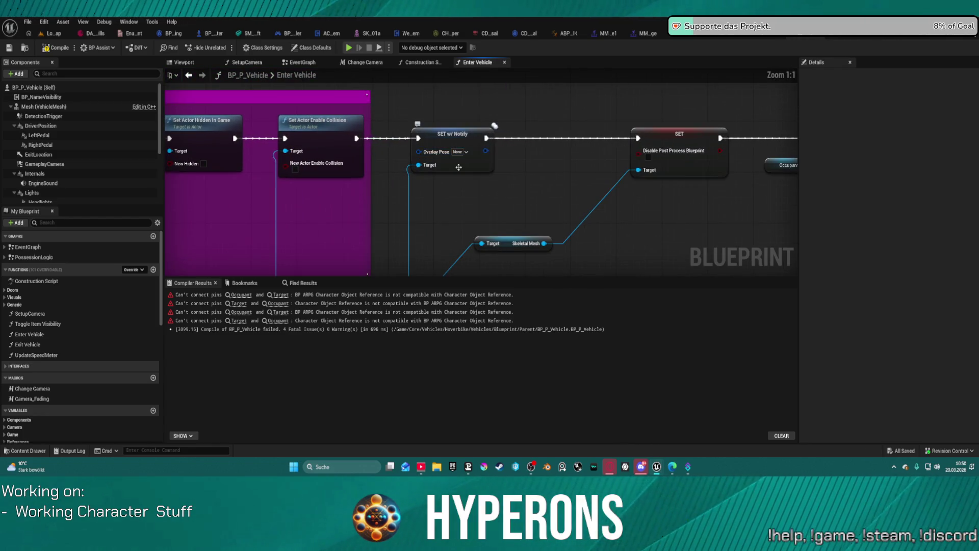
scroll(459, 167, "down", 6)
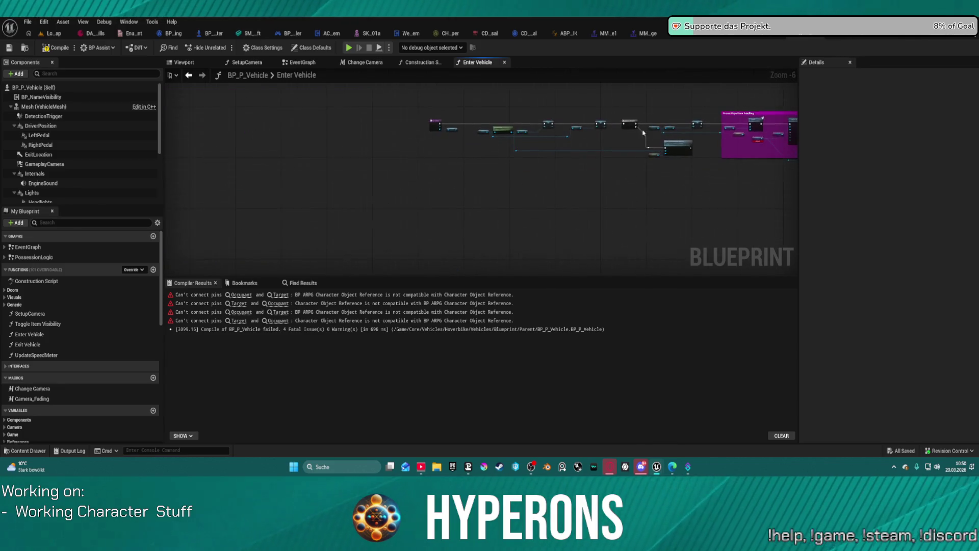
scroll(453, 116, "up", 6)
left_click_drag(634, 136, 307, 105)
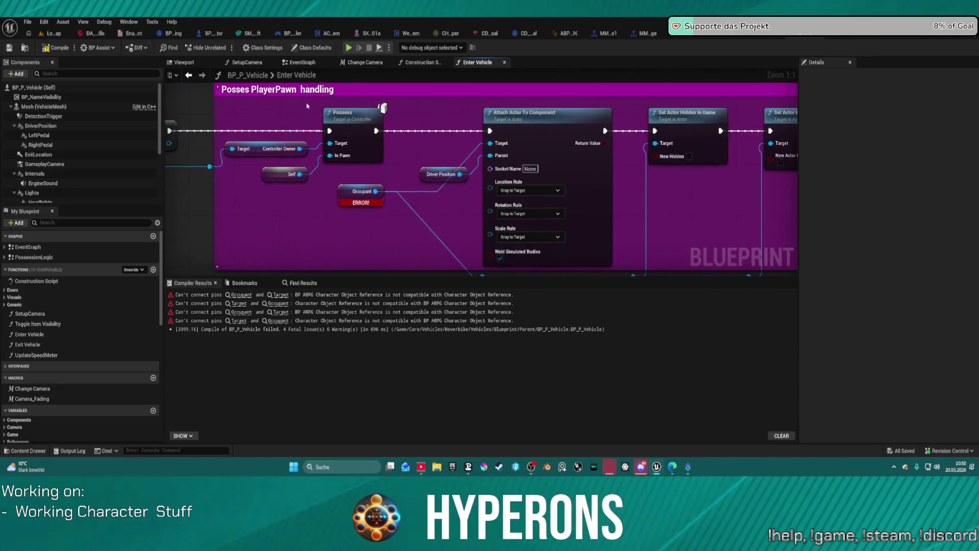
left_click_drag(753, 143, 270, 135)
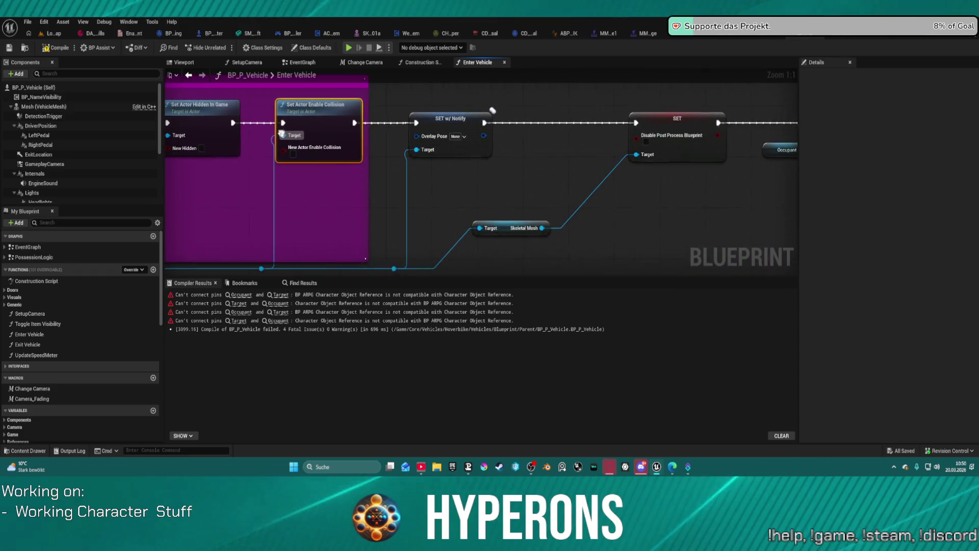
left_click(461, 136)
scroll(502, 285, "down", 2)
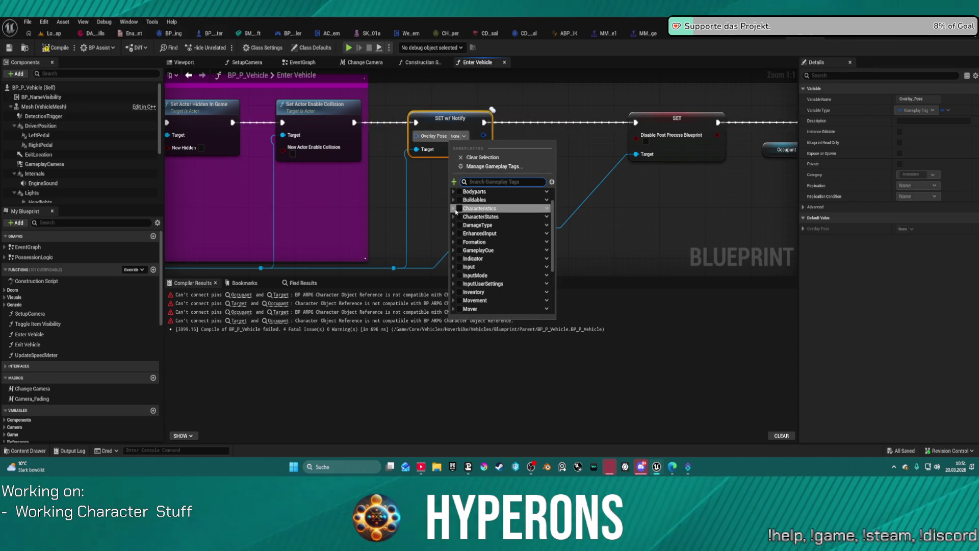
left_click(455, 216)
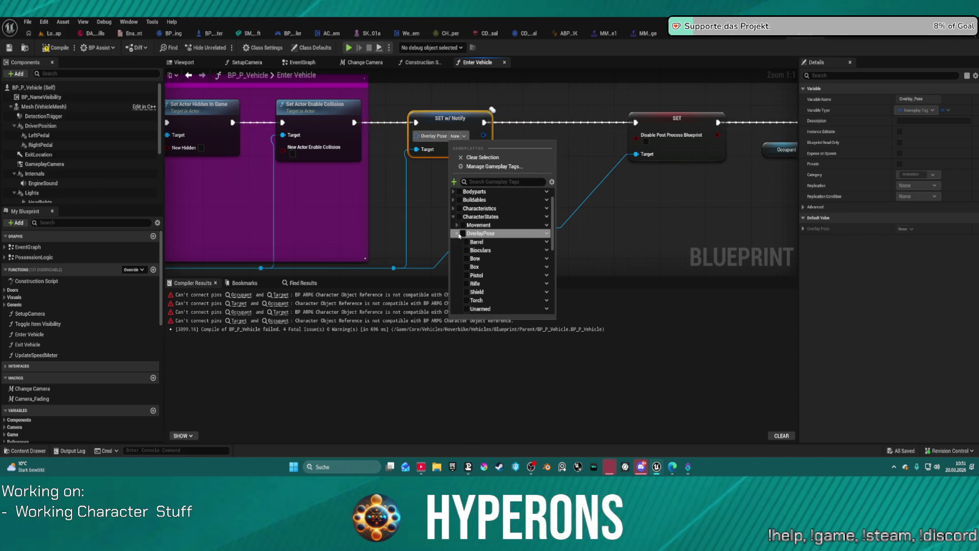
left_click(457, 233)
scroll(477, 273, "down", 3)
left_click(460, 266)
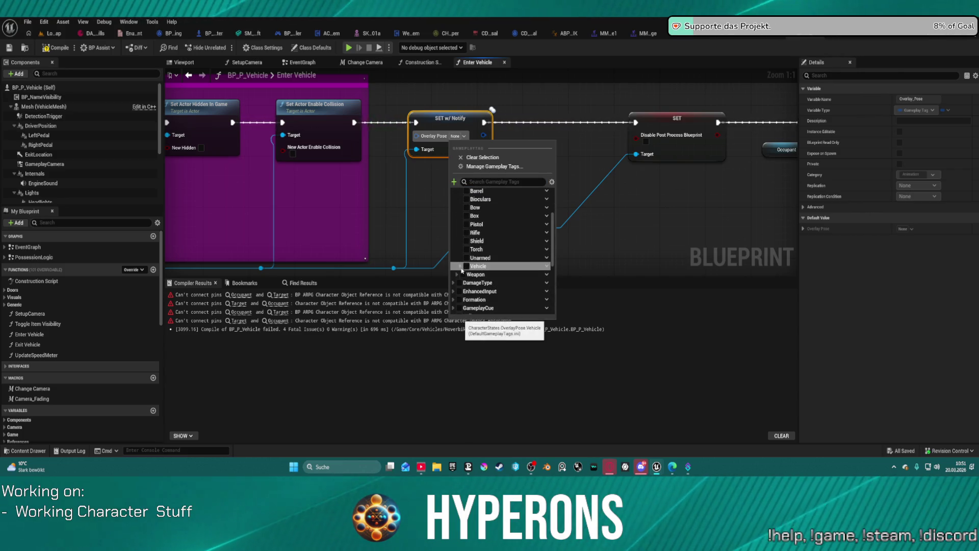
left_click(471, 274)
left_click(563, 148)
- Recompile BP_P_Vehicle and jump to the remaining error in the Exit Vehicle graph
scroll(566, 153, "down", 4)
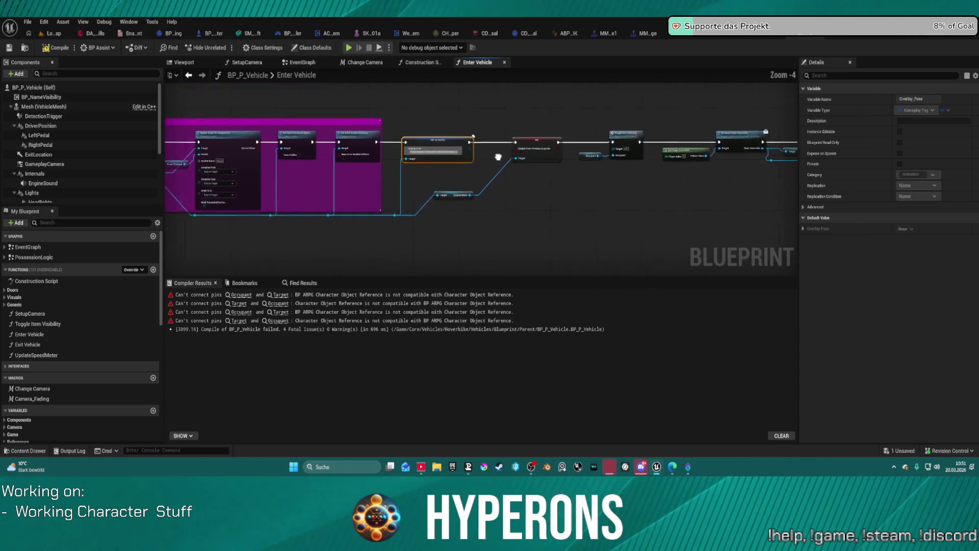
mouse_move(579, 178)
left_mouse_down()
mouse_move(357, 163)
mouse_move(547, 174)
mouse_move(601, 224)
mouse_move(320, 210)
mouse_move(692, 185)
left_mouse_up()
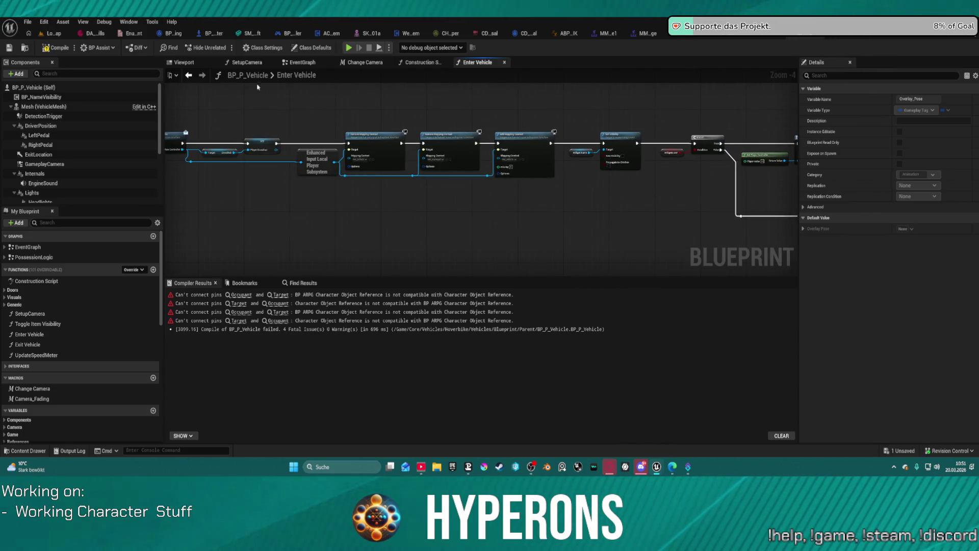
left_click(57, 47)
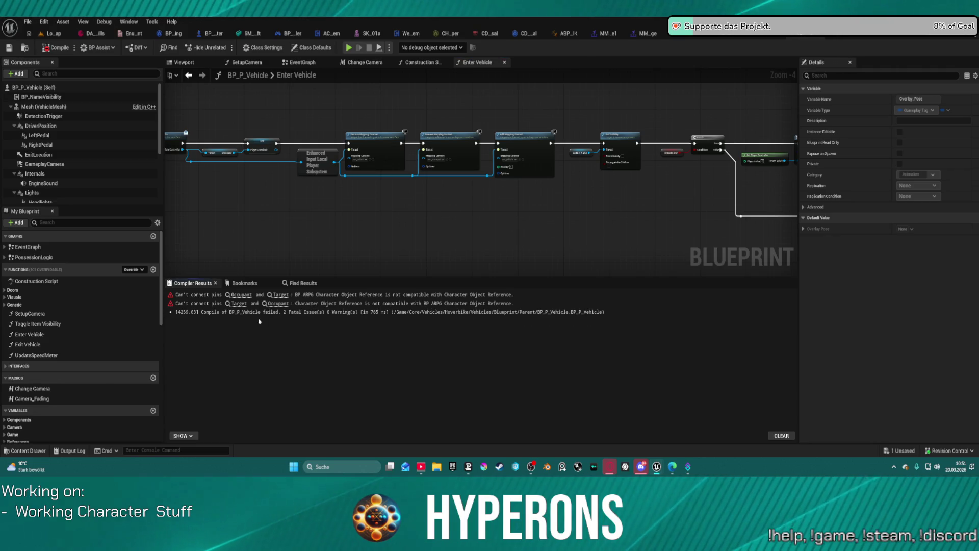
left_click(281, 295)
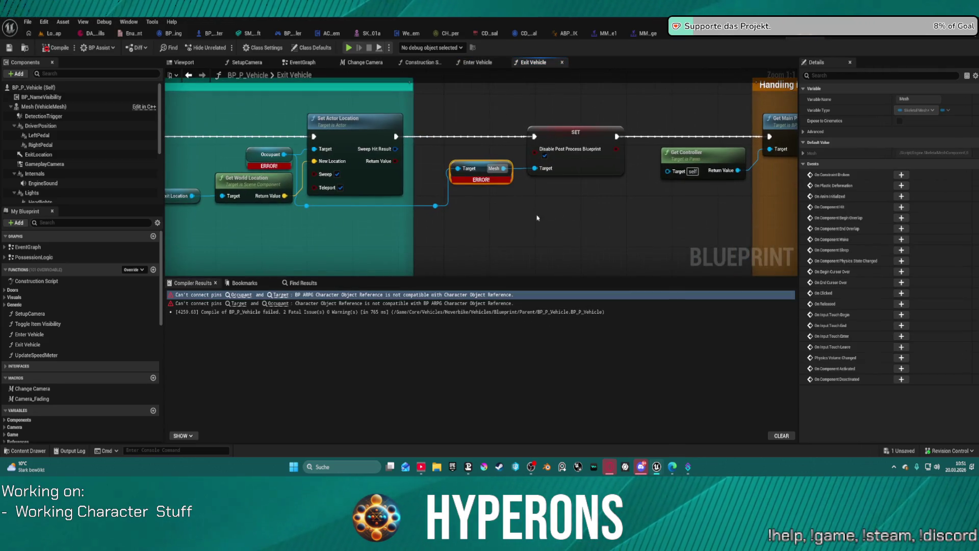
- Add a Skeletal Mesh getter off the Occupant reference in Exit Vehicle
left_click_drag(537, 218, 612, 216)
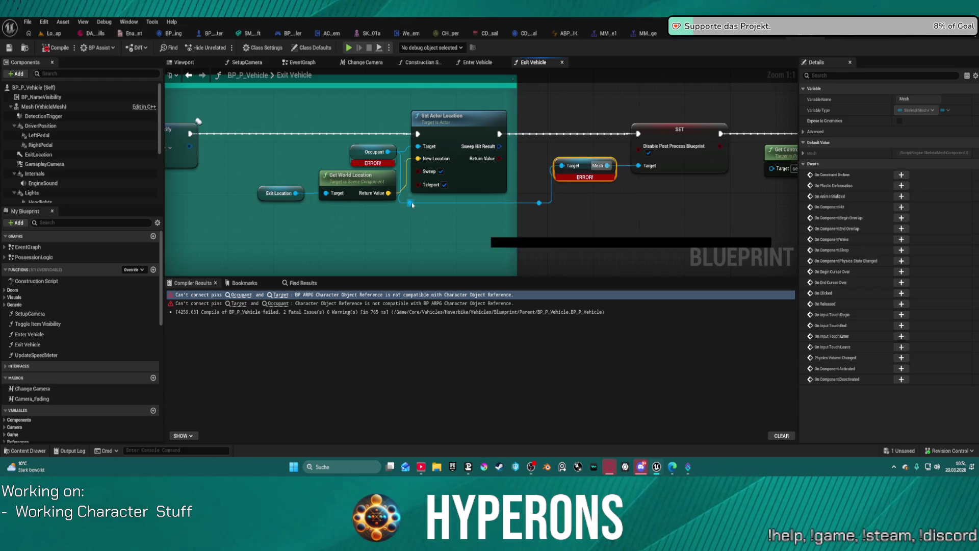
left_click_drag(411, 202, 589, 243)
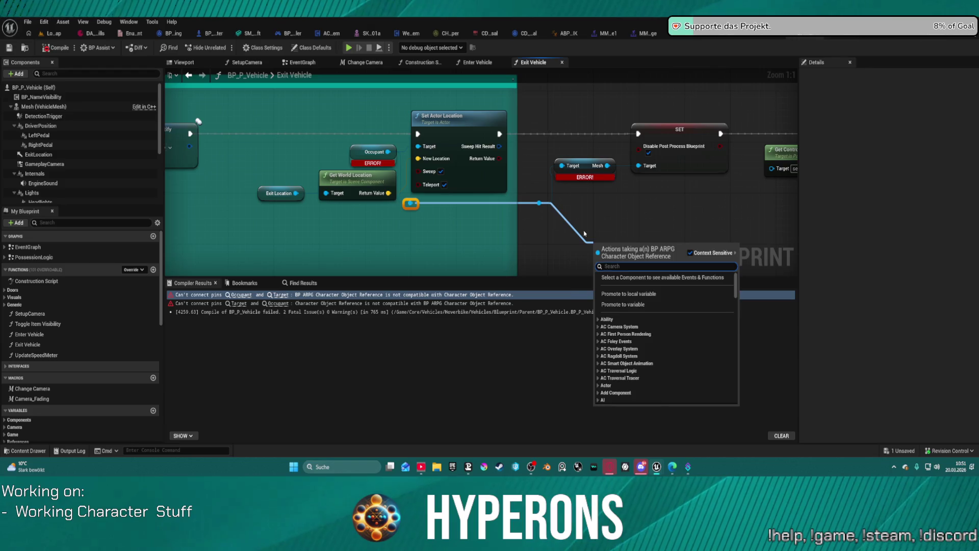
type("skeleta")
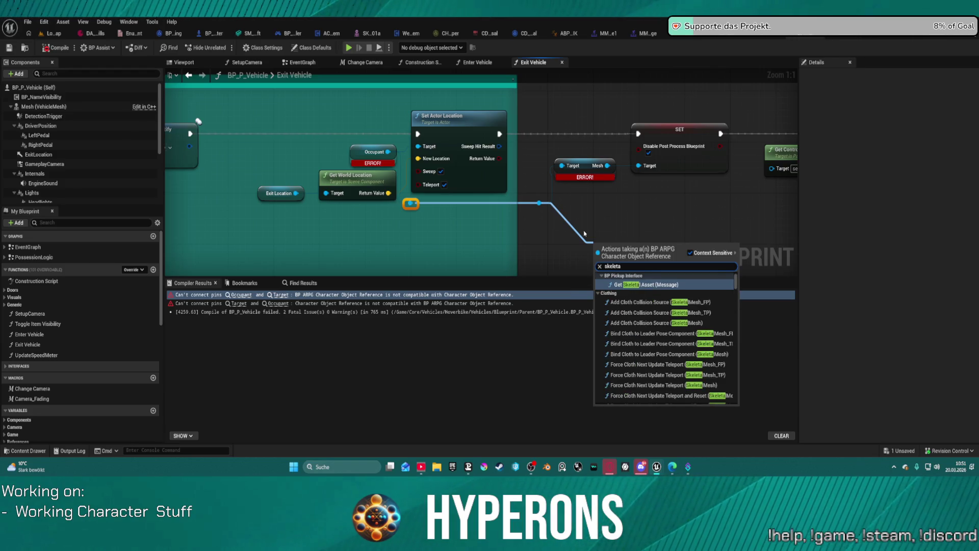
type("l mesh")
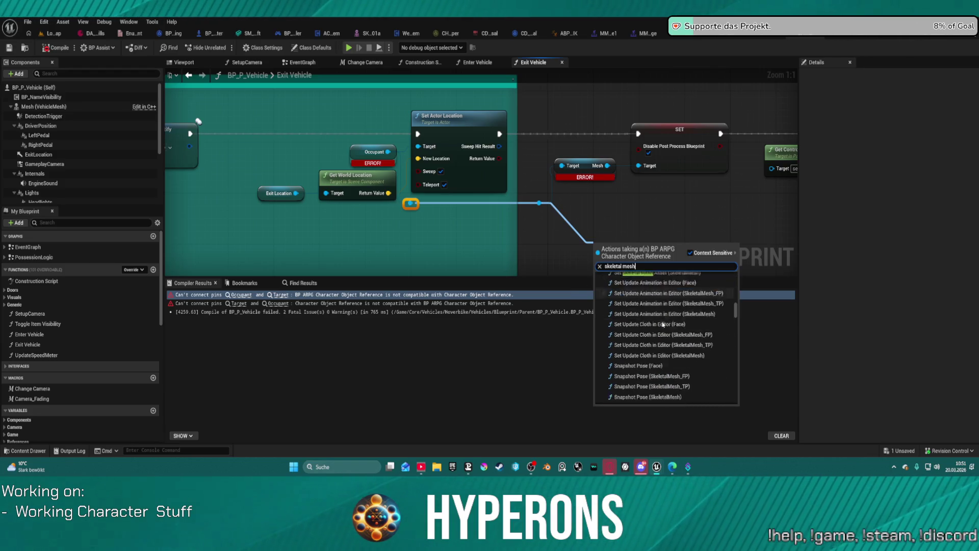
scroll(646, 363, "down", 10)
scroll(646, 362, "down", 15)
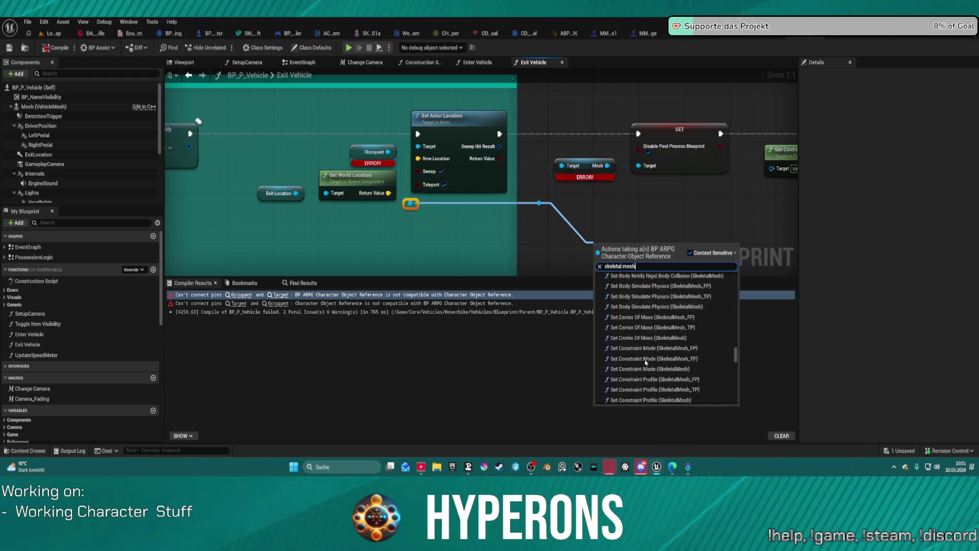
scroll(670, 369, "down", 10)
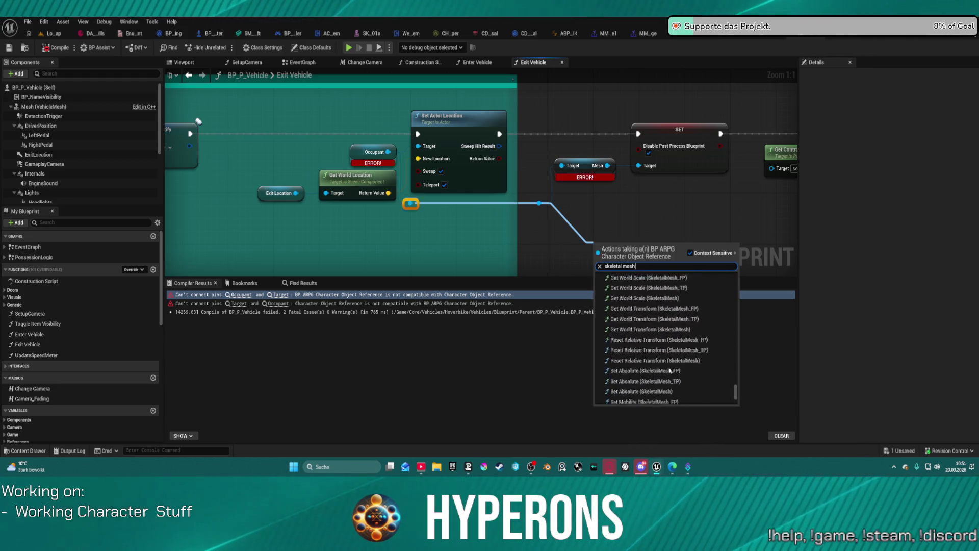
left_click(650, 348)
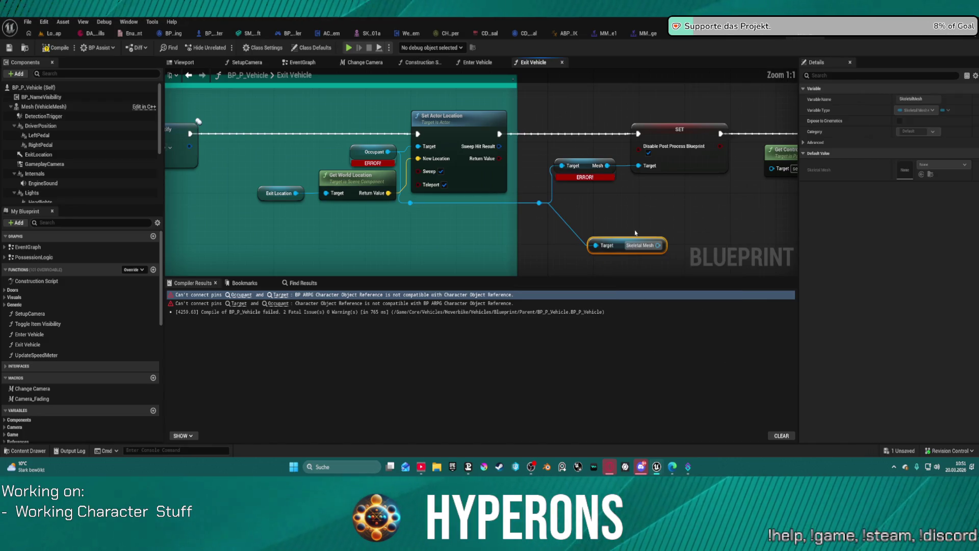
- Wire the Skeletal Mesh output into the SET node's Target and open the Content Drawer
scroll(636, 232, "down", 1)
left_click_drag(655, 243, 649, 219)
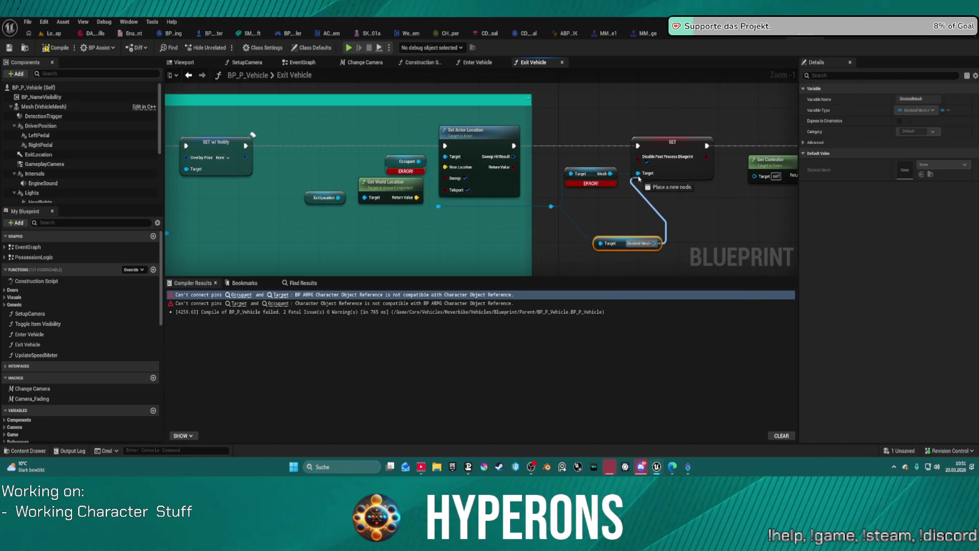
left_click_drag(638, 178, 639, 178)
scroll(573, 179, "down", 5)
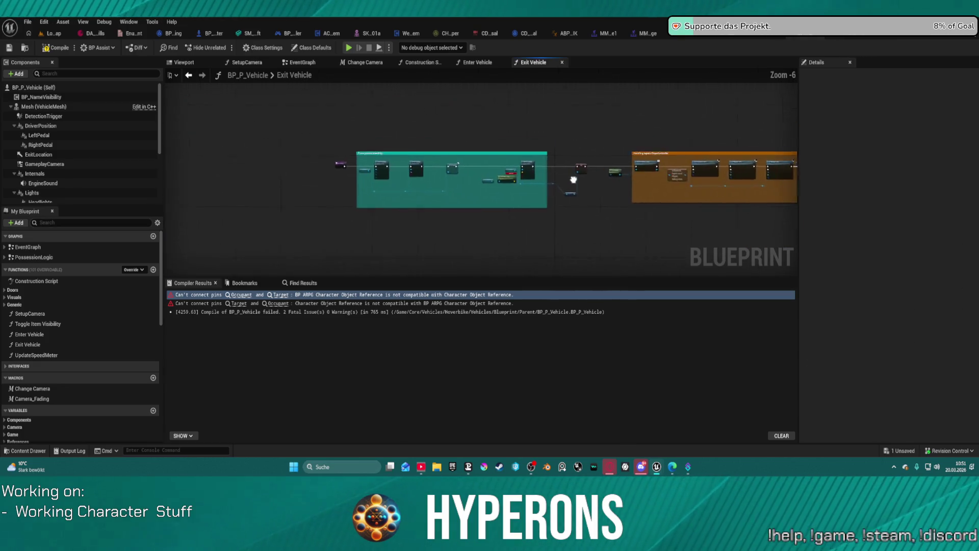
scroll(607, 149, "up", 5)
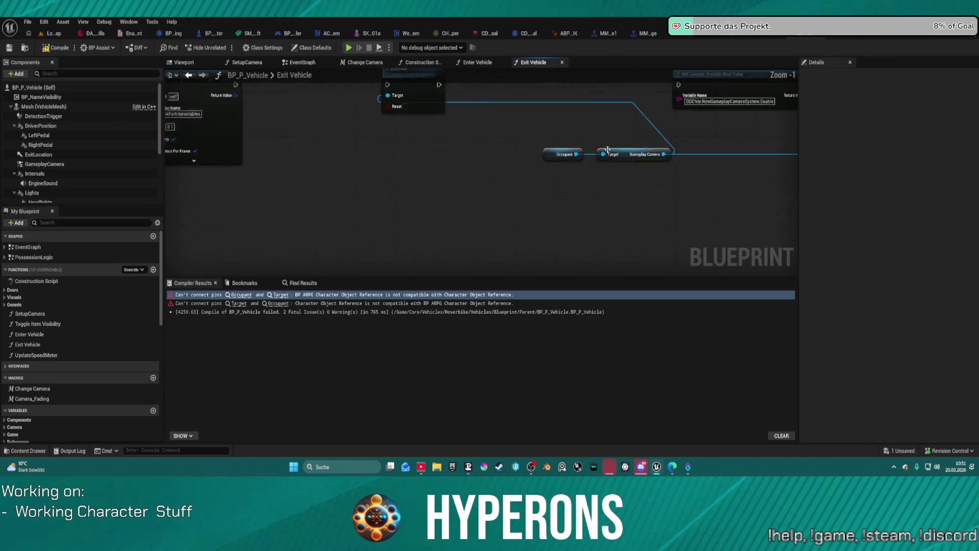
scroll(607, 149, "up", 1)
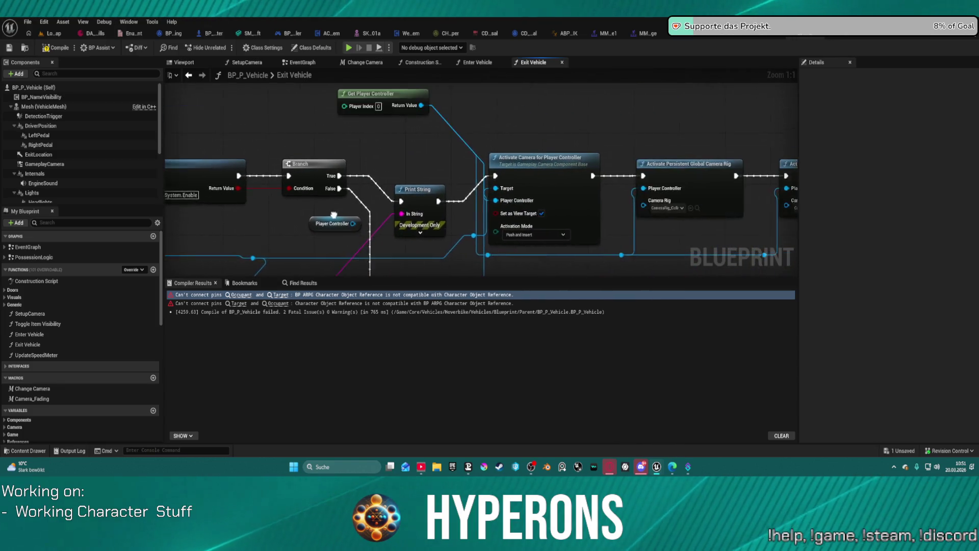
scroll(333, 215, "down", 5)
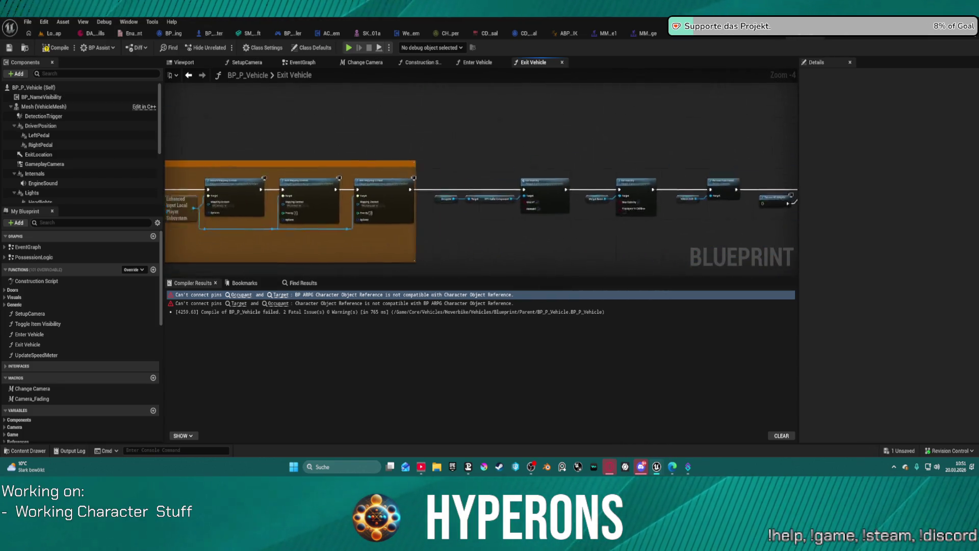
left_click_drag(395, 206, 722, 207)
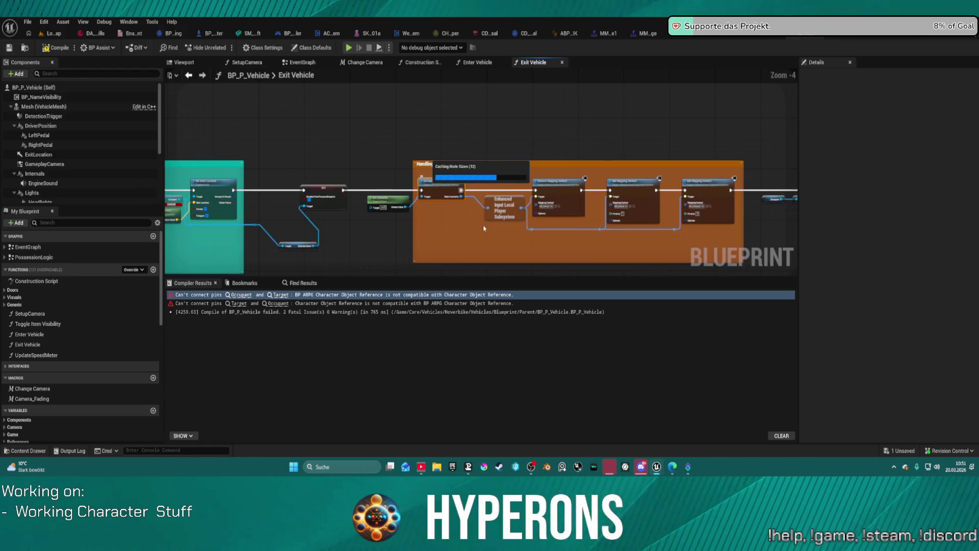
scroll(484, 227, "down", 5)
mouse_move(499, 219)
left_mouse_down()
mouse_move(336, 209)
mouse_move(432, 206)
left_mouse_up()
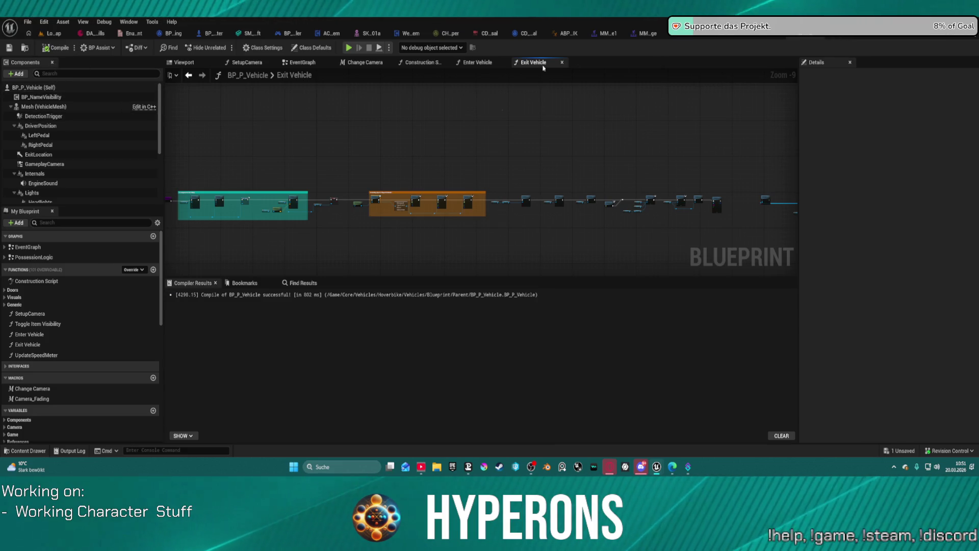
key("ctrl+space")
key("ctrl+space")
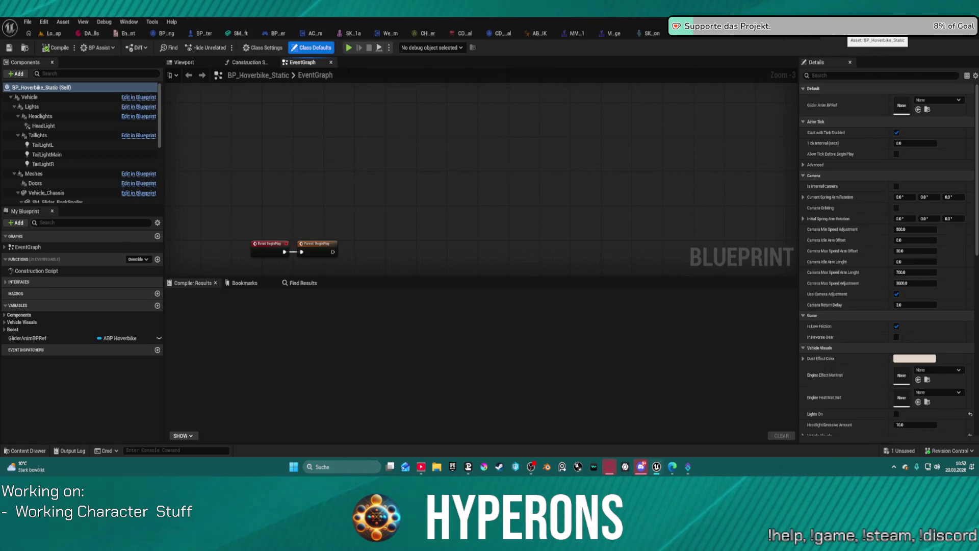
- Jump to BP_Hoverbike's Occupant error and acknowledge the removed invalid Overlay Pose tag
left_click(877, 33)
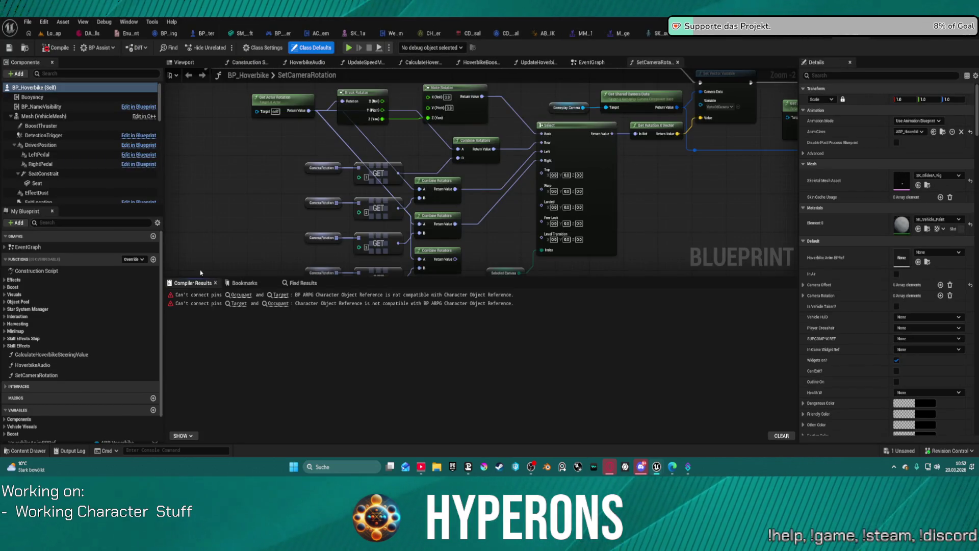
left_click(242, 295)
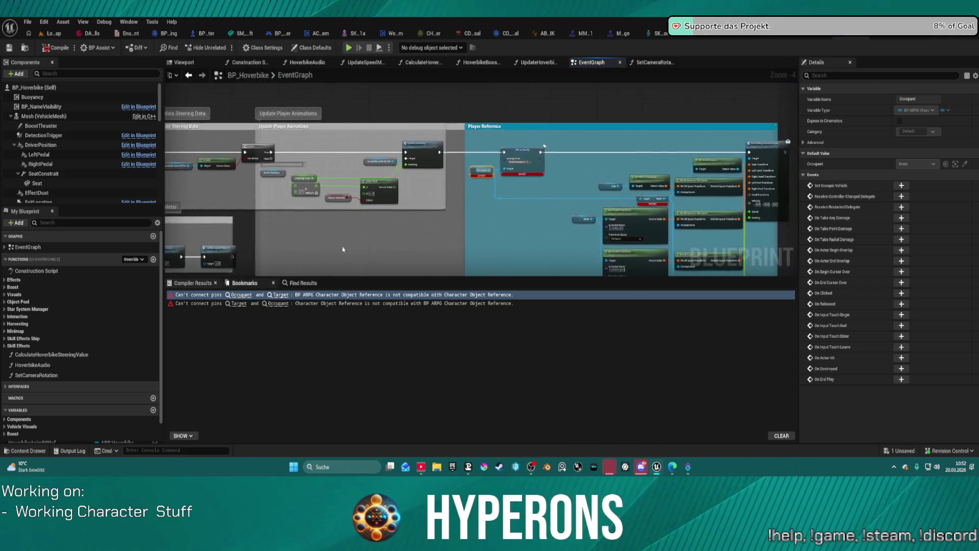
key("Escape")
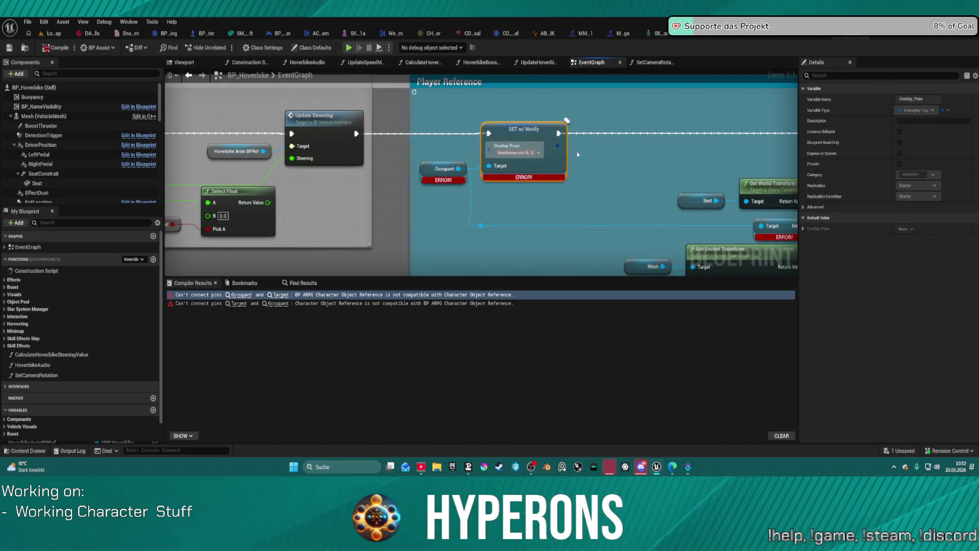
left_click(518, 154)
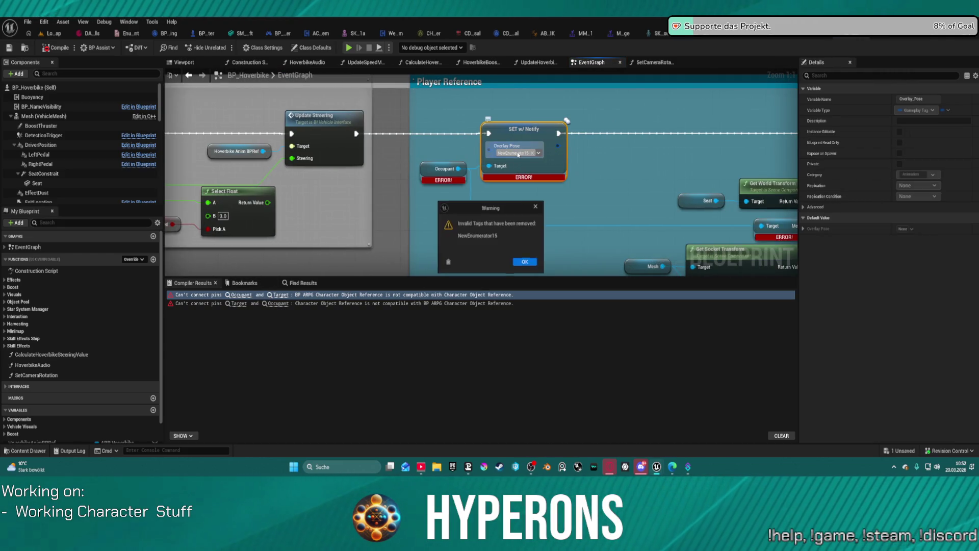
left_click(527, 263)
- Set Overlay Pose to CharacterStates.OverlayPose.Vehicle.Hoverbike and recompile with F7
scroll(447, 167, "down", 1)
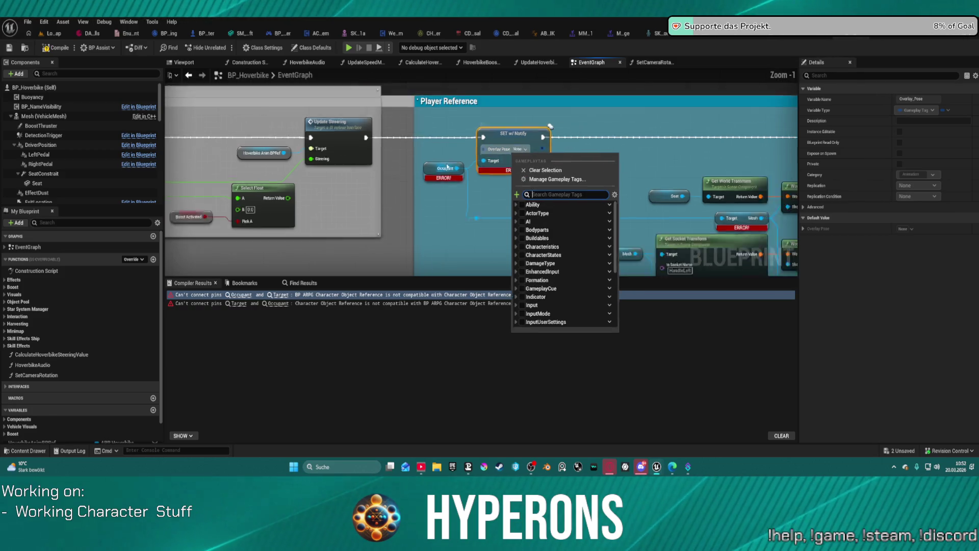
scroll(447, 167, "down", 3)
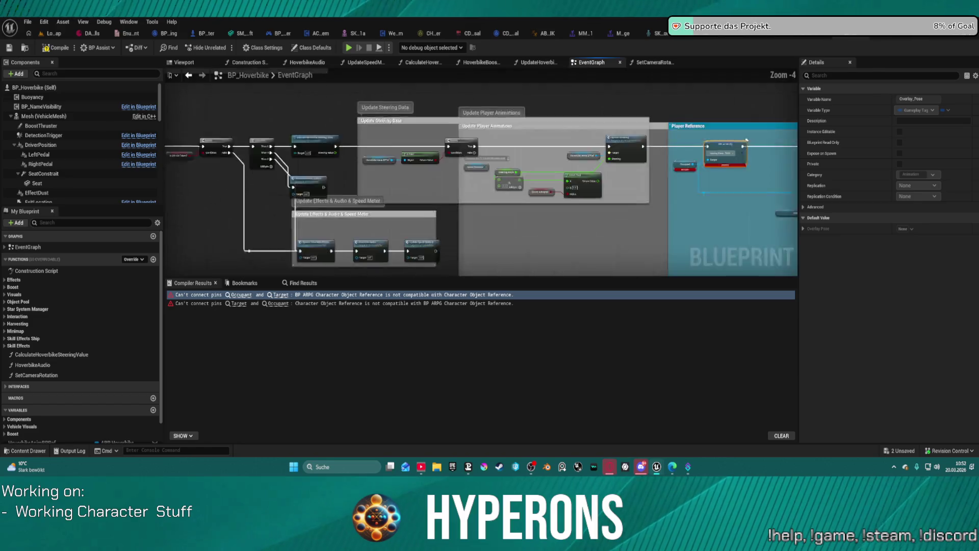
scroll(724, 153, "up", 4)
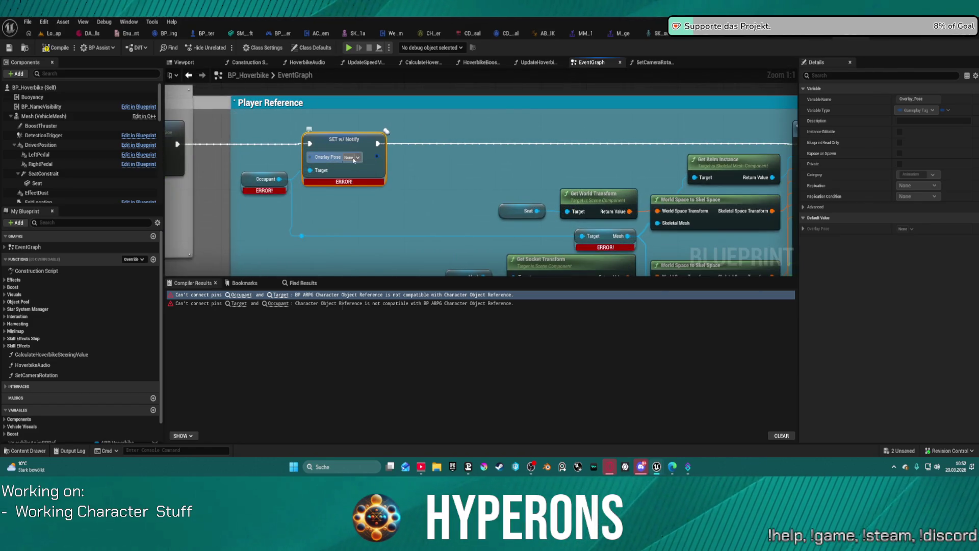
left_click(353, 159)
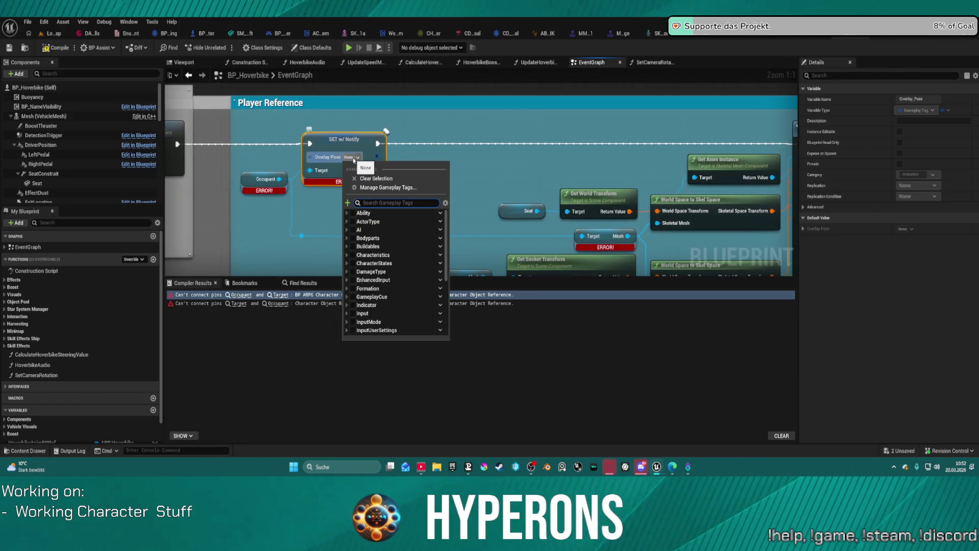
left_click(350, 263)
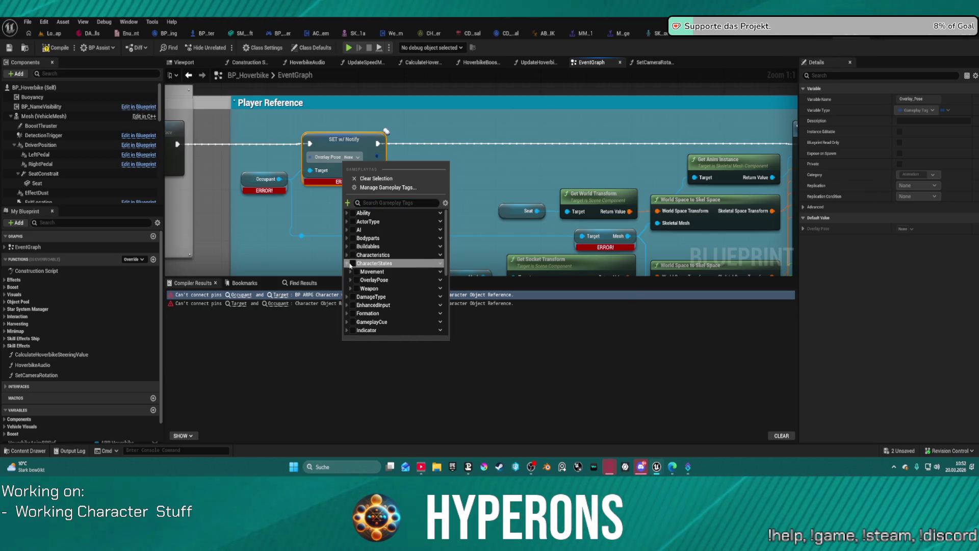
scroll(373, 297, "down", 4)
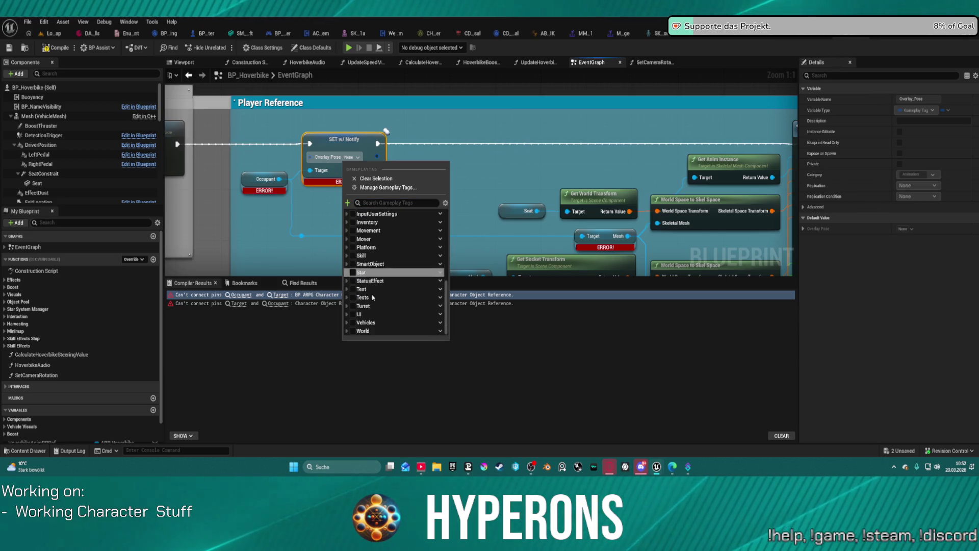
scroll(373, 297, "up", 3)
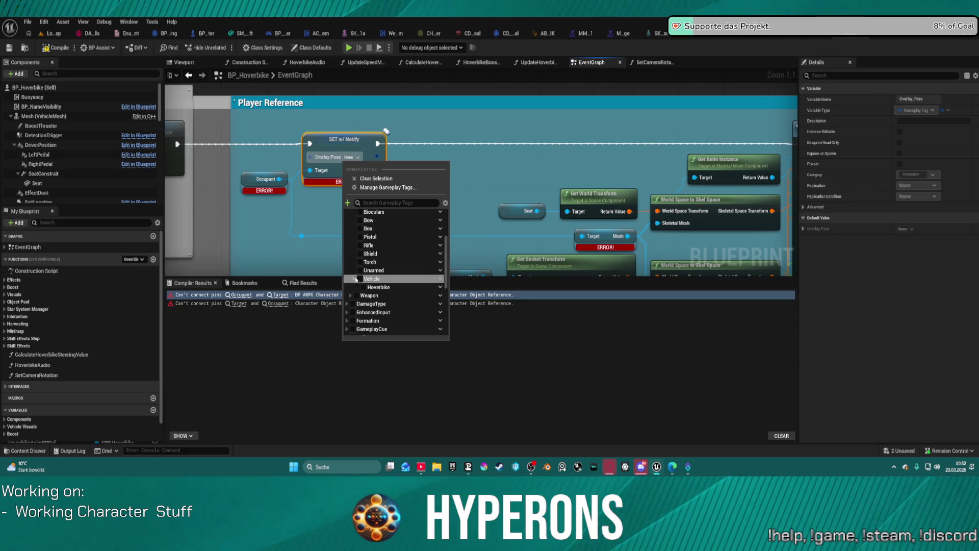
left_click(363, 287)
left_click(190, 104)
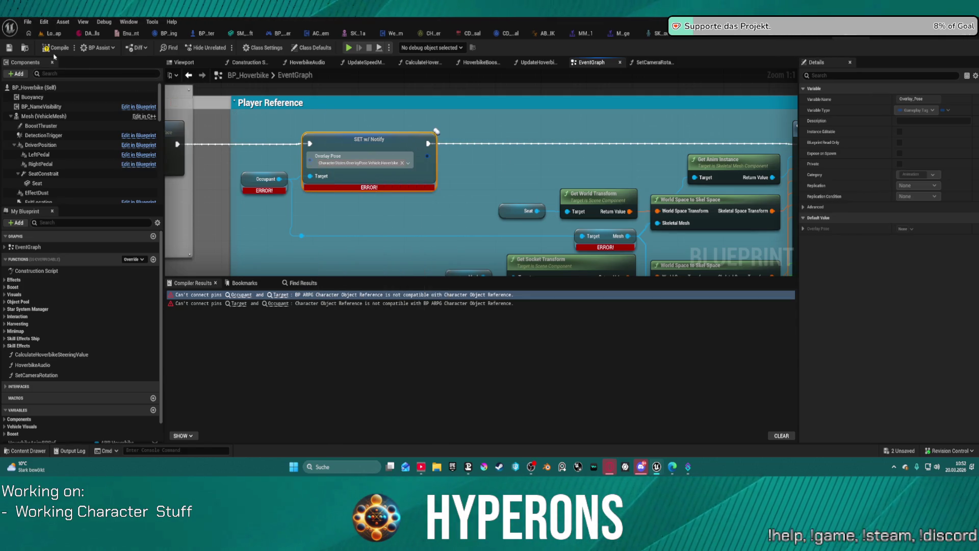
key("F7")
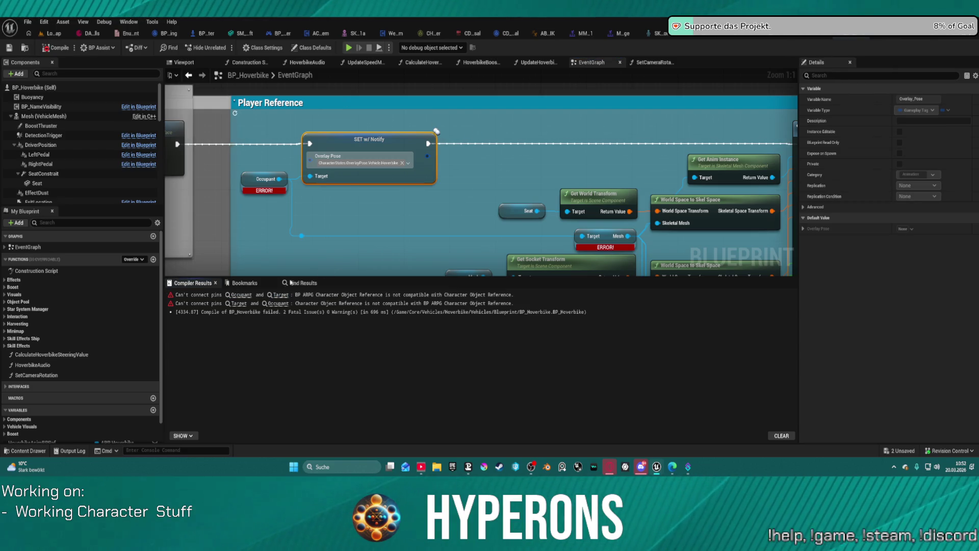
- Jump to the erroring Occupant node and refresh all nodes in BP_Hoverbike
left_click(242, 295)
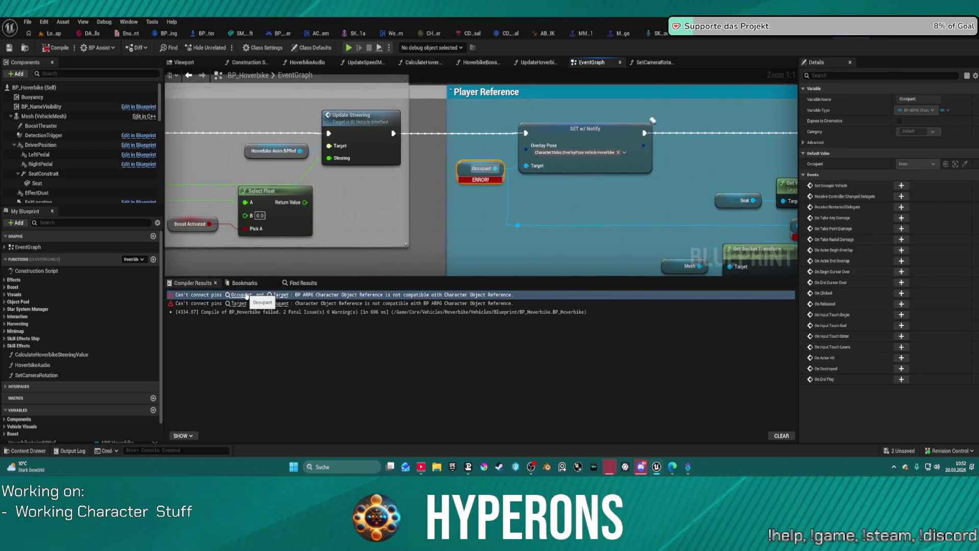
right_click(462, 168)
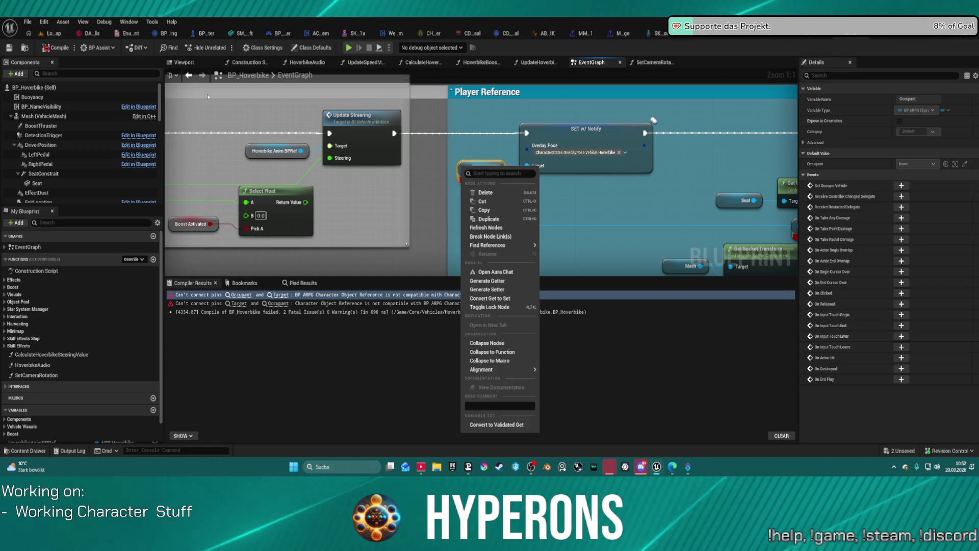
left_click(27, 22)
left_click(60, 135)
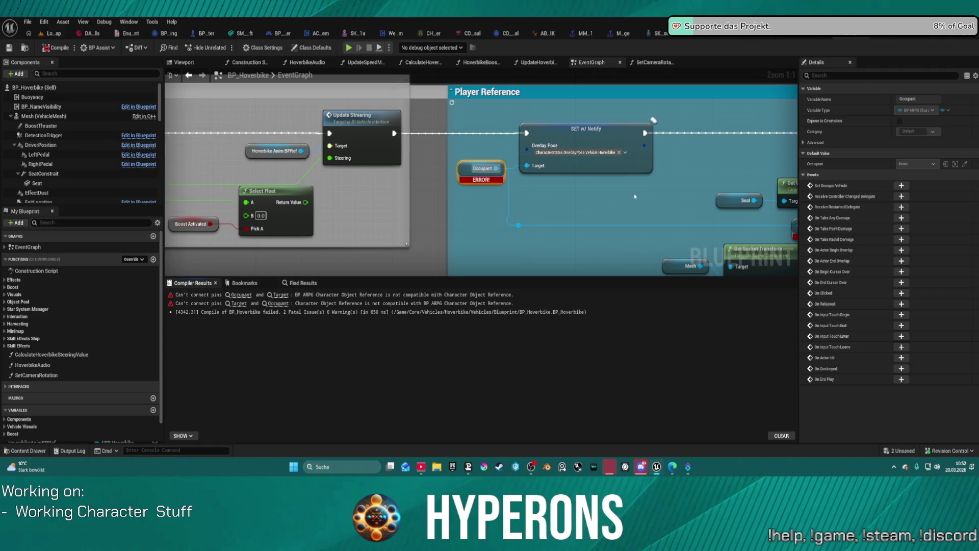
- Add a Skeletal Mesh getter off the Occupant reroute
left_click_drag(634, 193, 370, 147)
left_click_drag(254, 178, 336, 173)
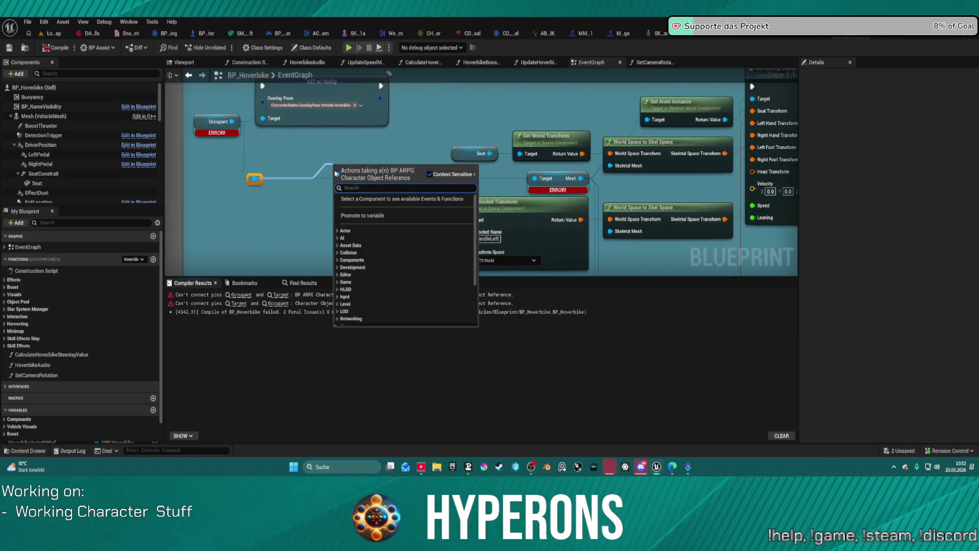
type("sekel")
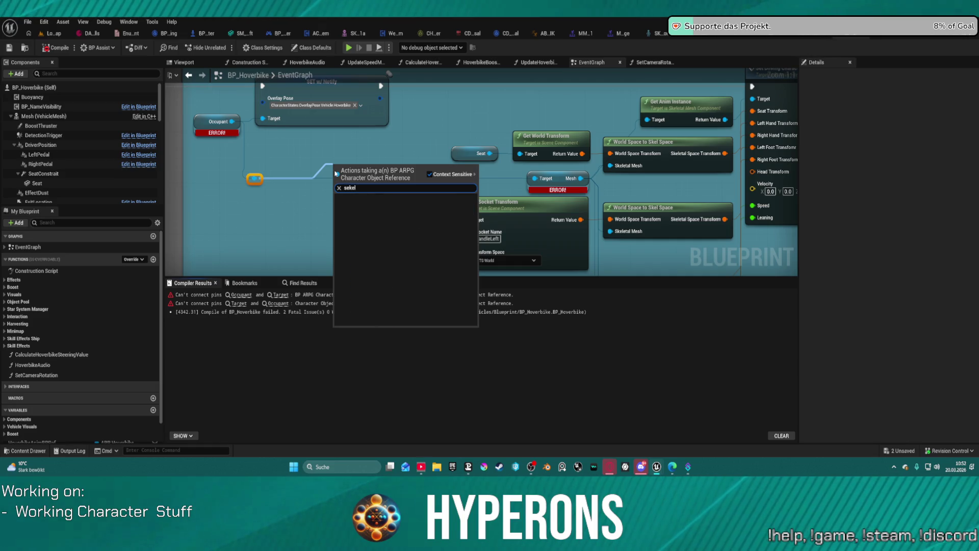
key("BackSpace")
key("BackSpace")
key("BackSpace")
type("keletal me")
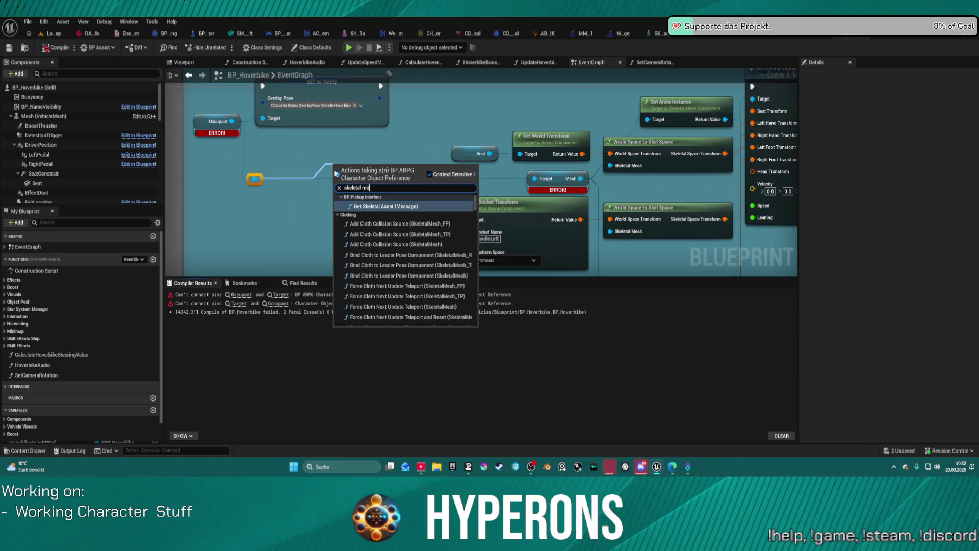
type("sh")
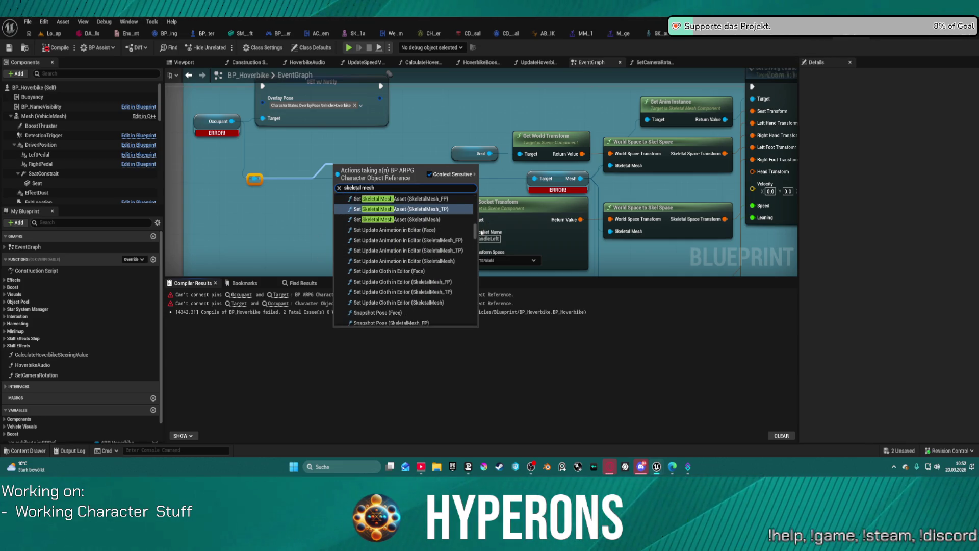
left_click_drag(474, 238, 481, 335)
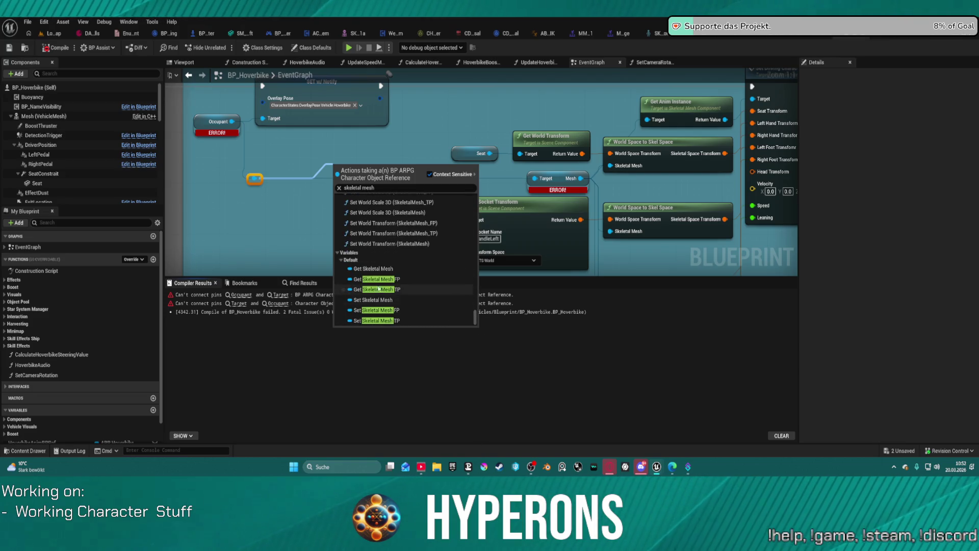
left_click(373, 268)
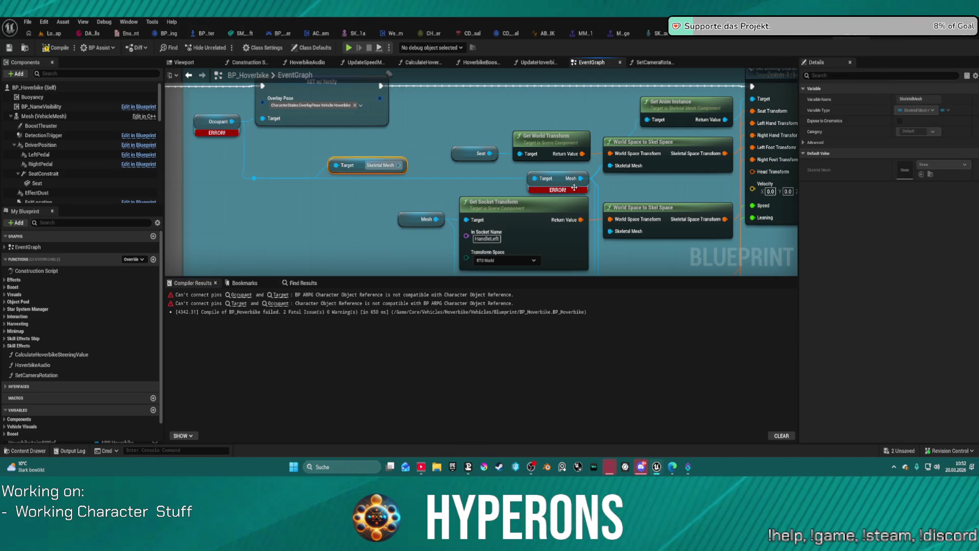
- Move the Mesh wires onto the Skeletal Mesh output, delete the old Mesh getter, and show the Viewport
left_click_drag(581, 178, 399, 166)
left_click(560, 173)
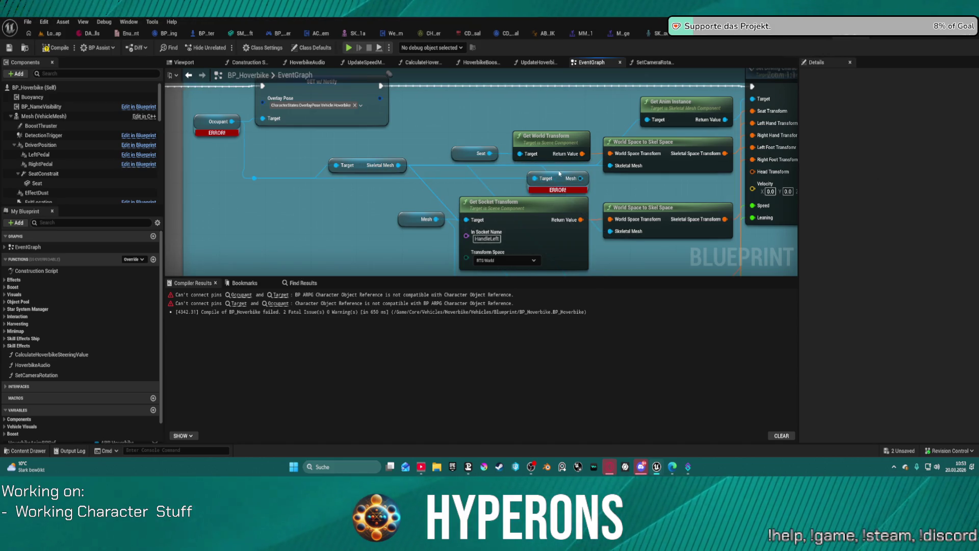
key("Delete")
left_click(195, 62)
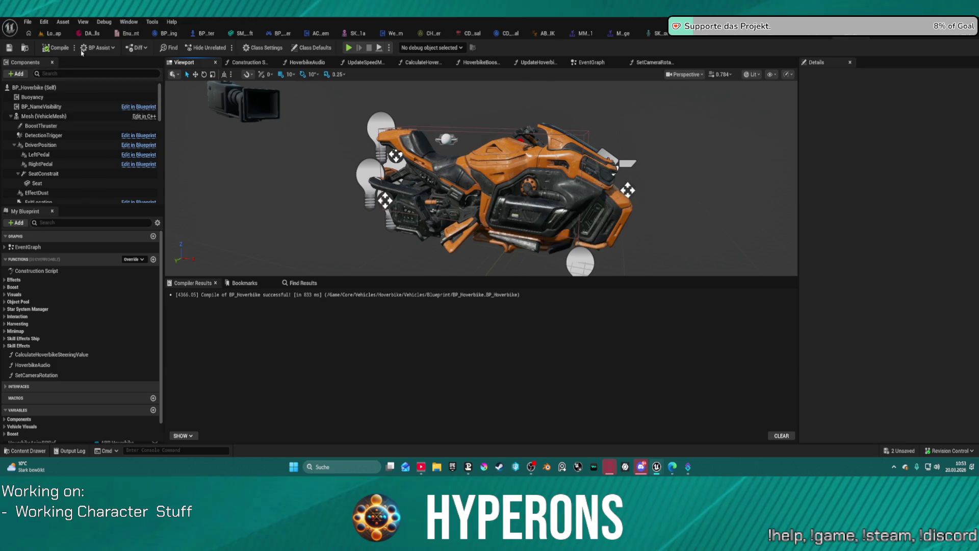
- Play-test LoadMap in the editor, clearing the popup and Discord window to reach the running session
left_click(54, 33)
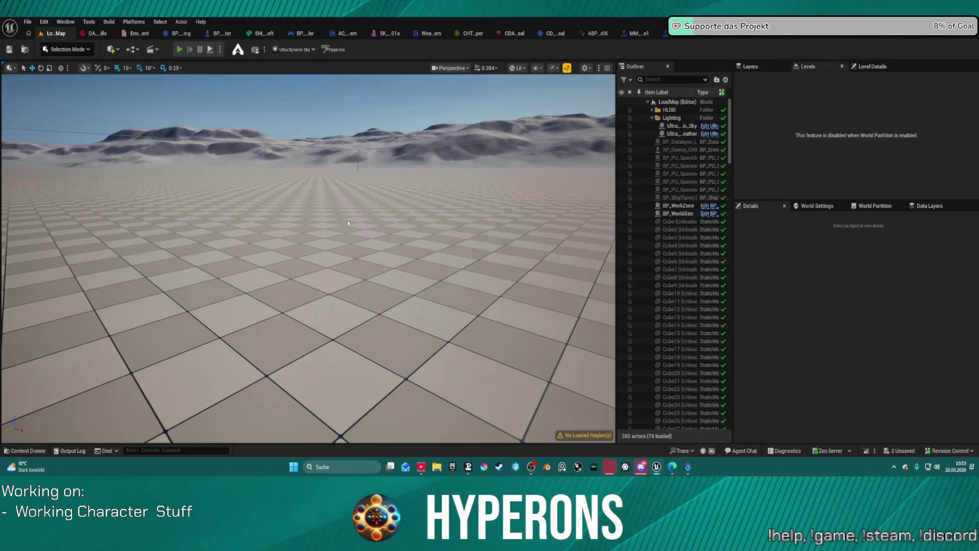
left_click(555, 264)
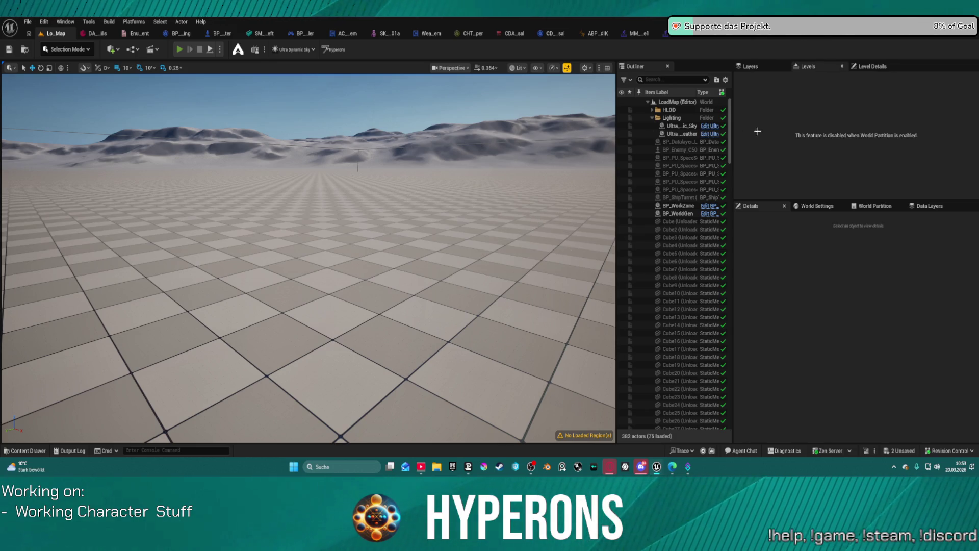
left_click(642, 466)
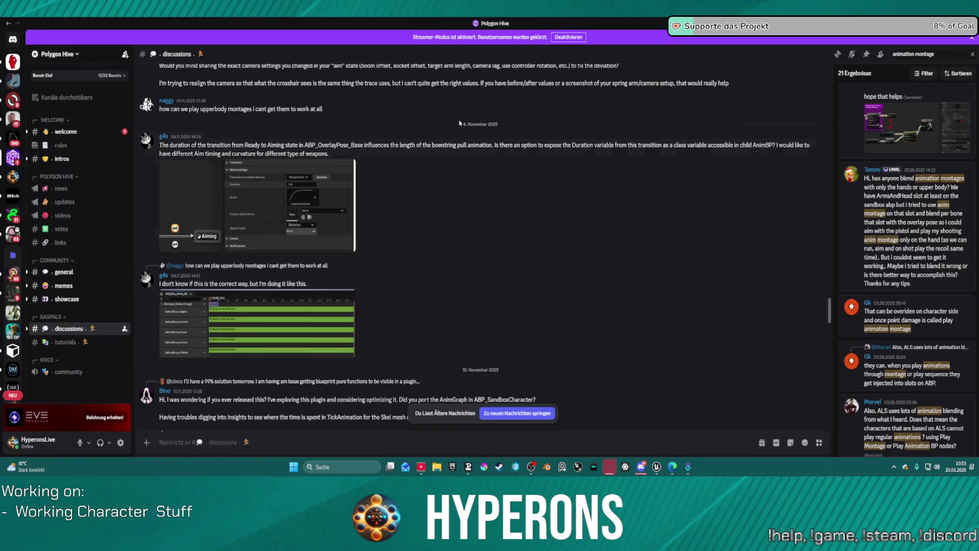
double_click(415, 24)
left_click(153, 306)
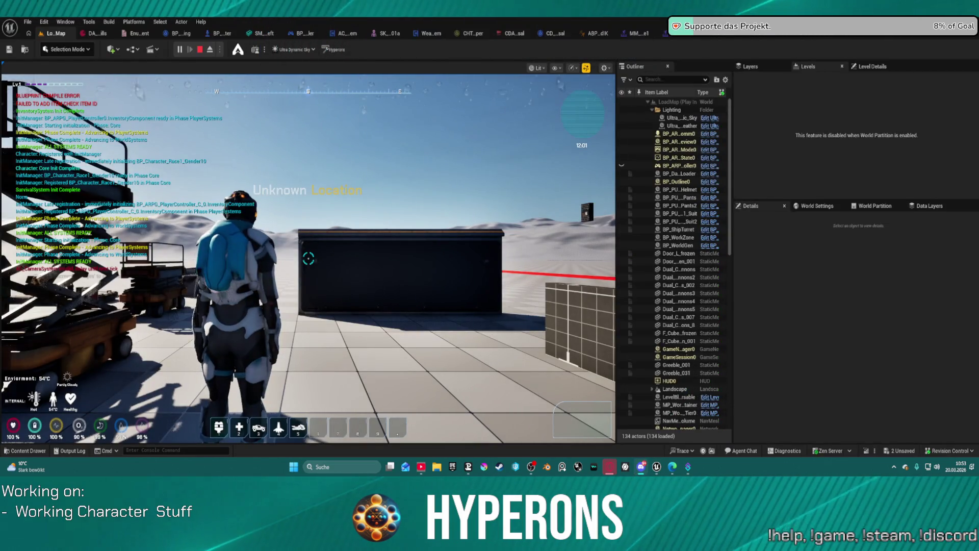